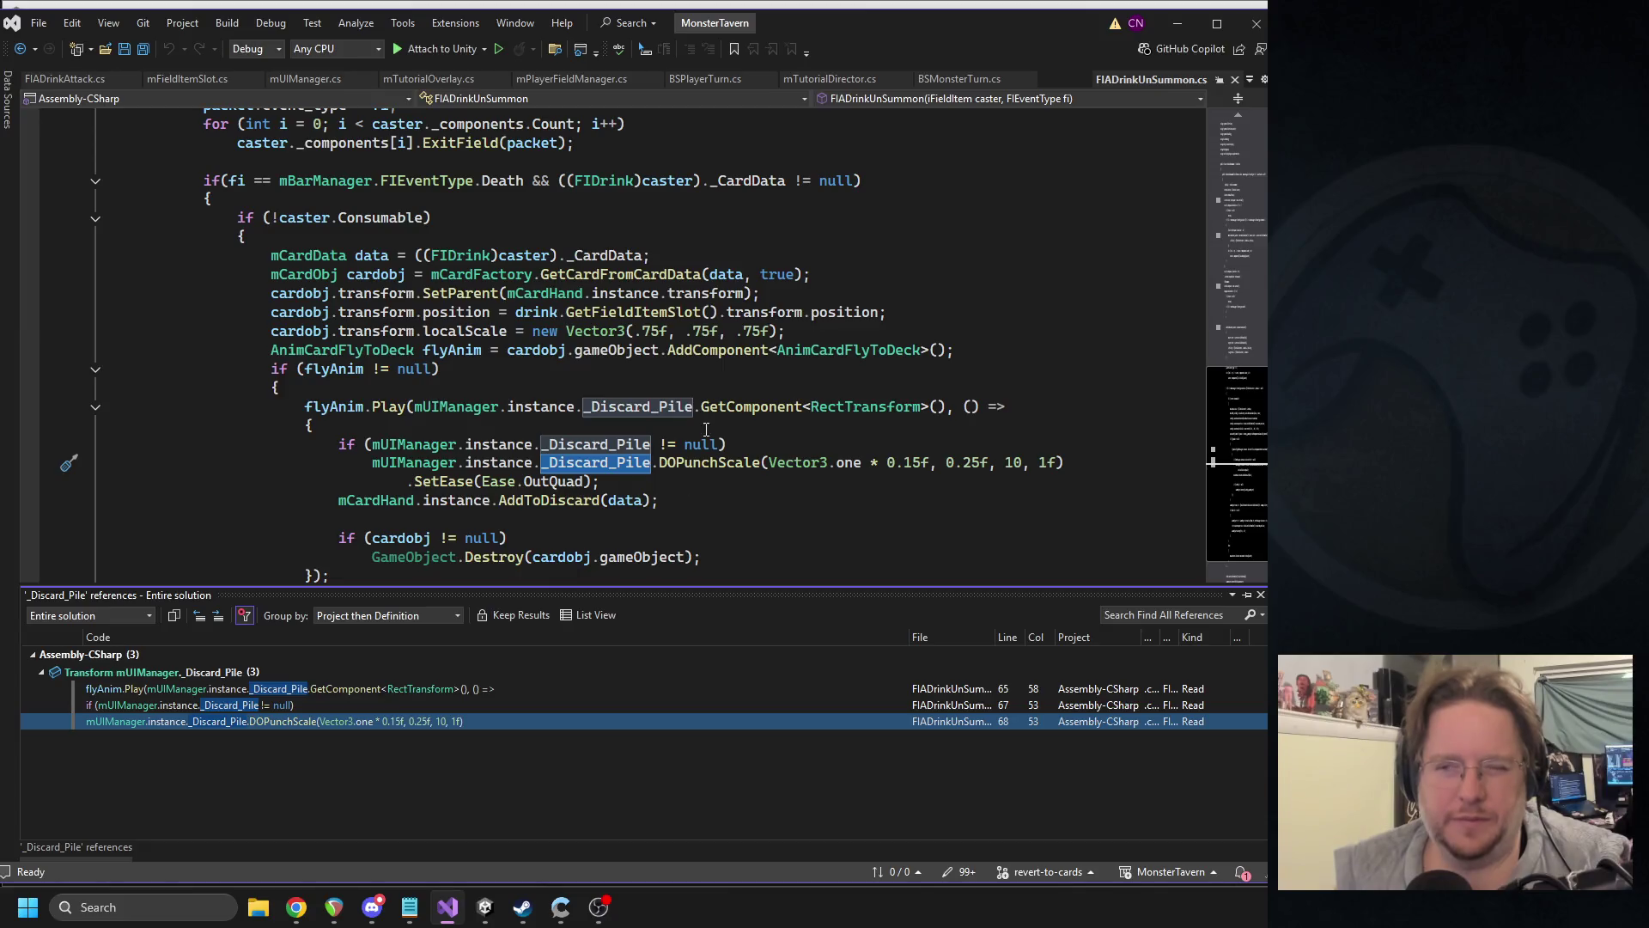
- Hide the reference results and select the discard pile's DOPunchScale if-statement in FIADrinkUnSummon
scroll(702, 292, down, 2)
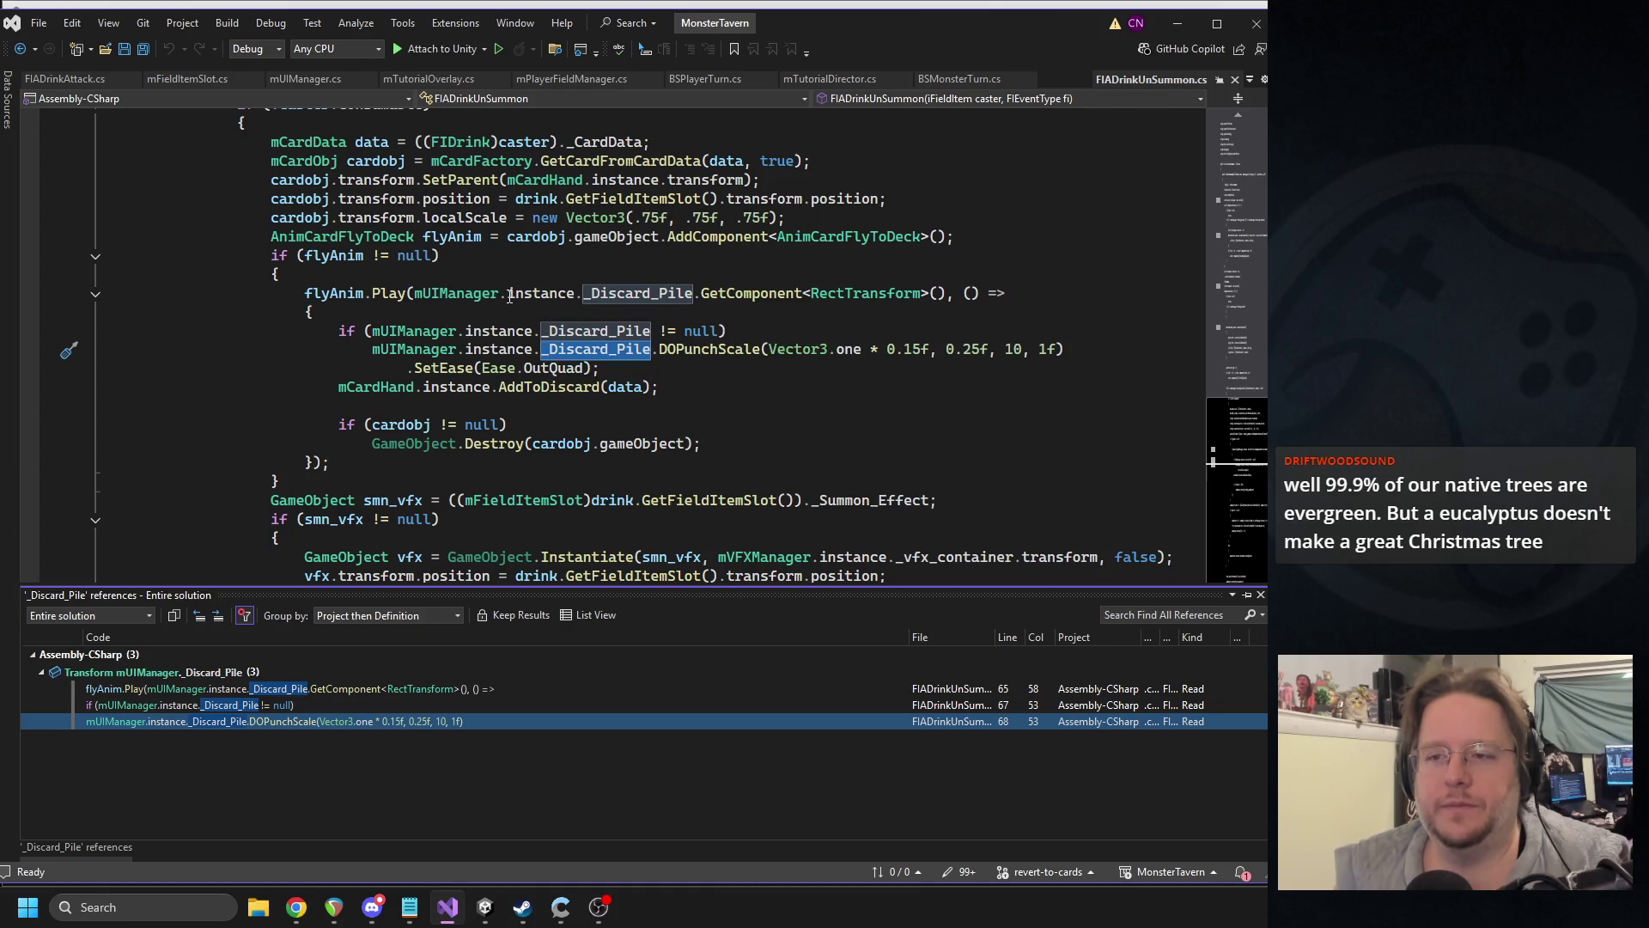
click(601, 368)
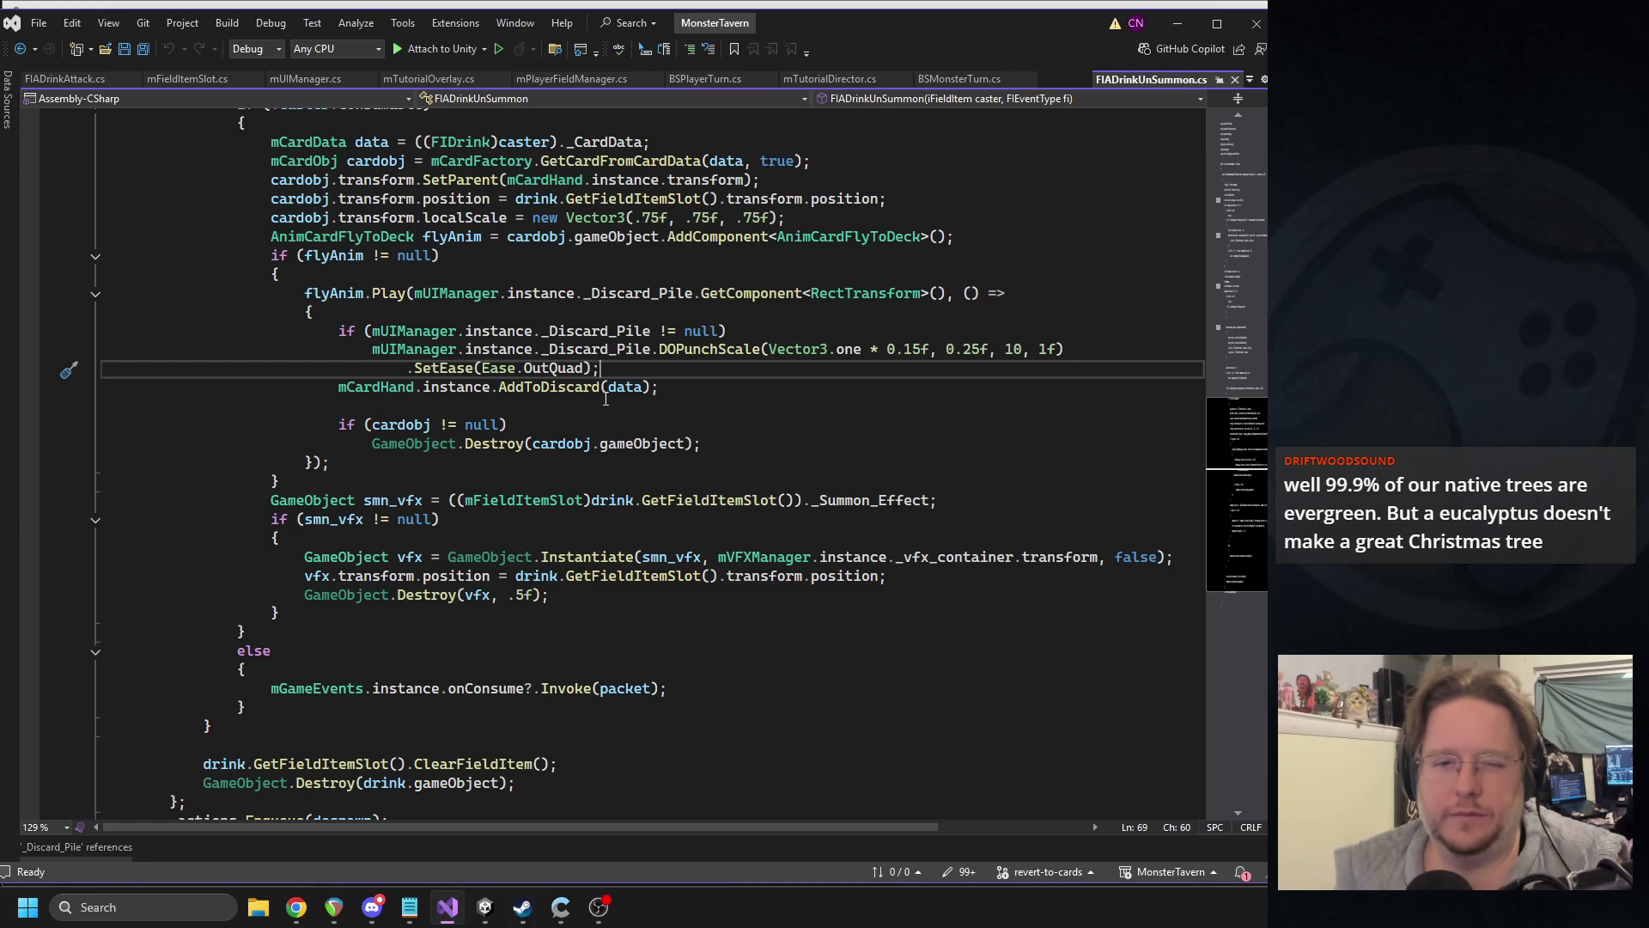
click(678, 426)
click(736, 440)
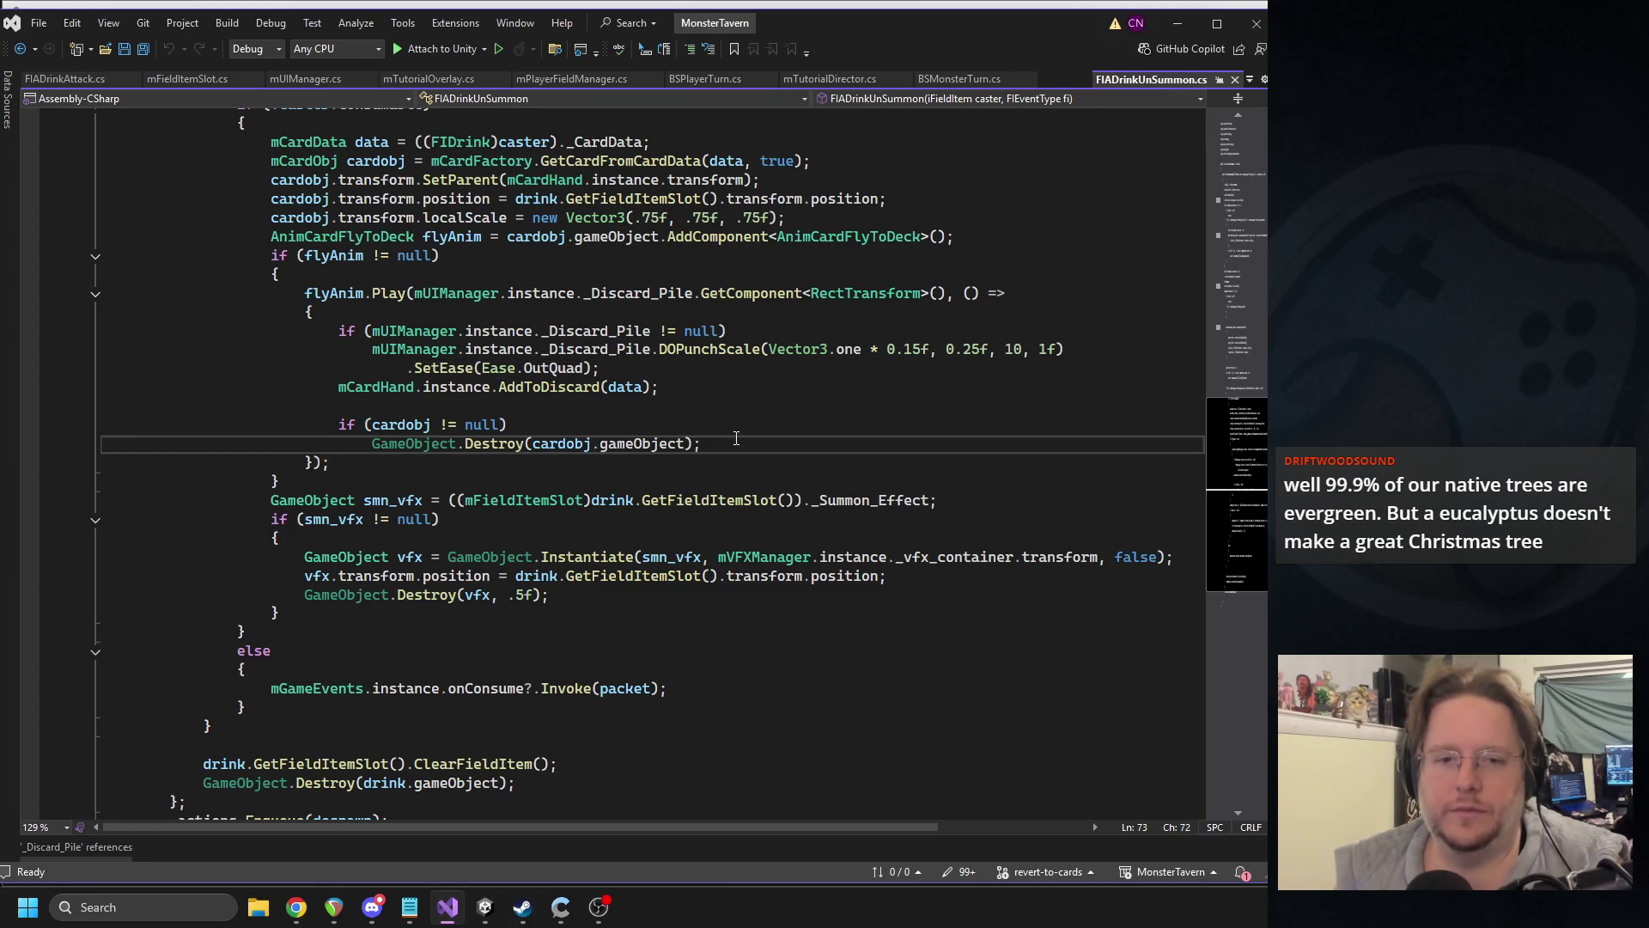
click(771, 335)
drag(599, 368, 141, 338)
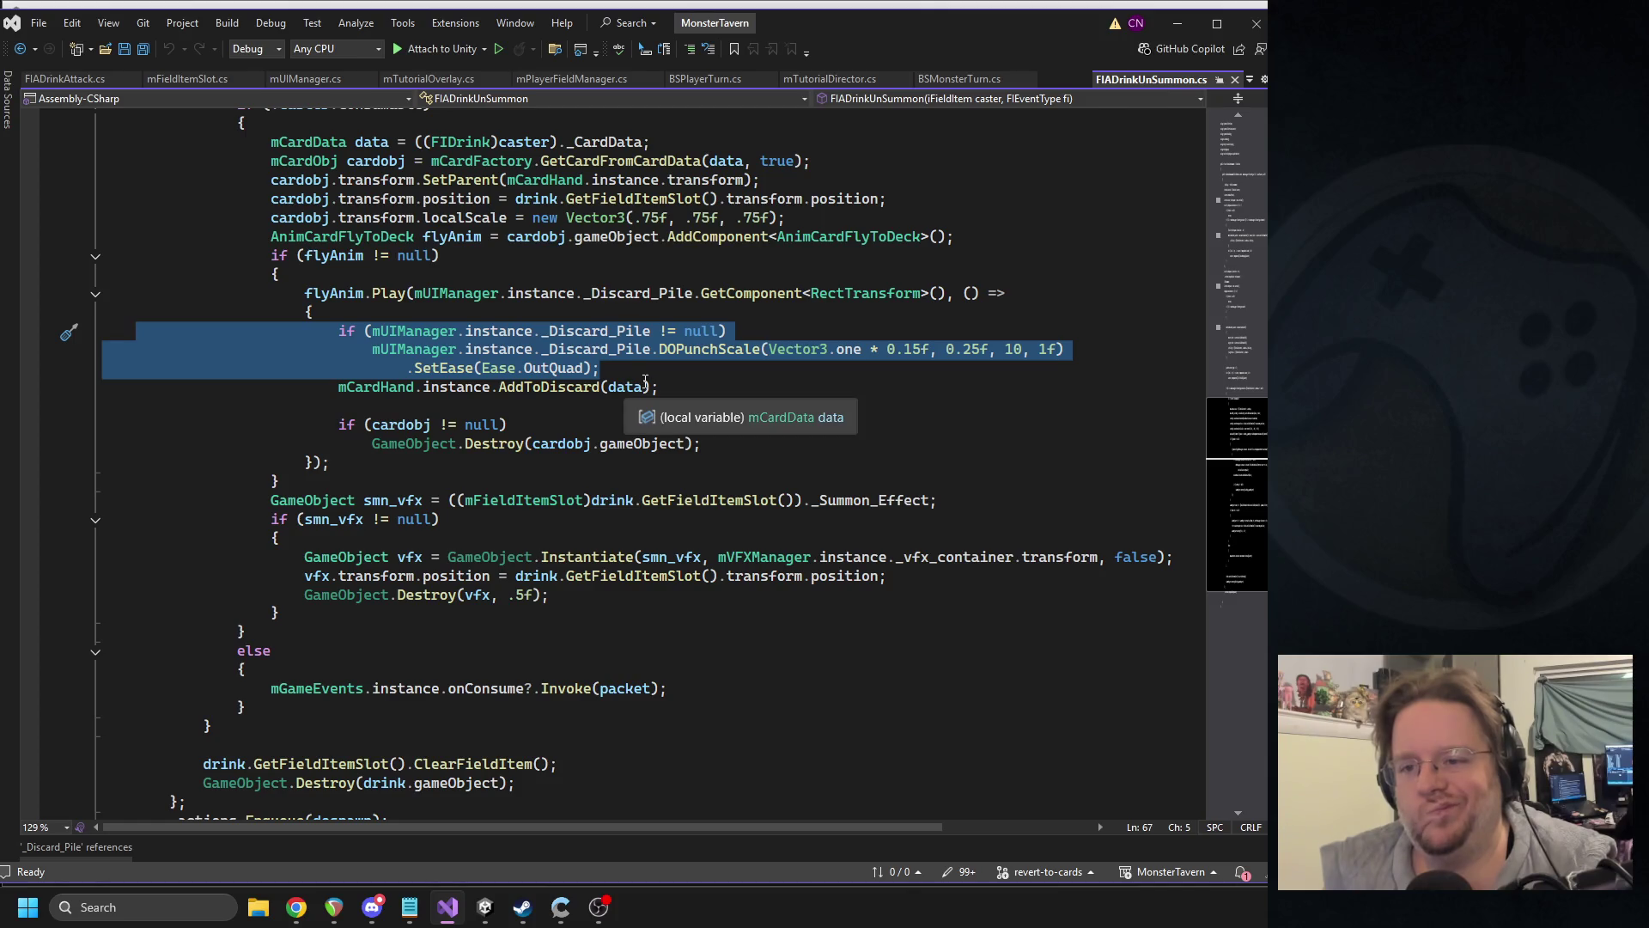
click(592, 350)
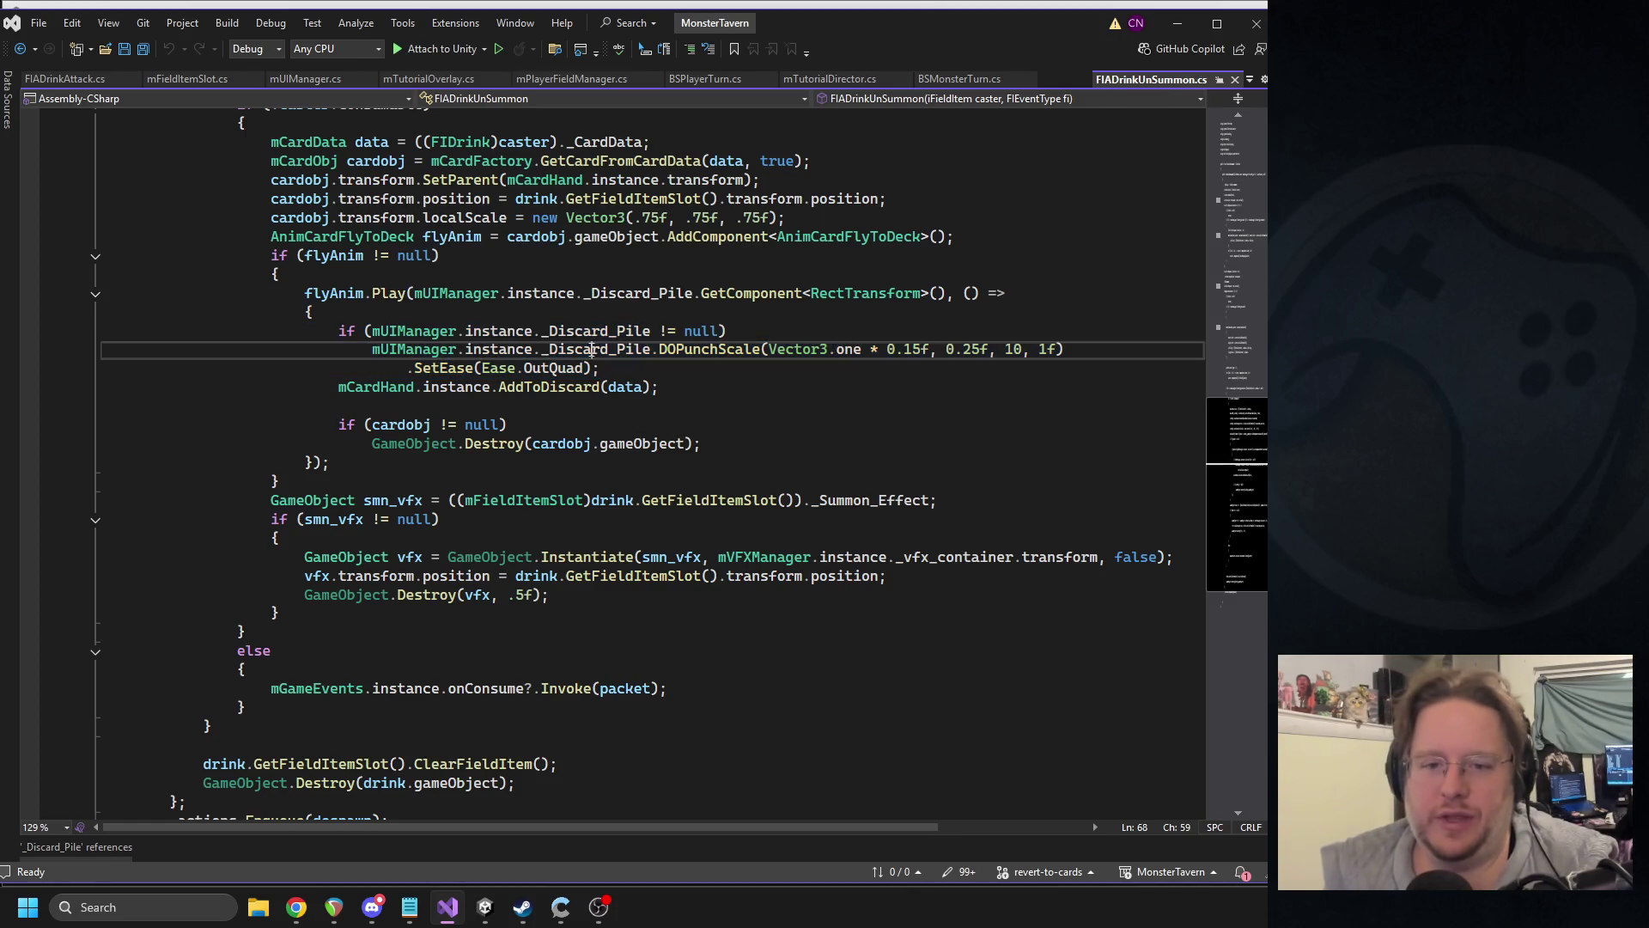
right_click(593, 351)
click(670, 528)
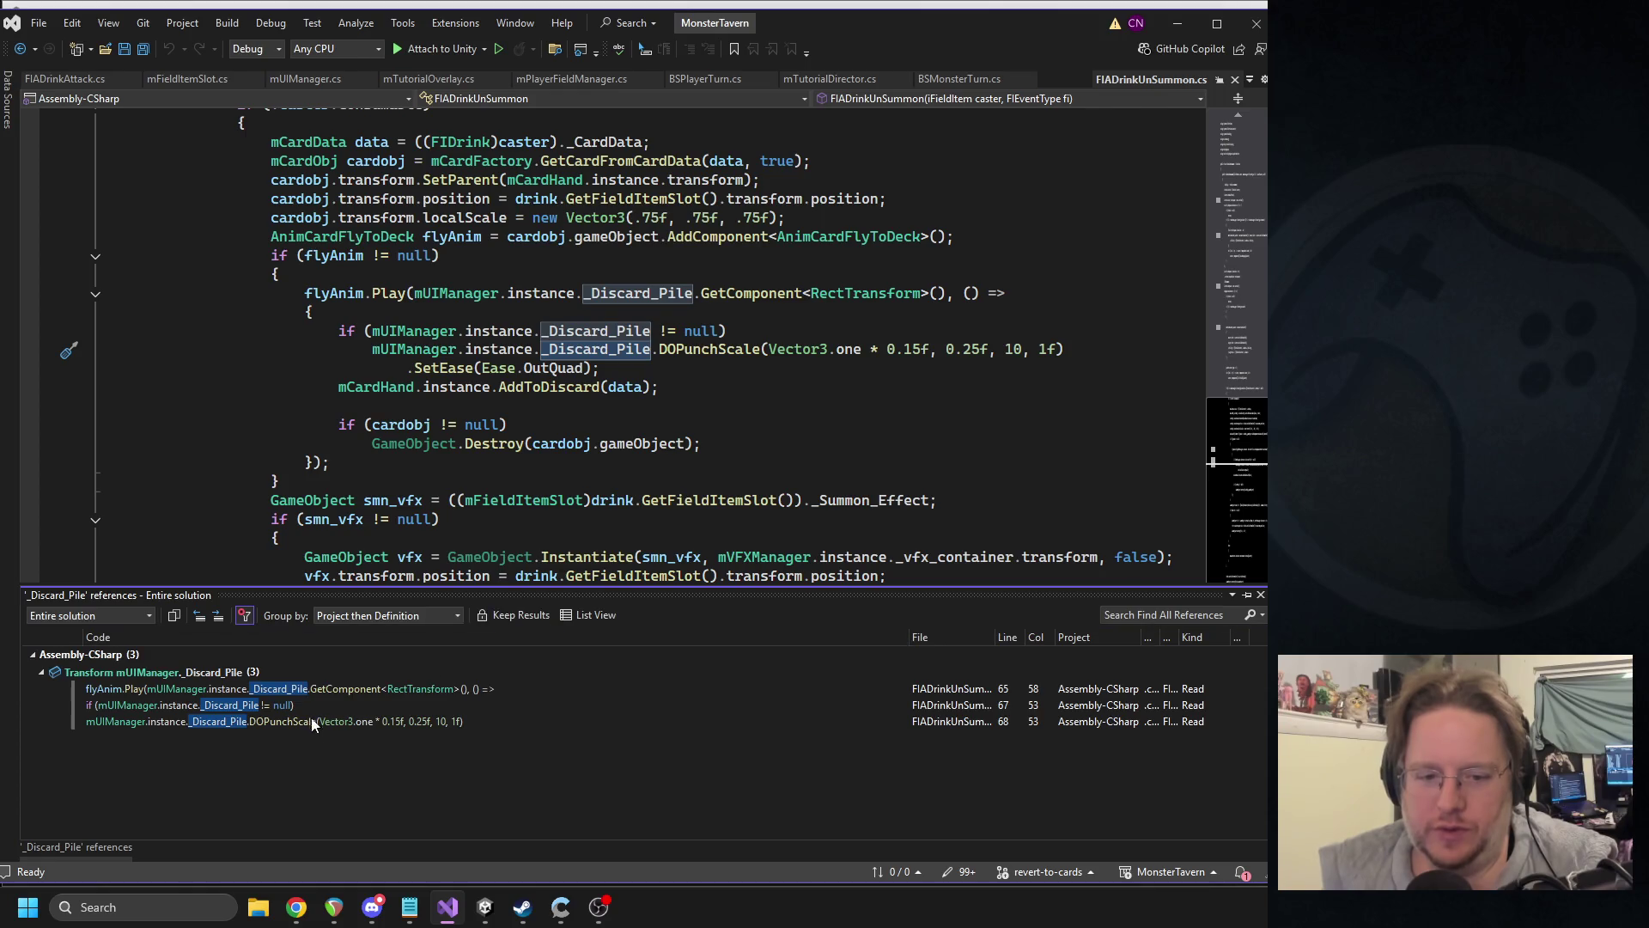
click(265, 705)
click(261, 689)
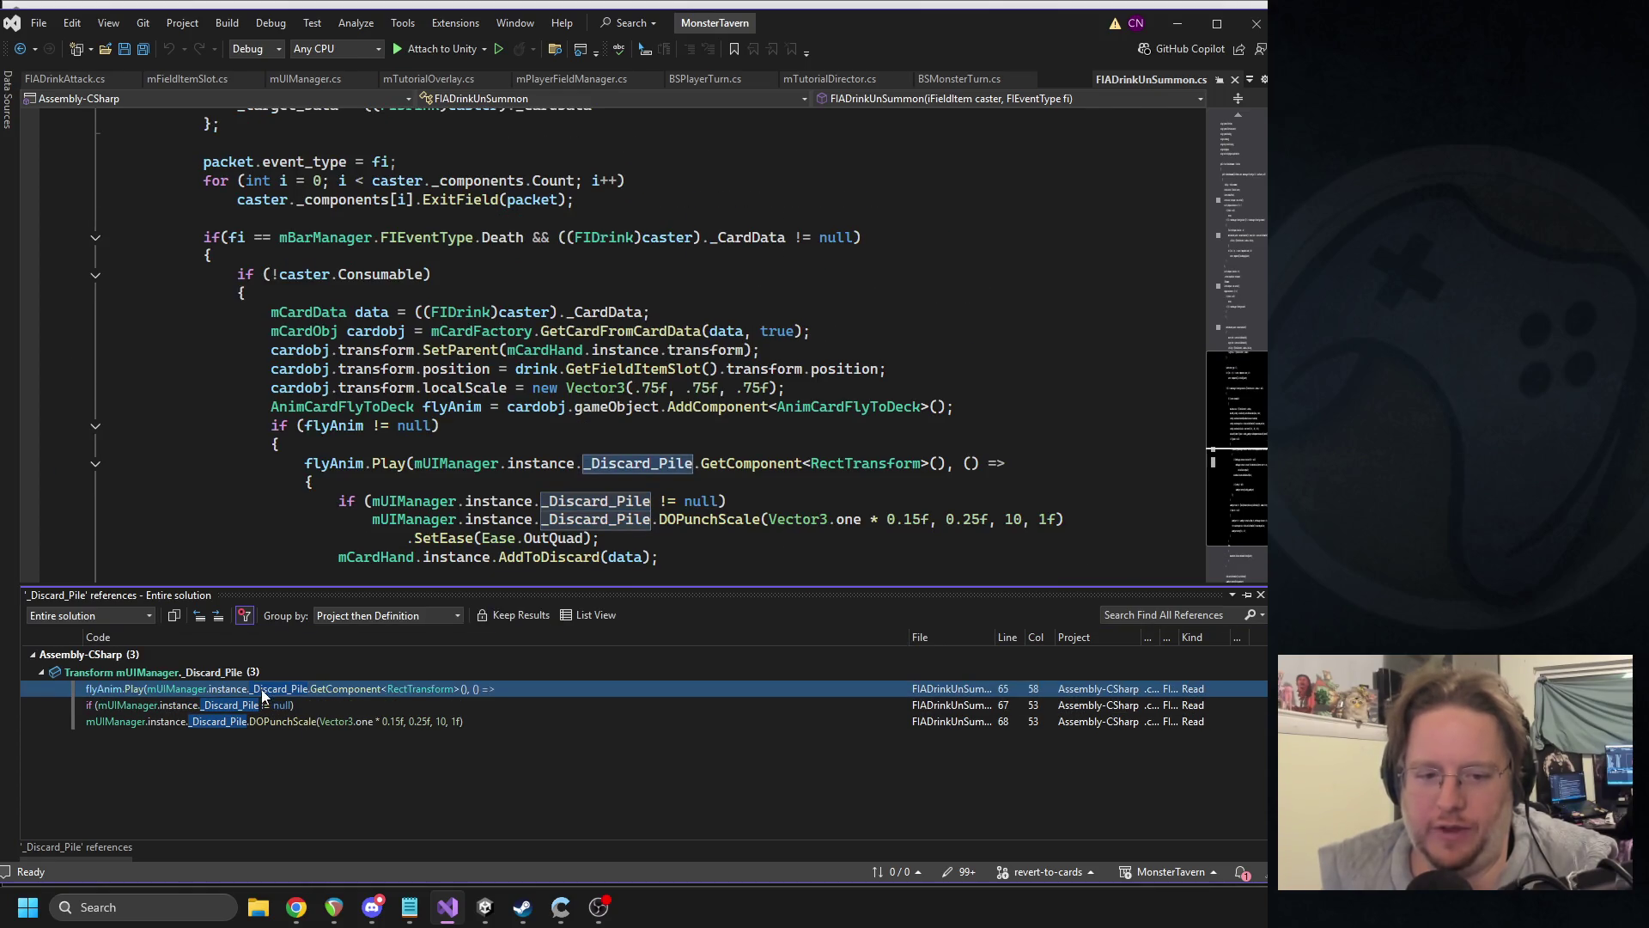
mouse_move(274, 710)
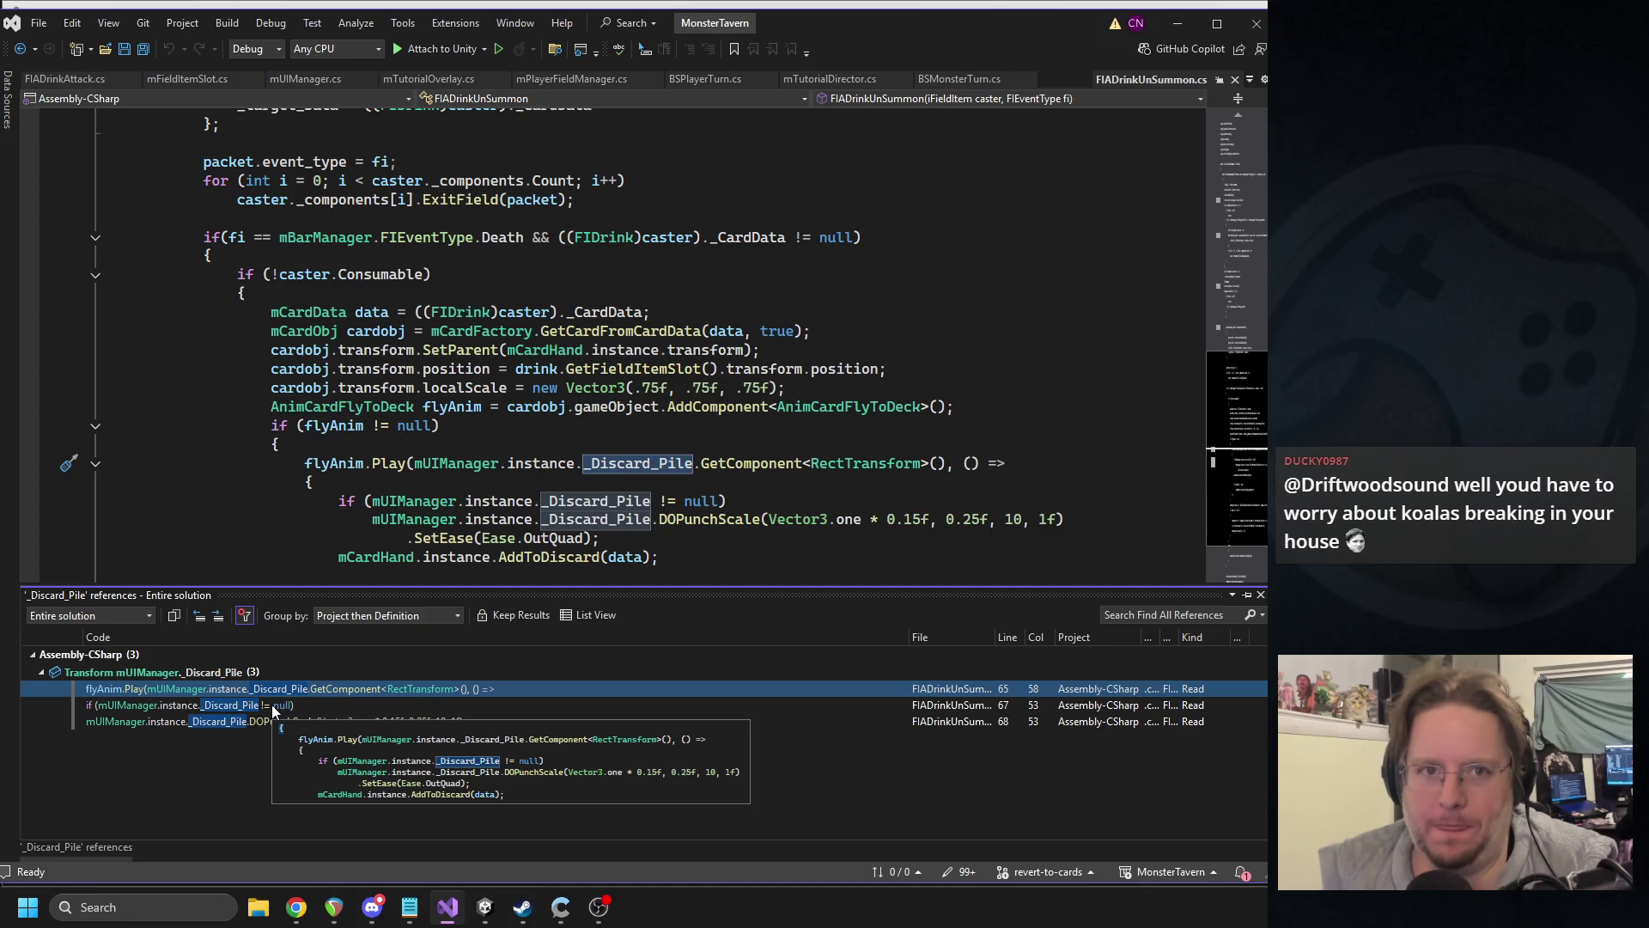
scroll(451, 455, down, 2)
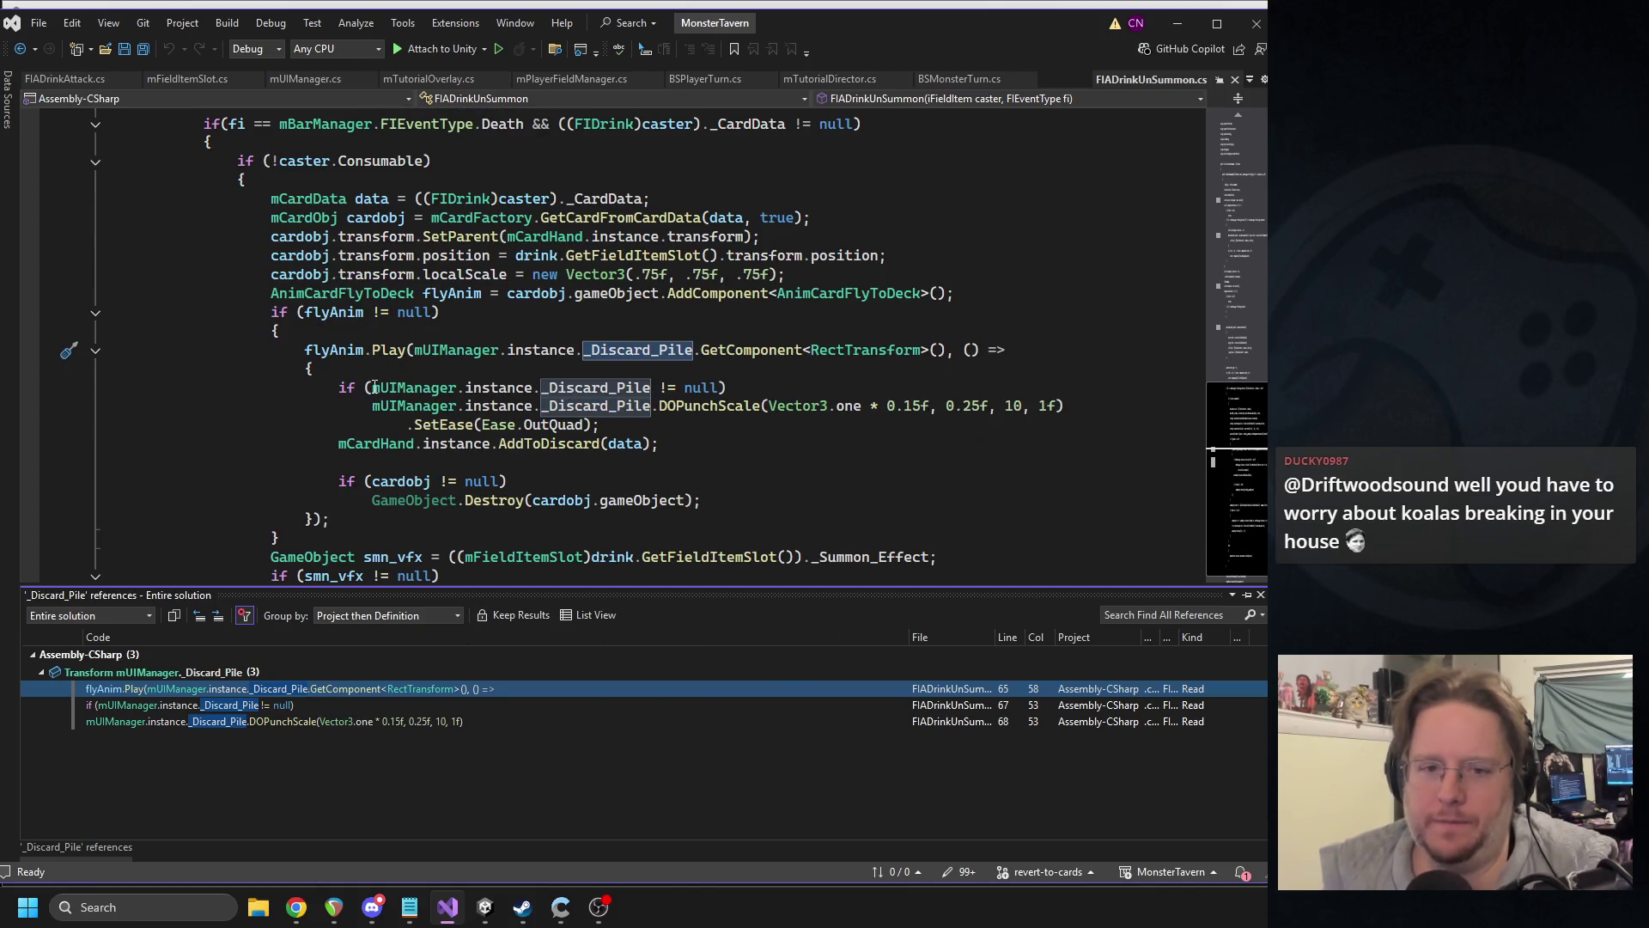
click(343, 339)
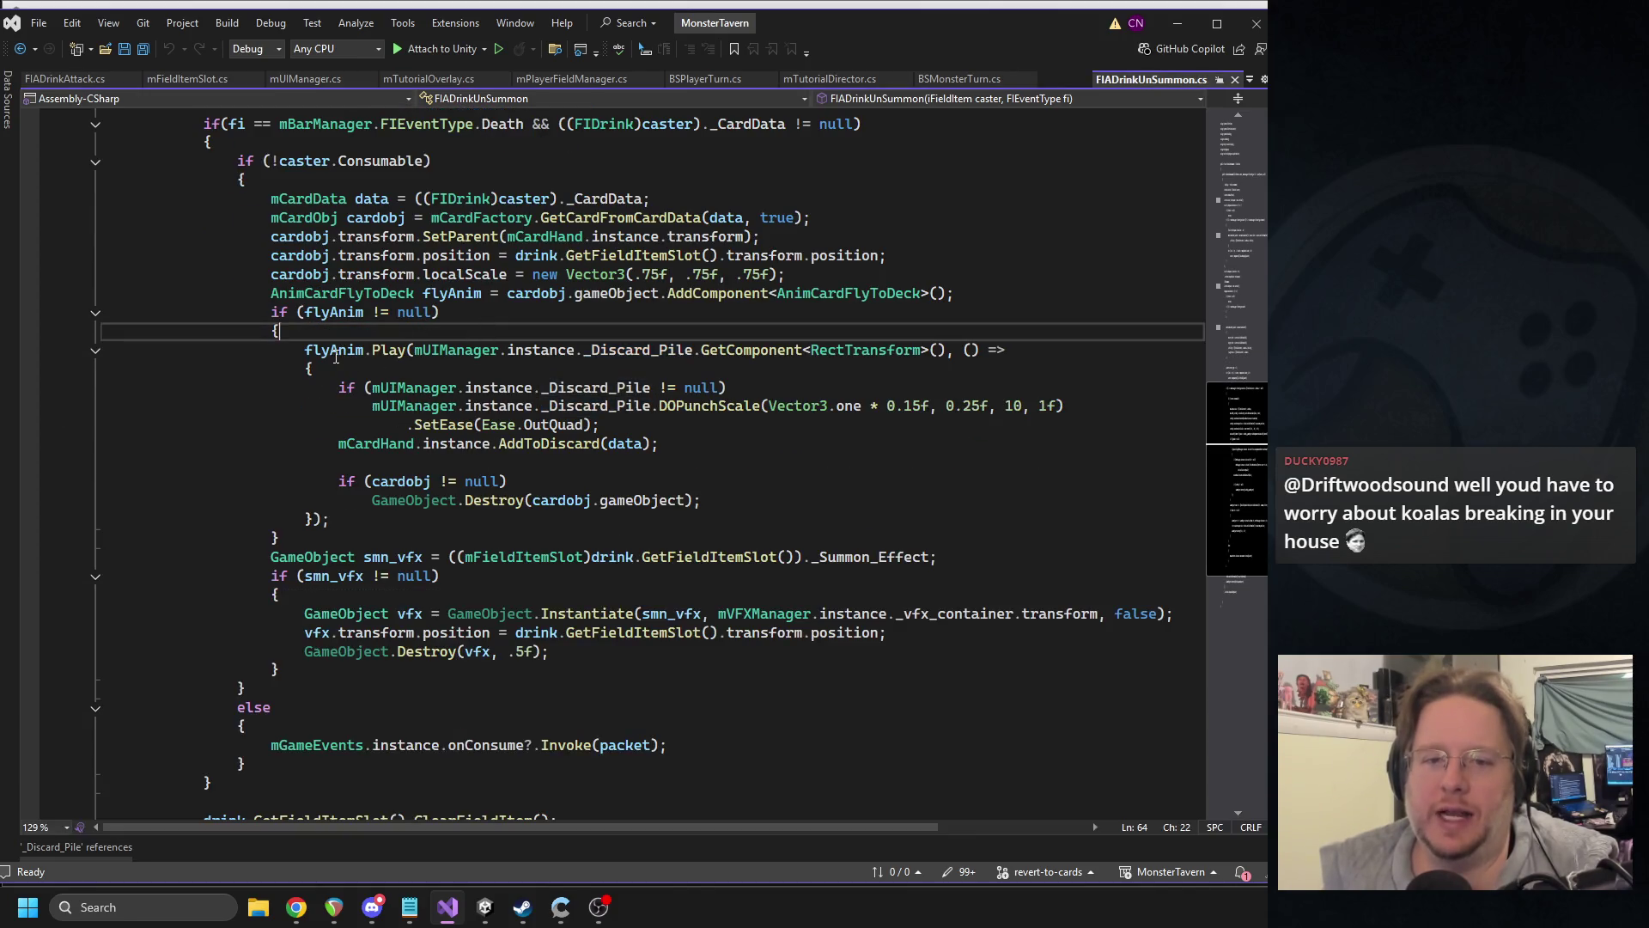
click(380, 311)
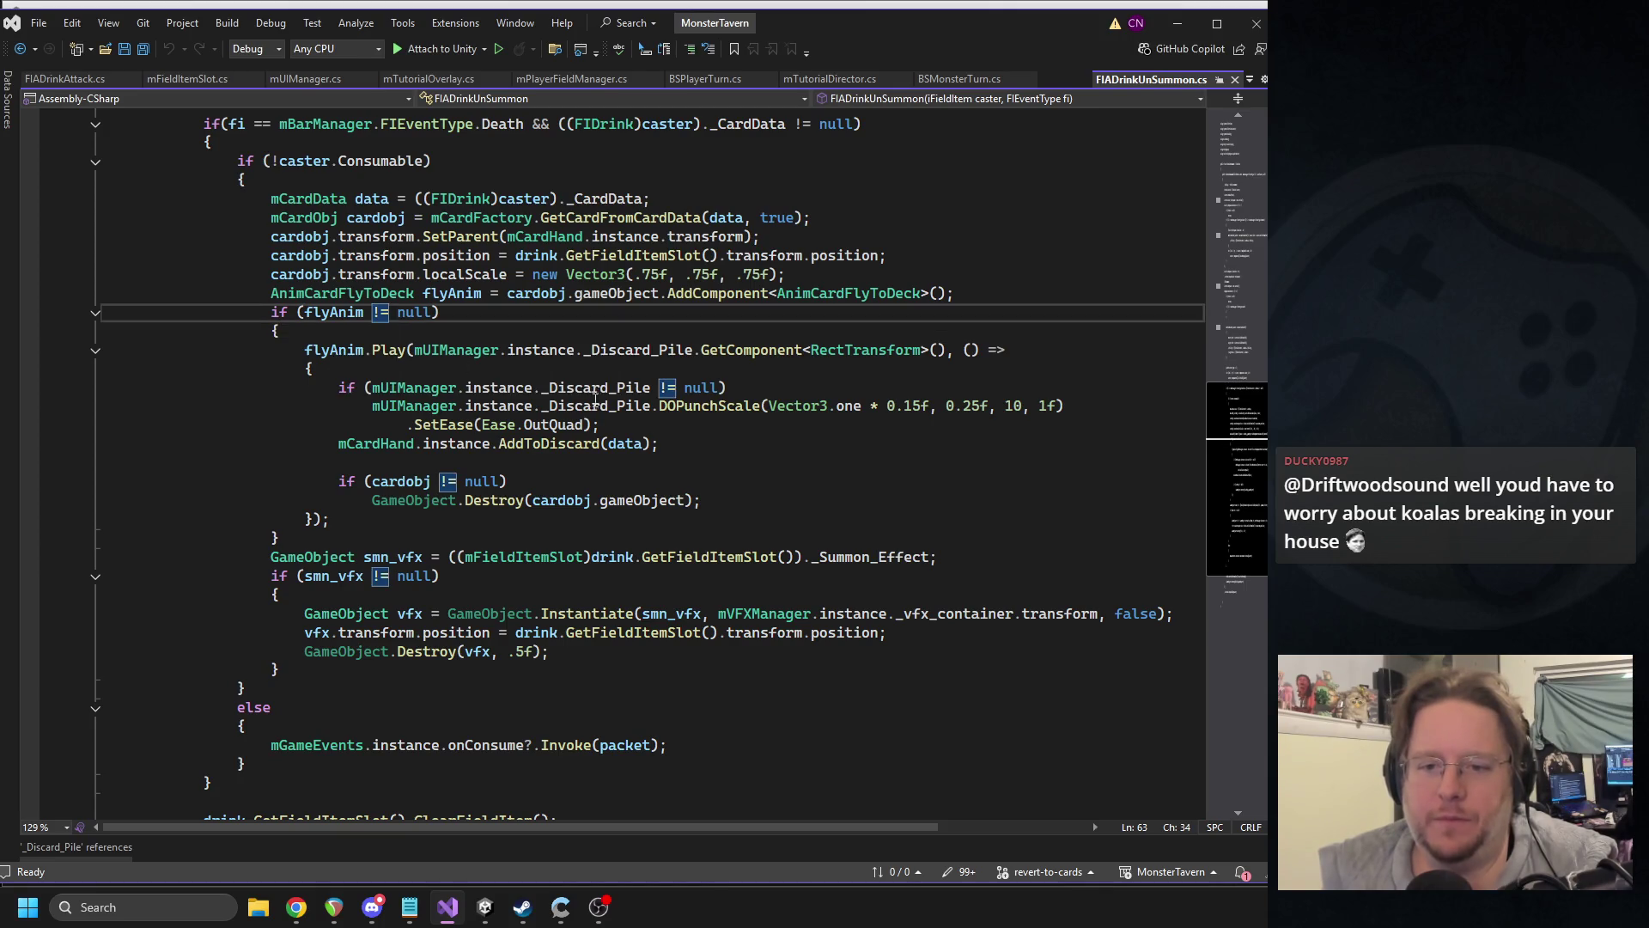
click(718, 409)
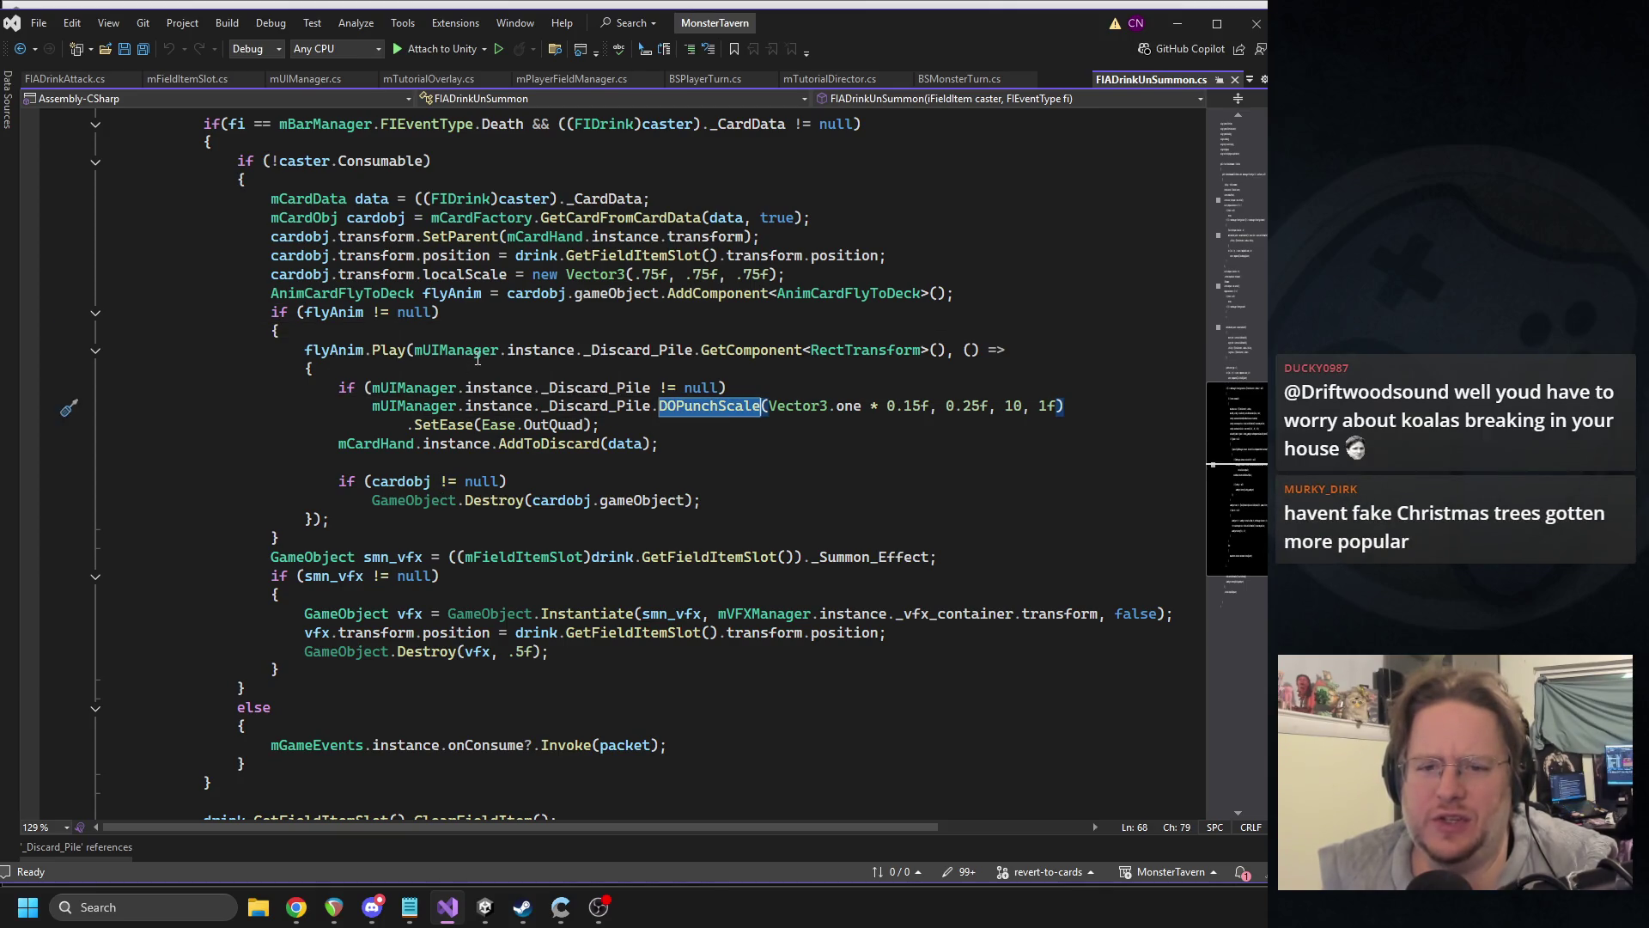
click(396, 370)
click(642, 405)
key(shift+alt+equal)
key(shift+alt+equal)
key(shift+alt+equal)
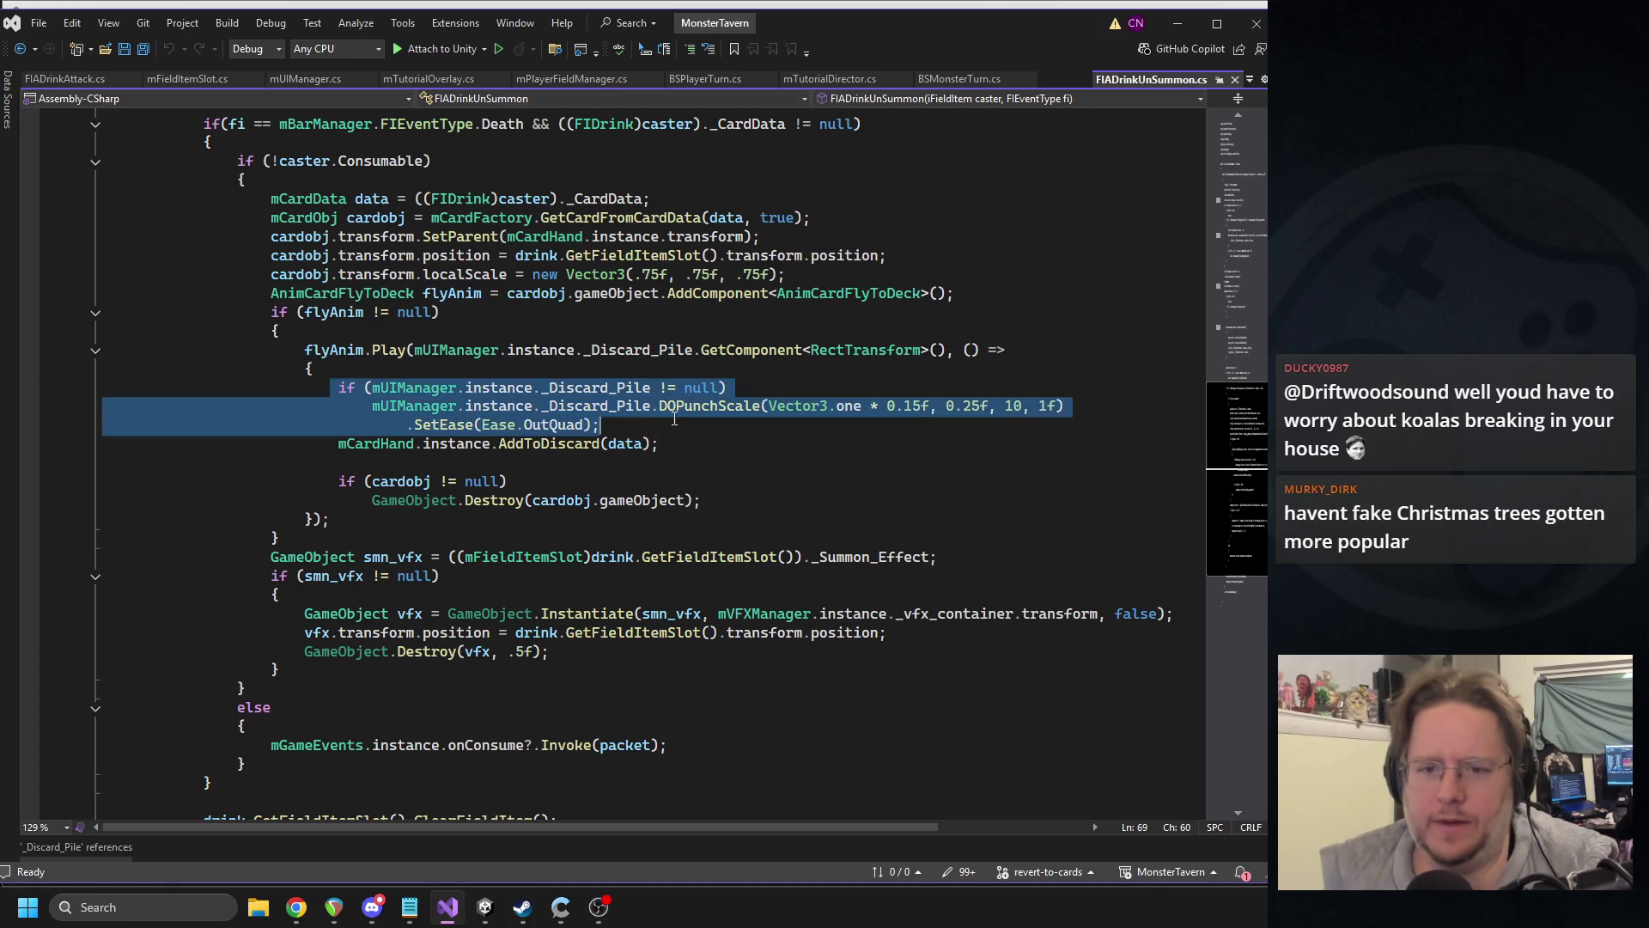
key(Escape)
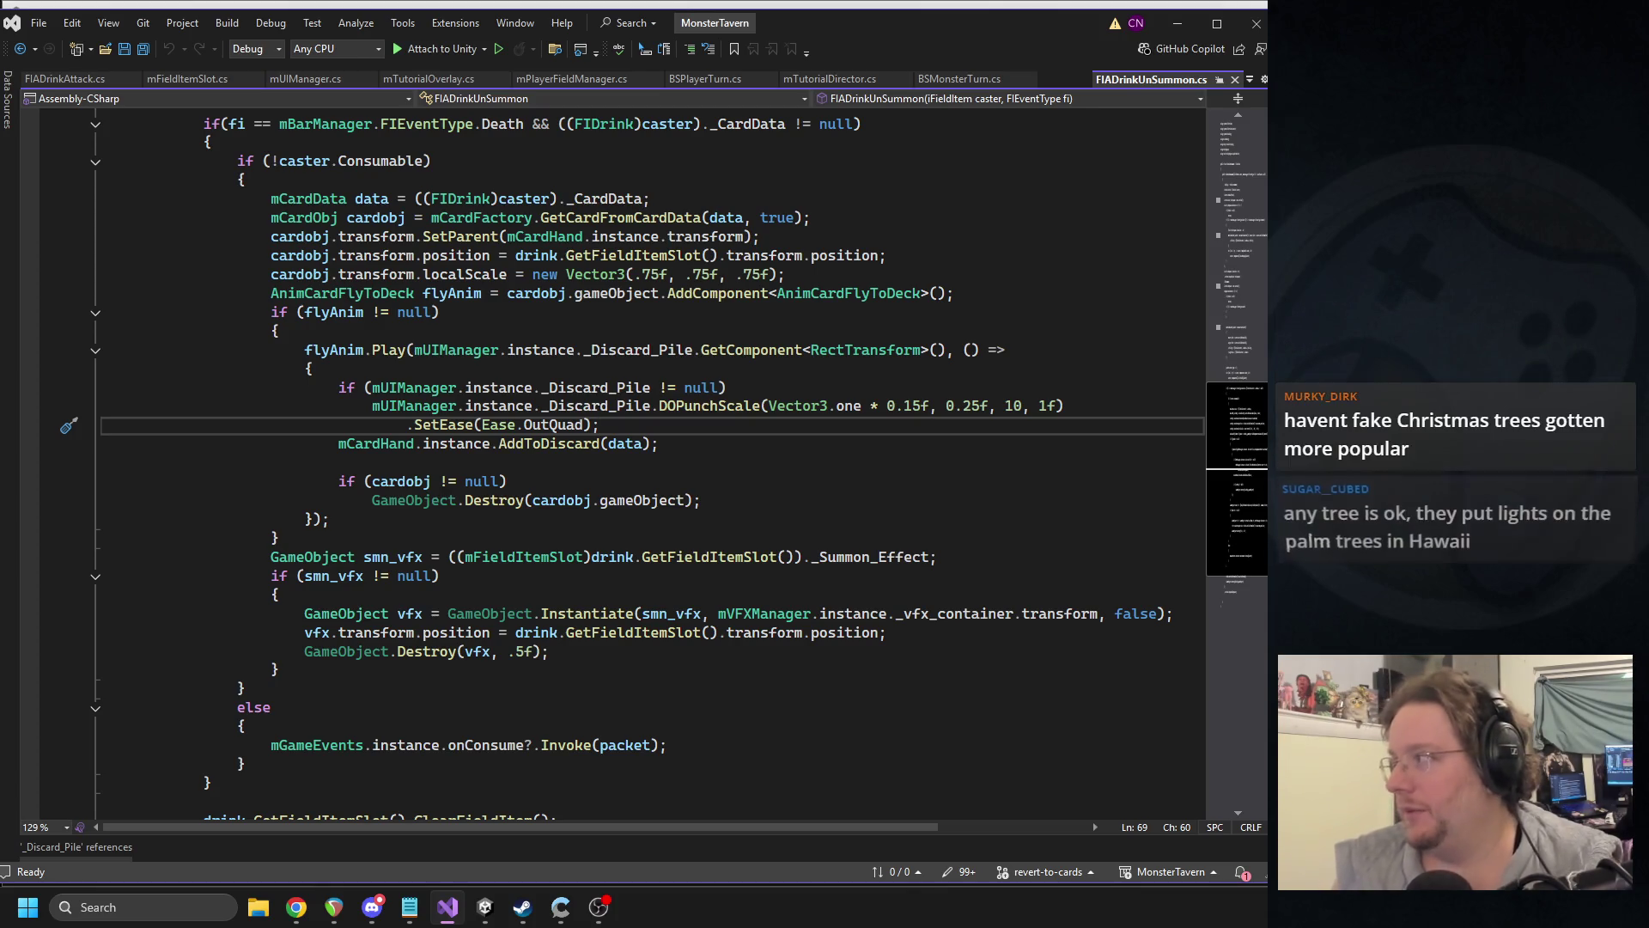
key(alt+Tab)
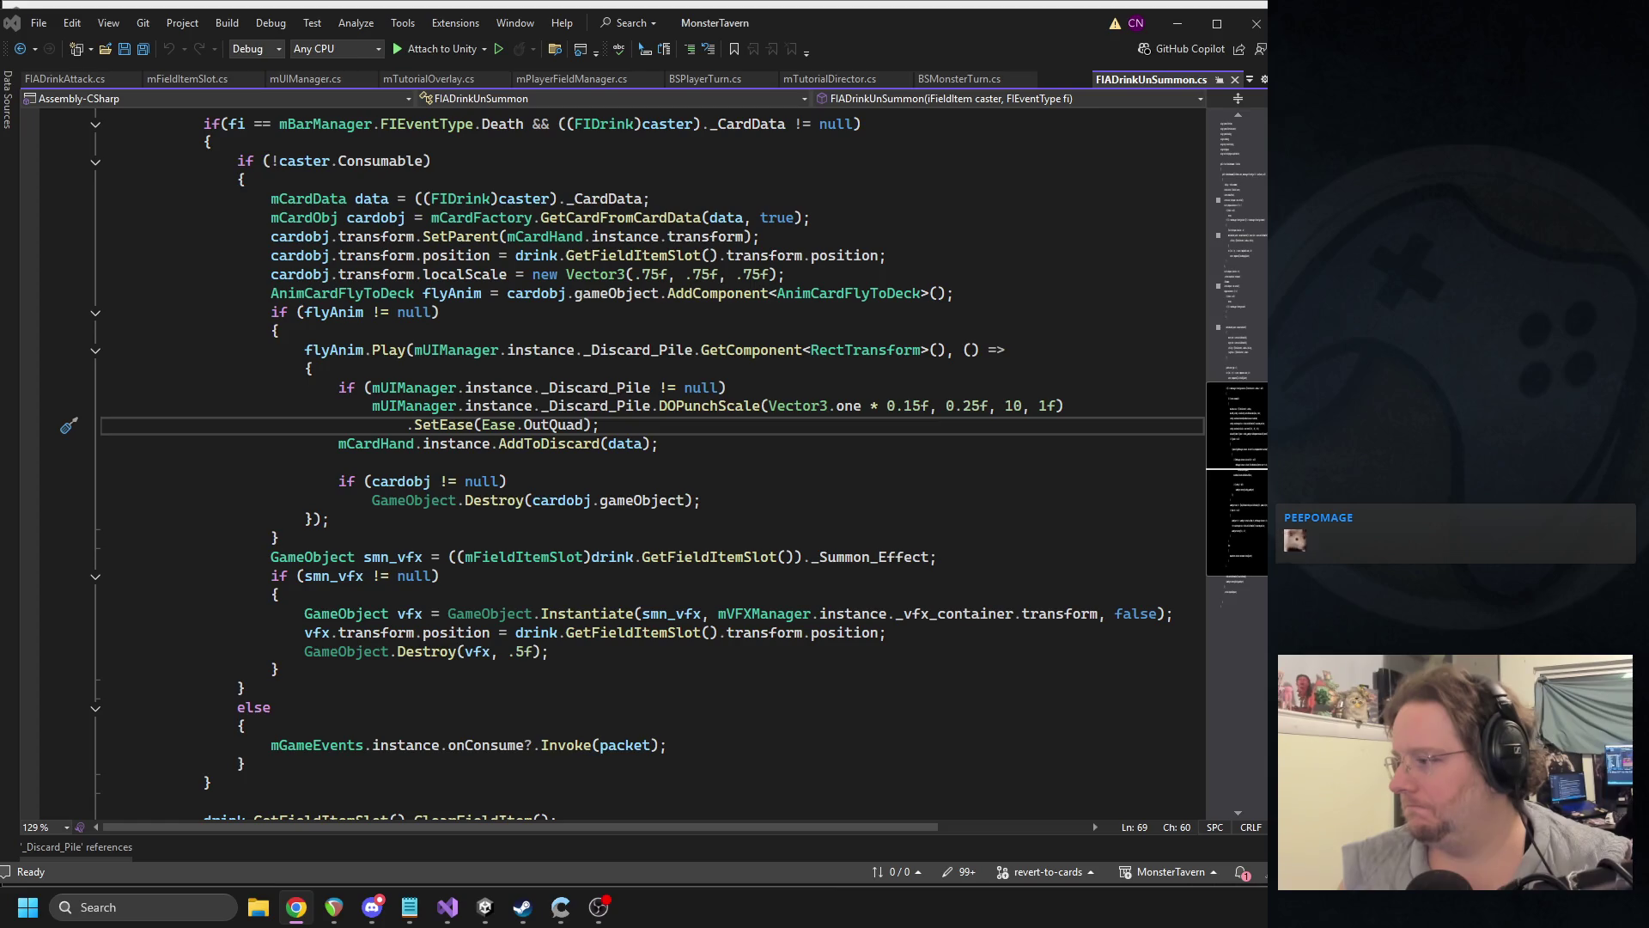
- Inspect Overlay_Objs, Graveyard and its Deck_Cards_Text label in Unity, then return to FIADrinkUnSummon's code
key(alt+Tab)
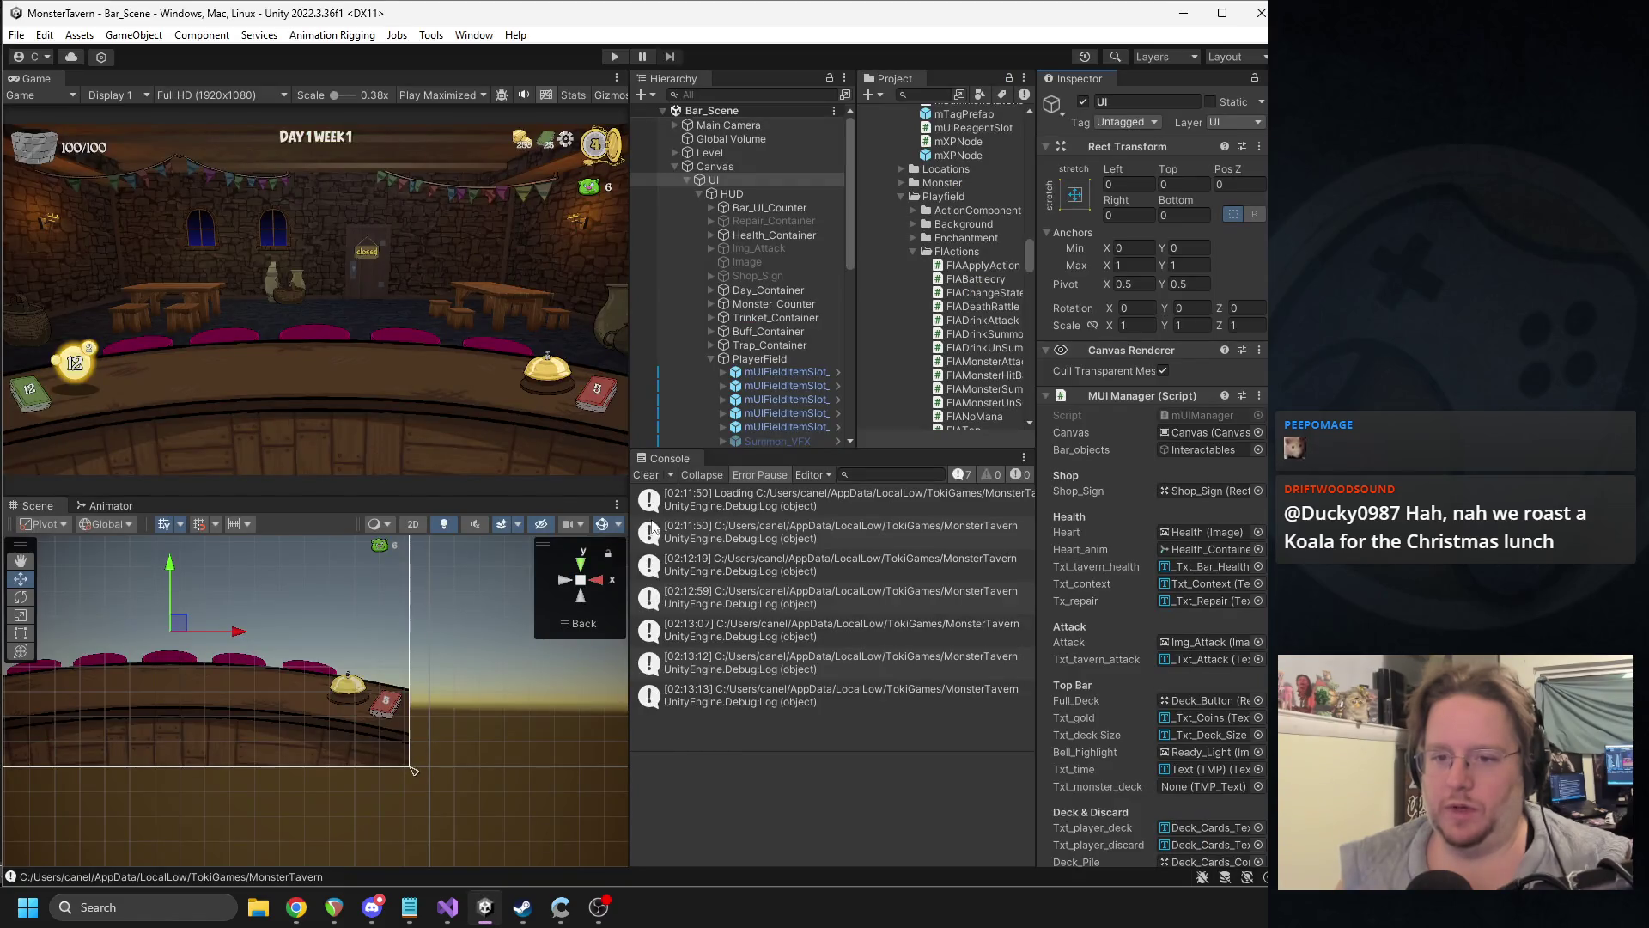
click(389, 707)
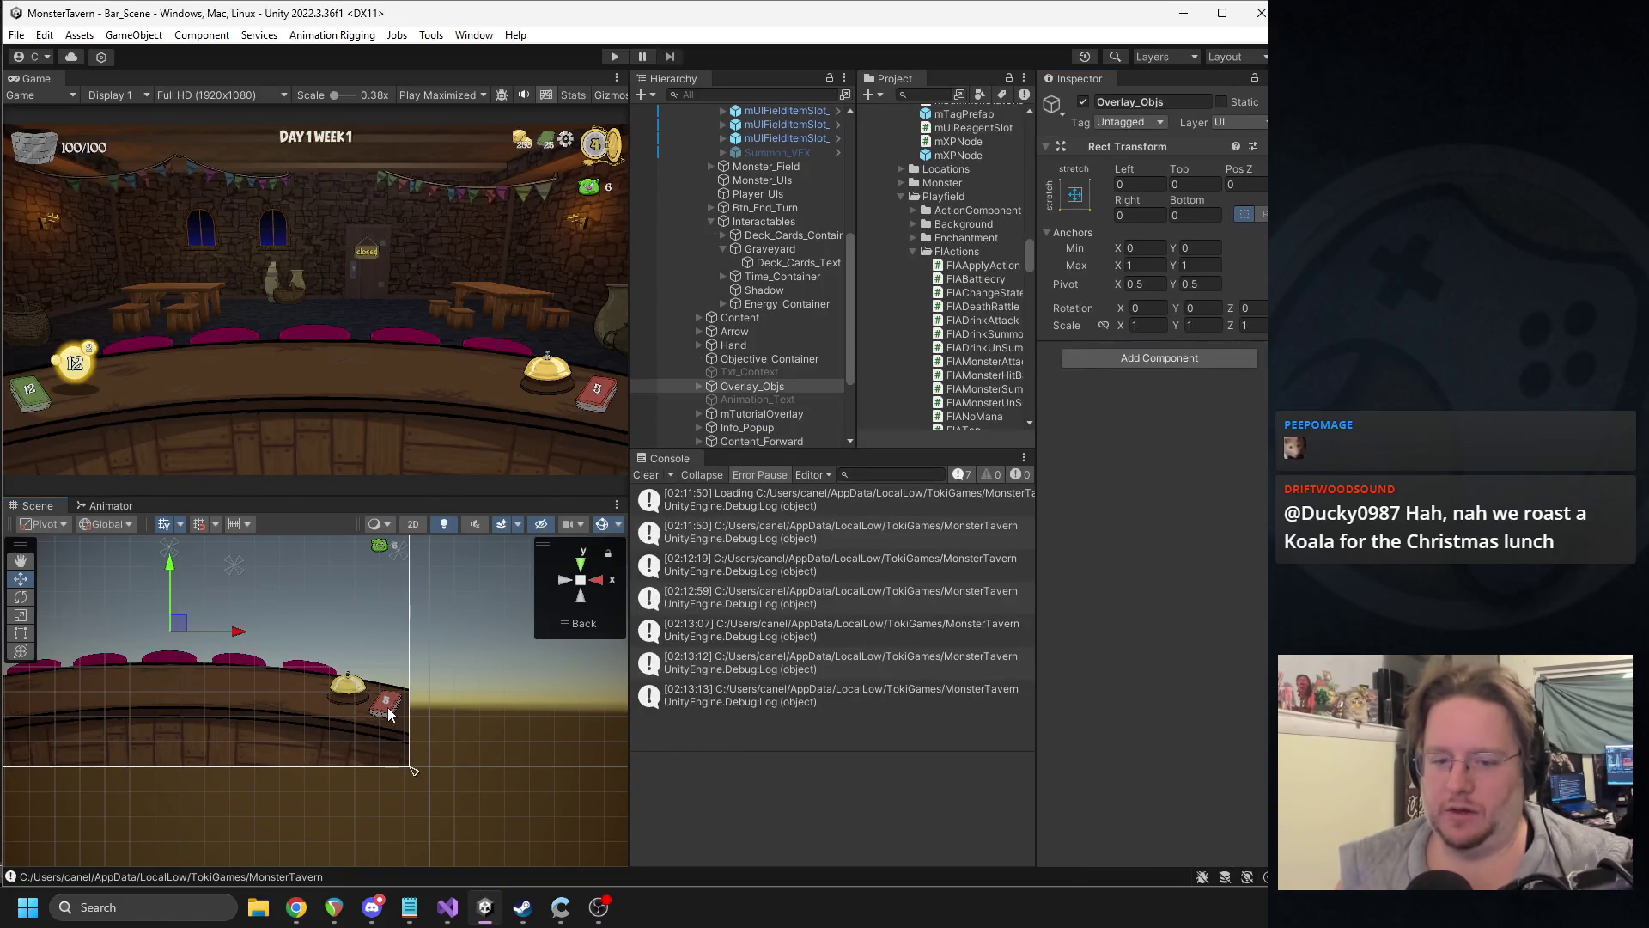
click(388, 708)
click(775, 259)
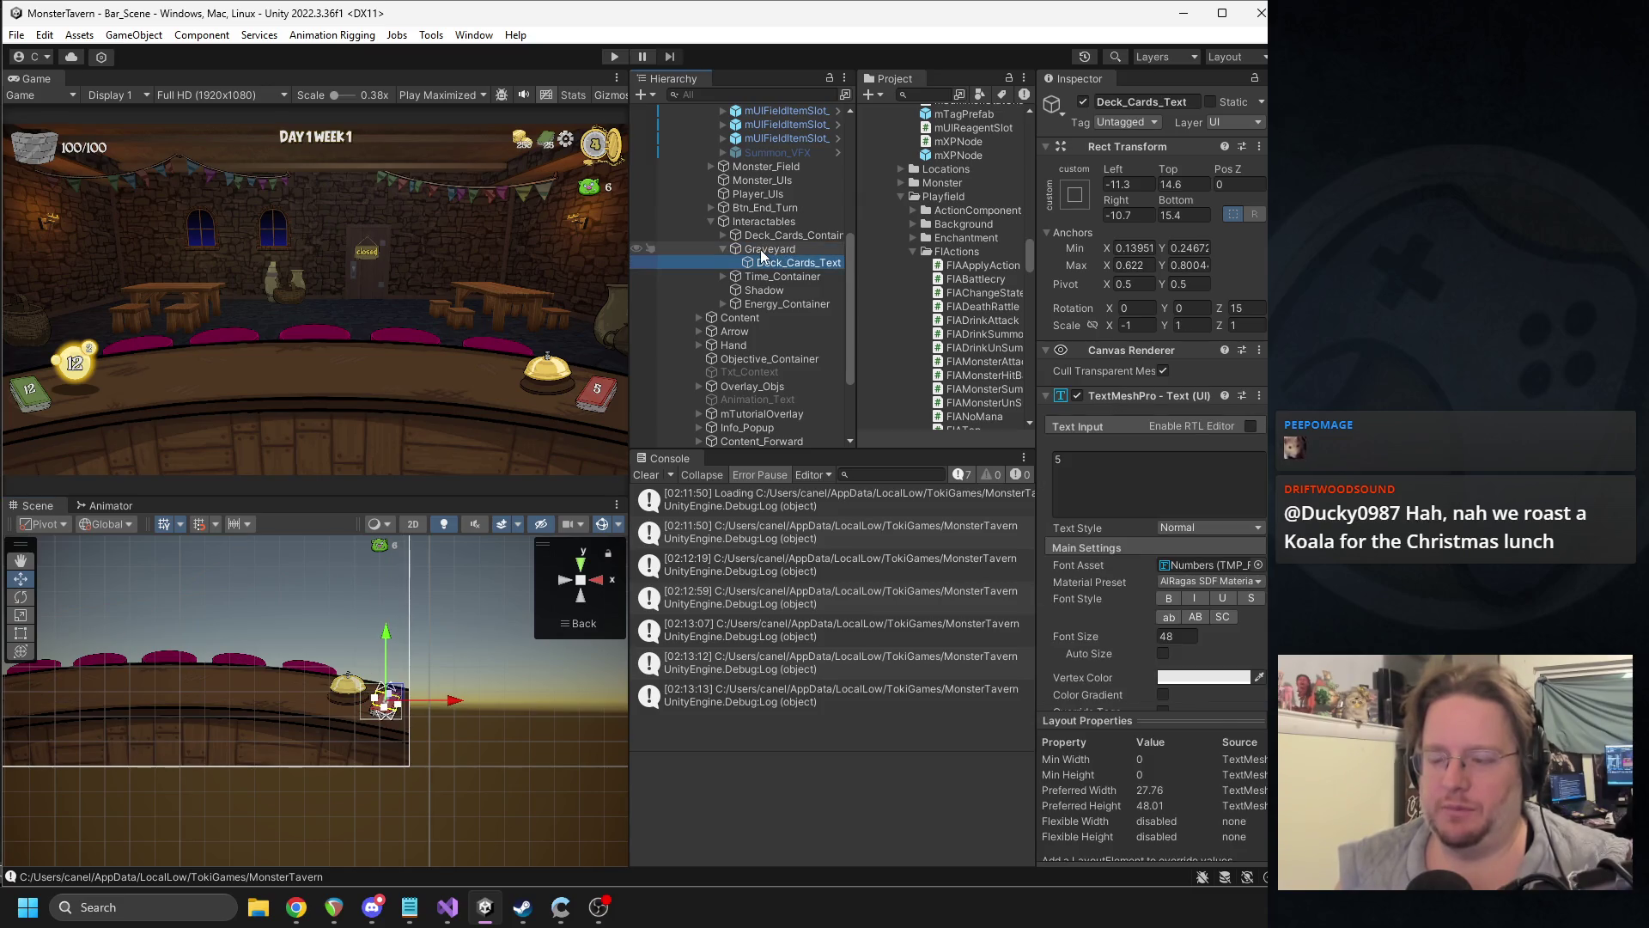
click(763, 249)
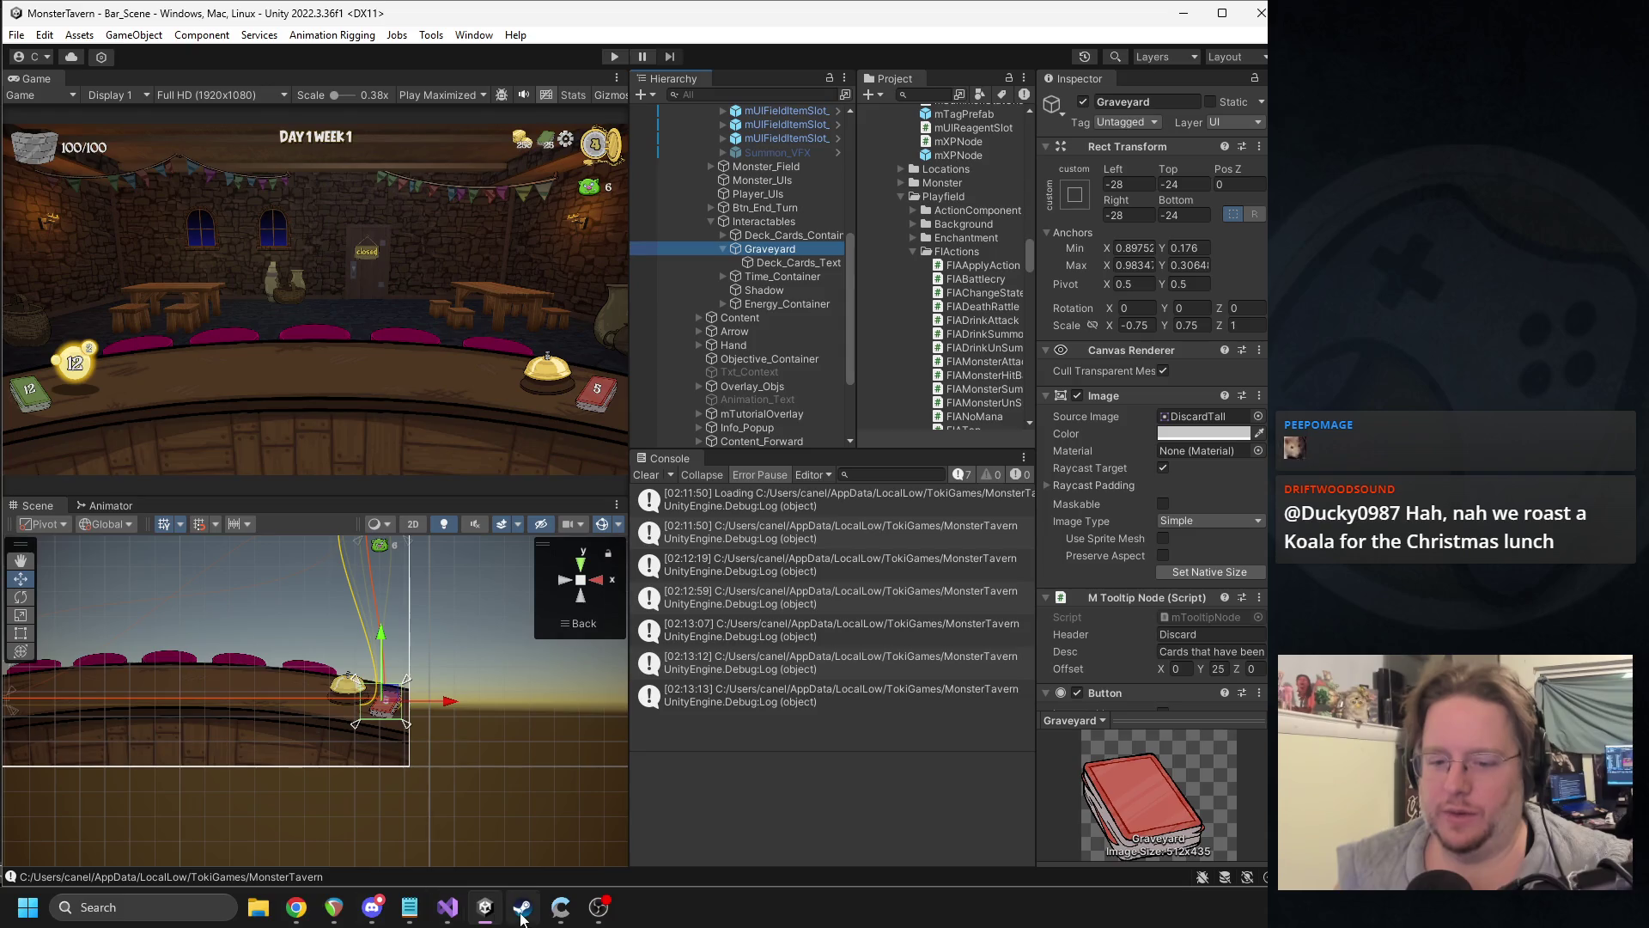
click(448, 907)
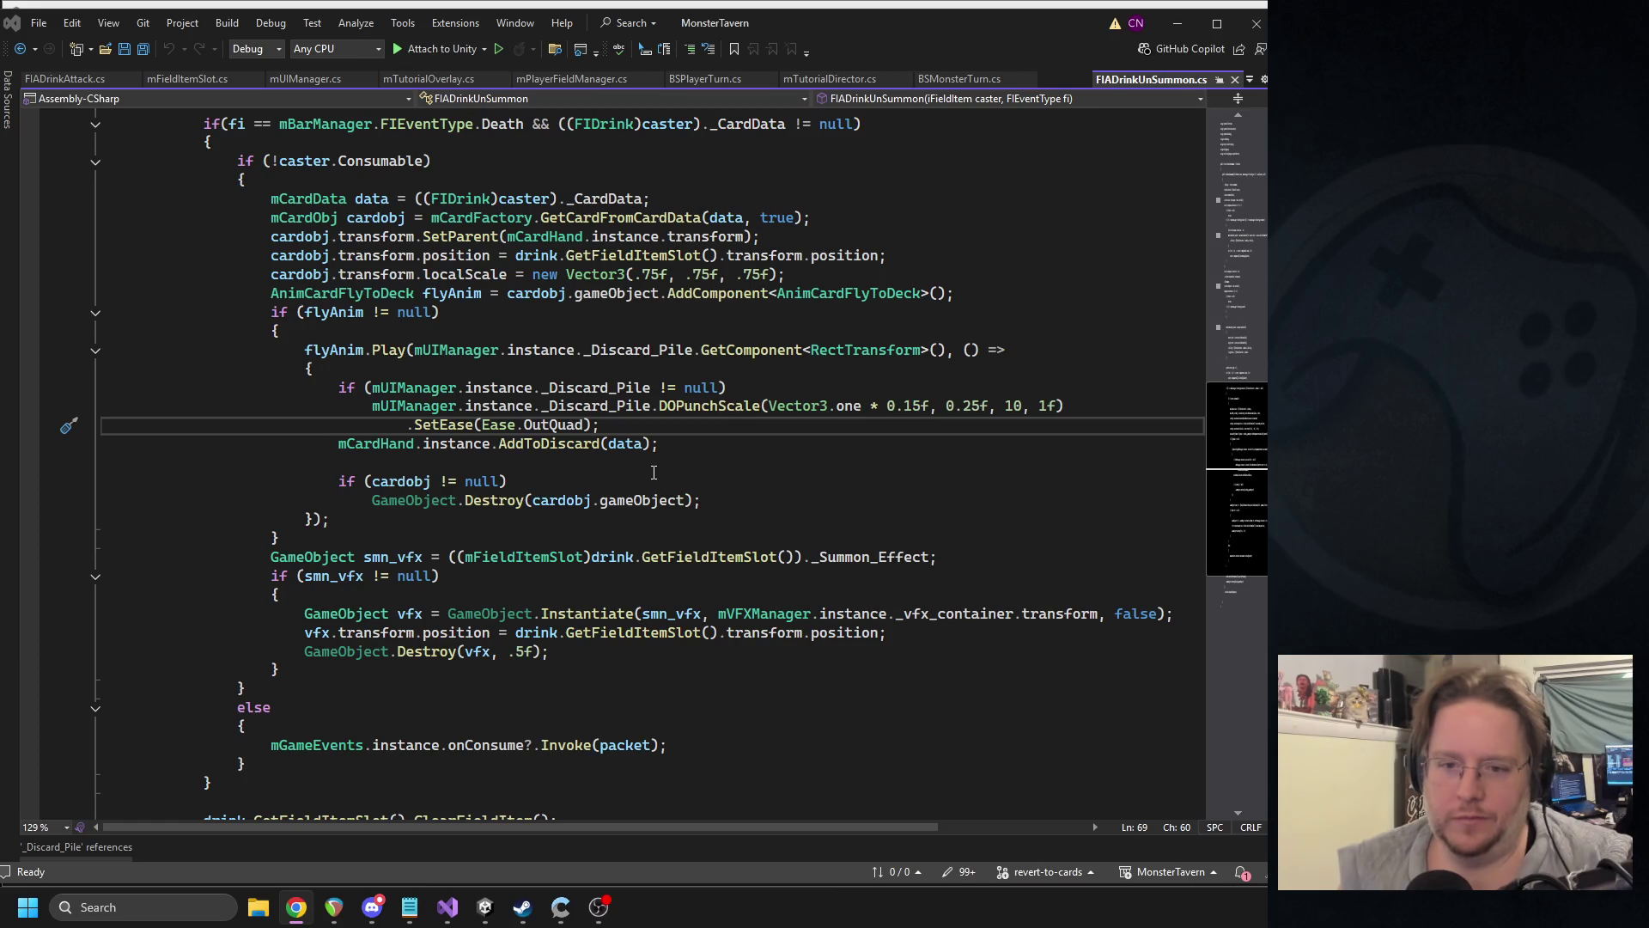
click(742, 490)
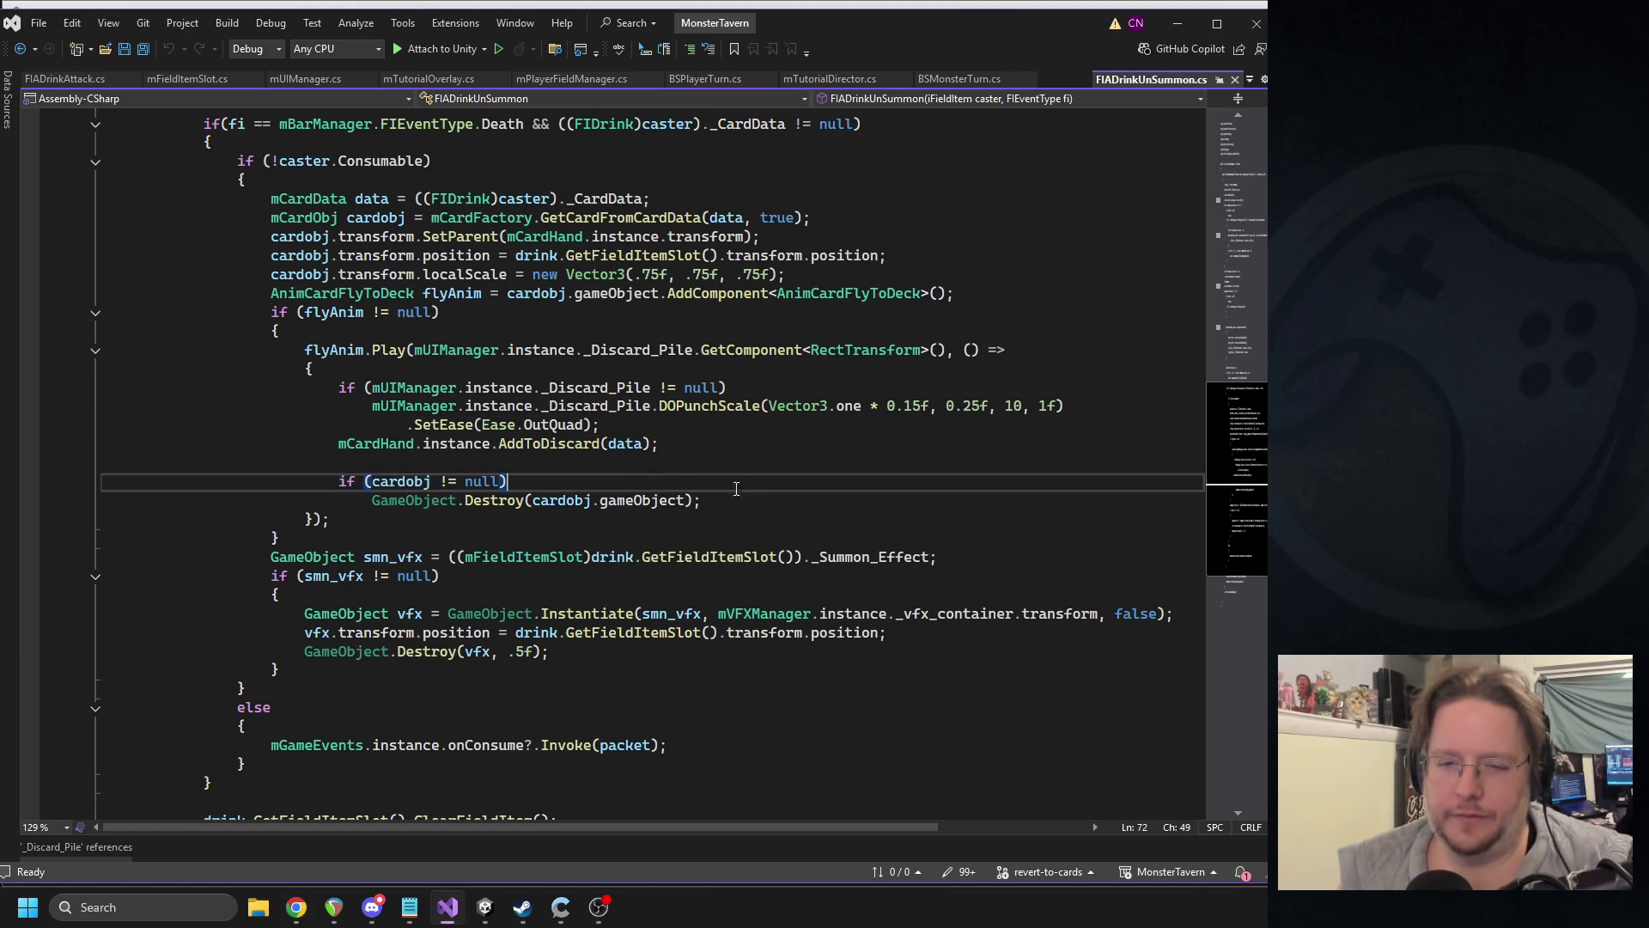
drag(742, 490, 247, 368)
mouse_move(660, 444)
mouse_down()
mouse_move(223, 369)
mouse_move(215, 390)
mouse_up()
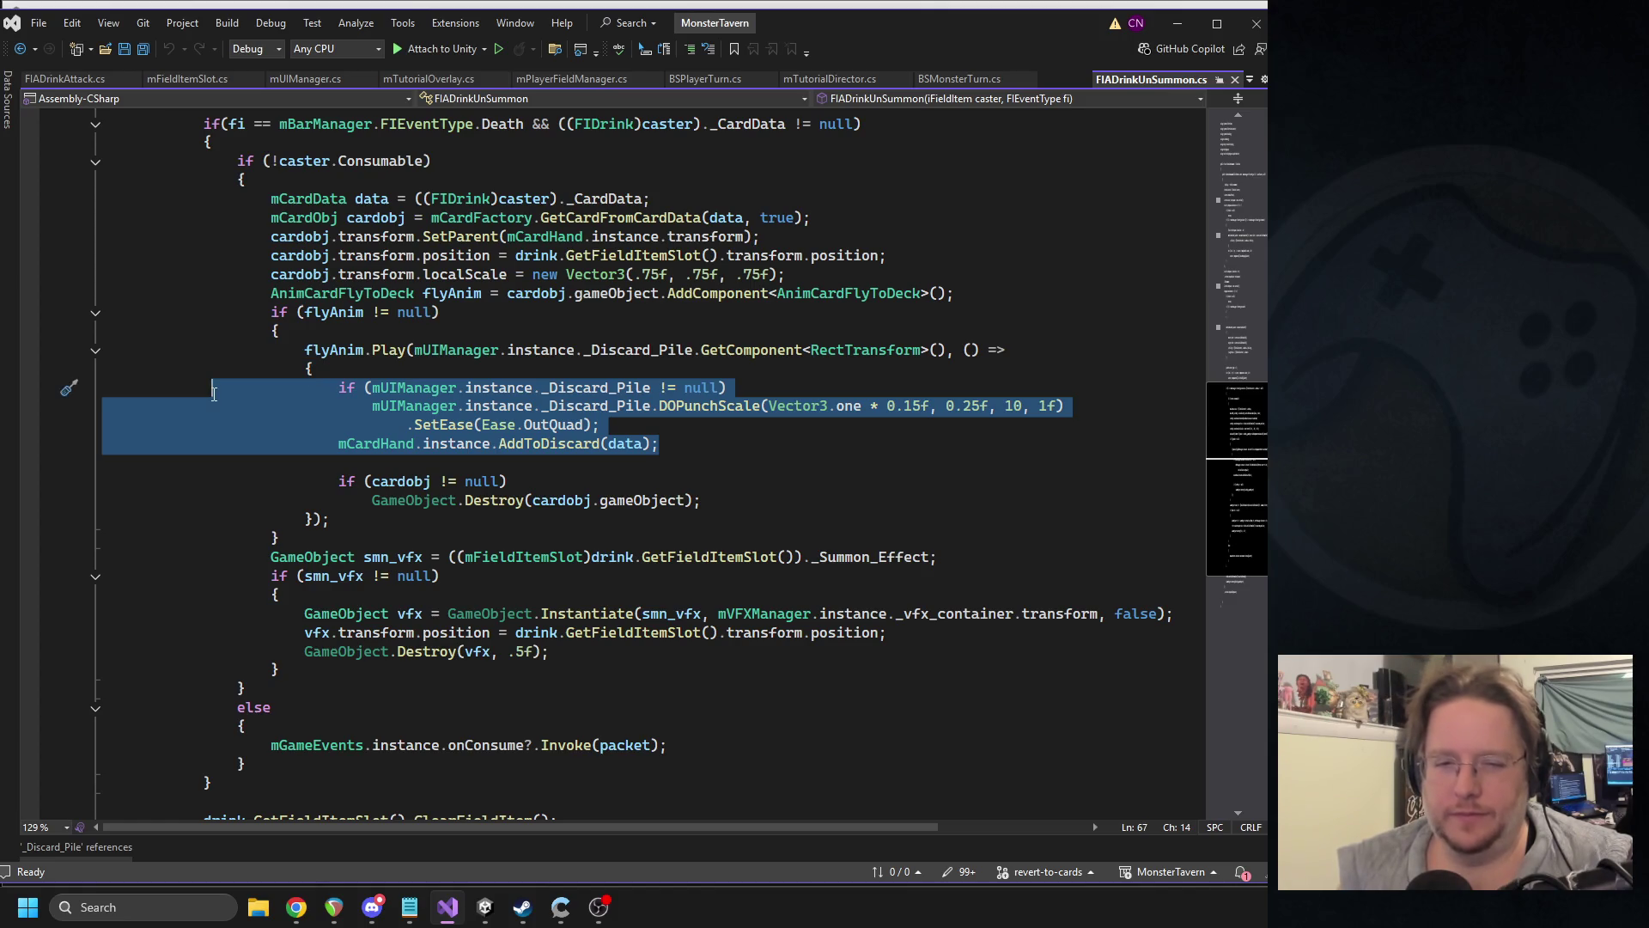
click(687, 420)
click(690, 413)
double_click(690, 413)
click(555, 377)
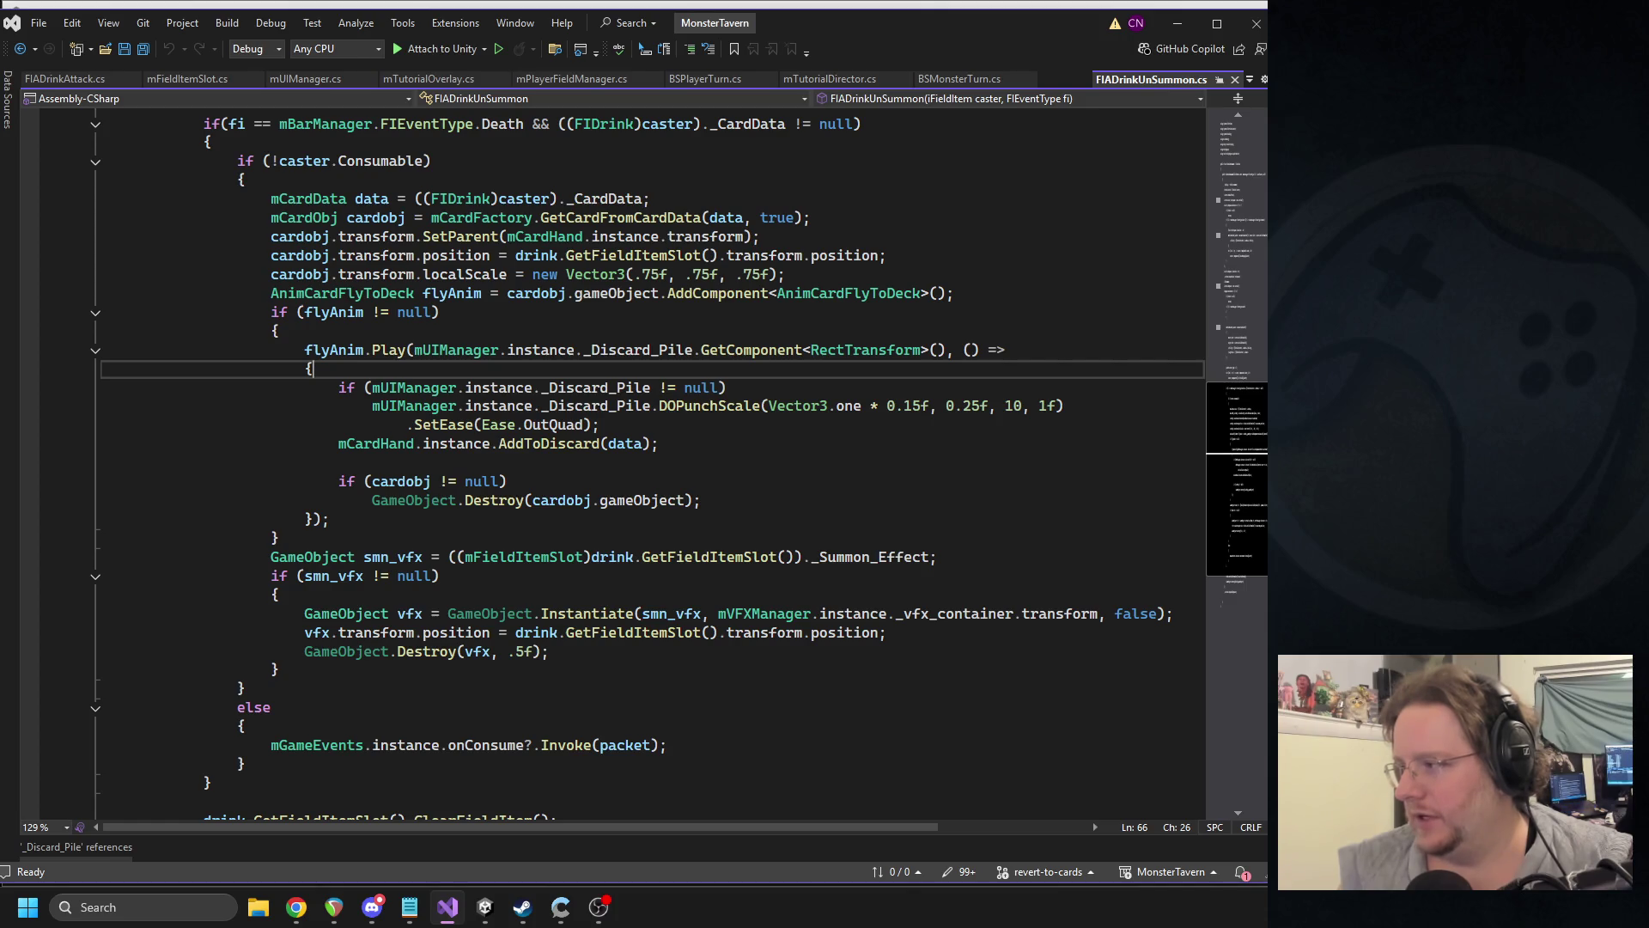
key(alt+Tab)
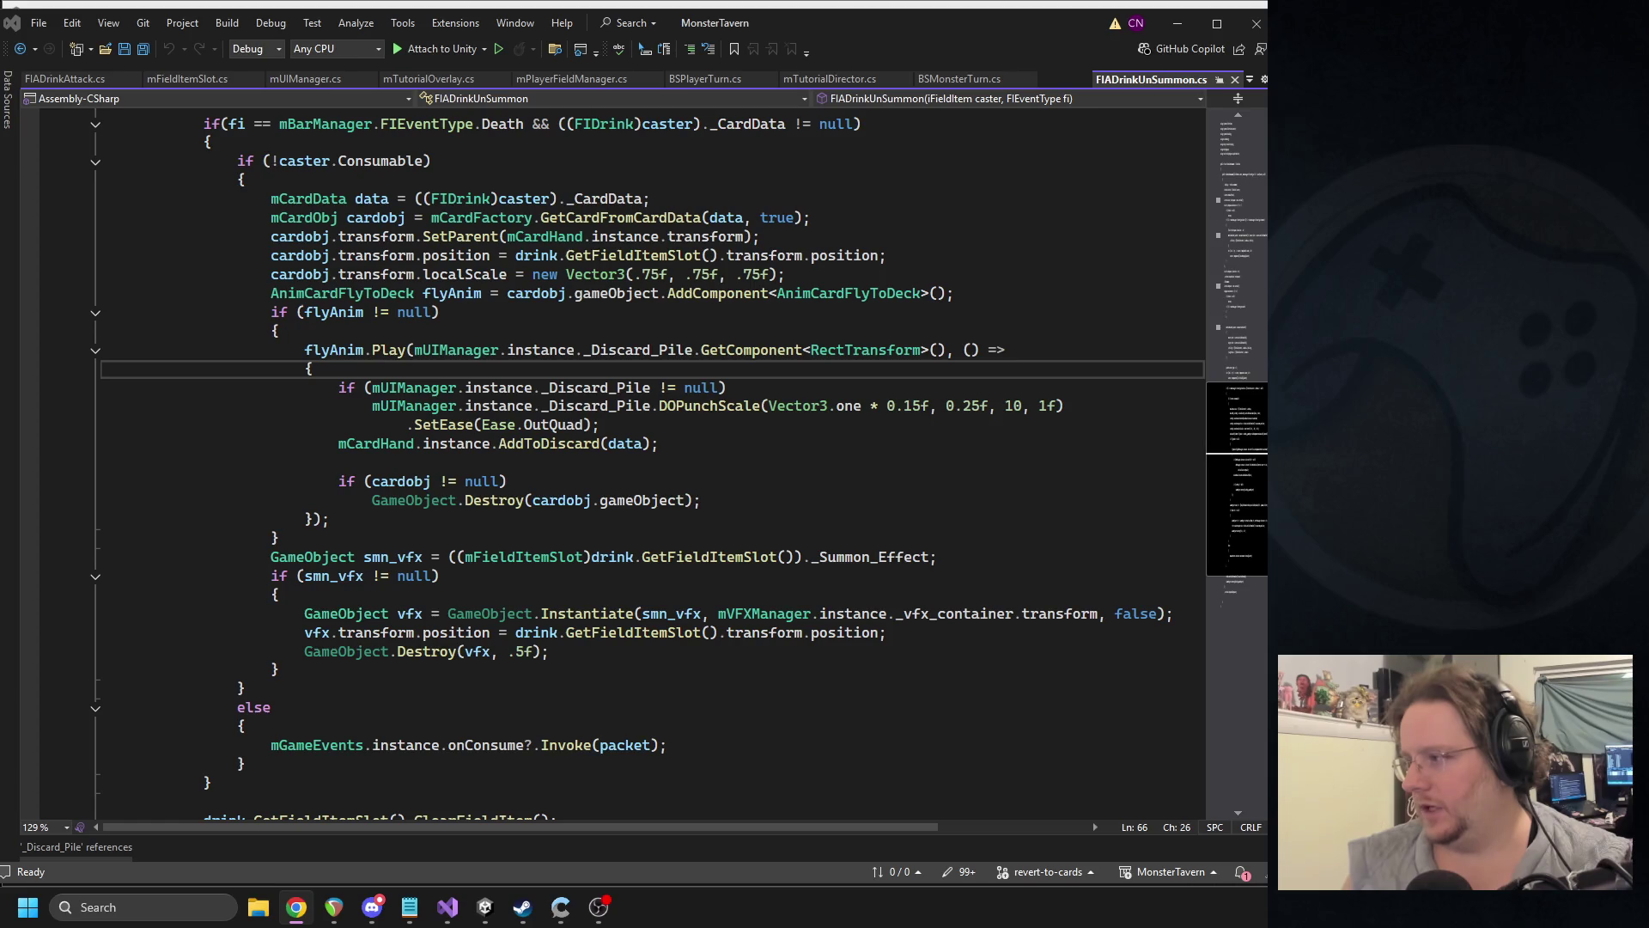
mouse_move(452, 429)
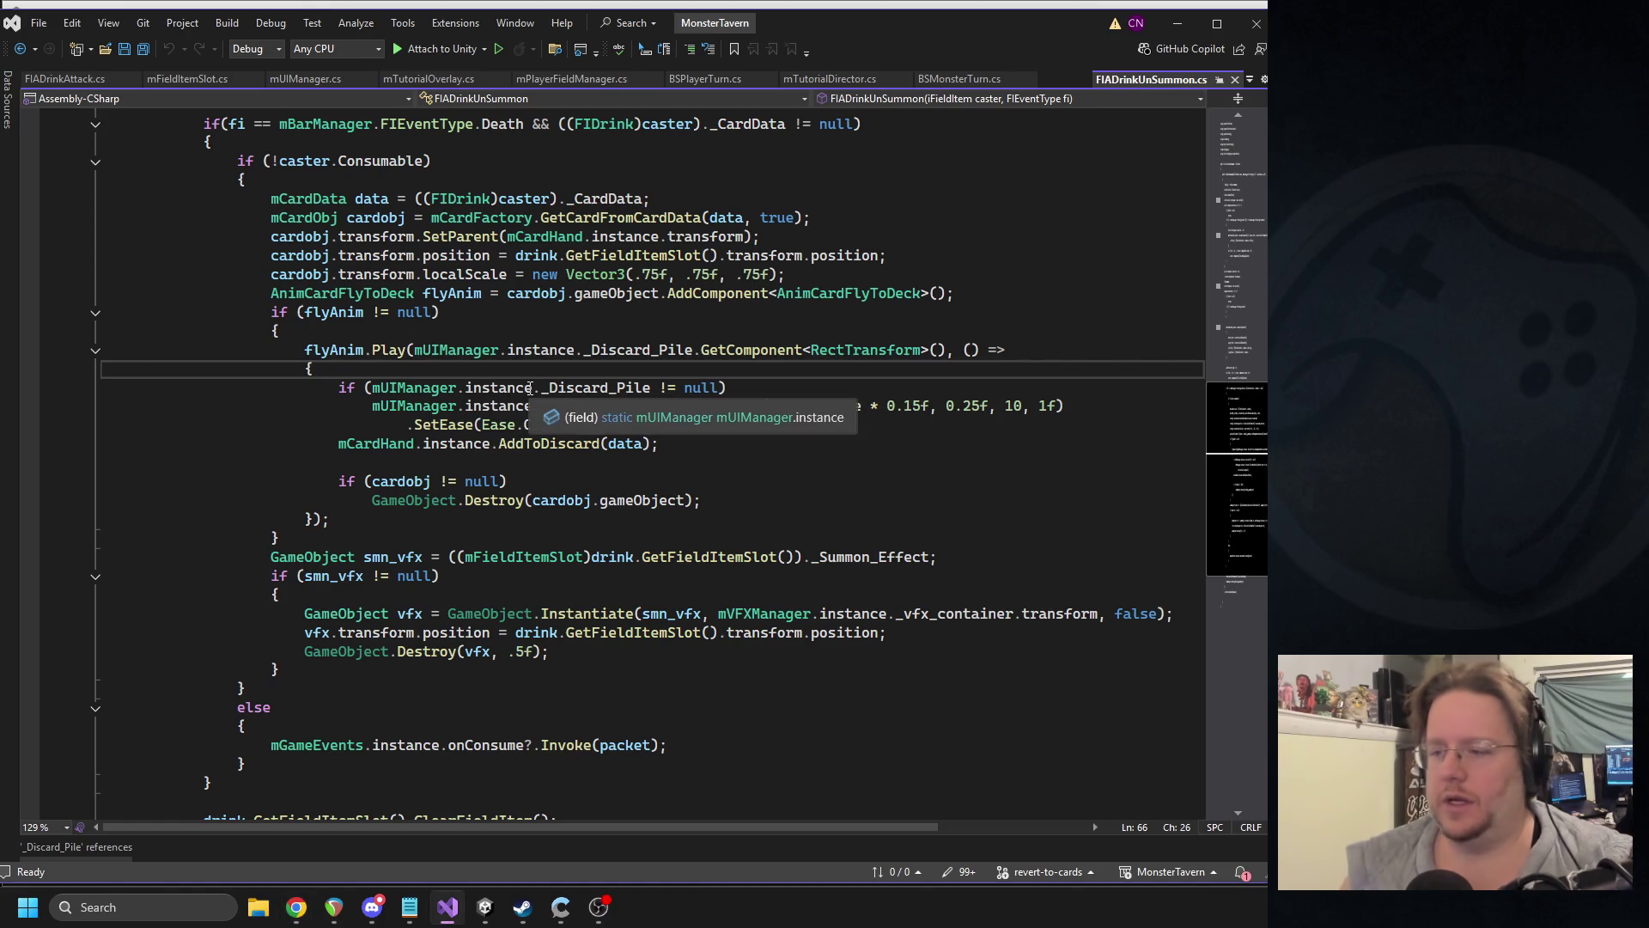
key(Return)
text(Vector3 )
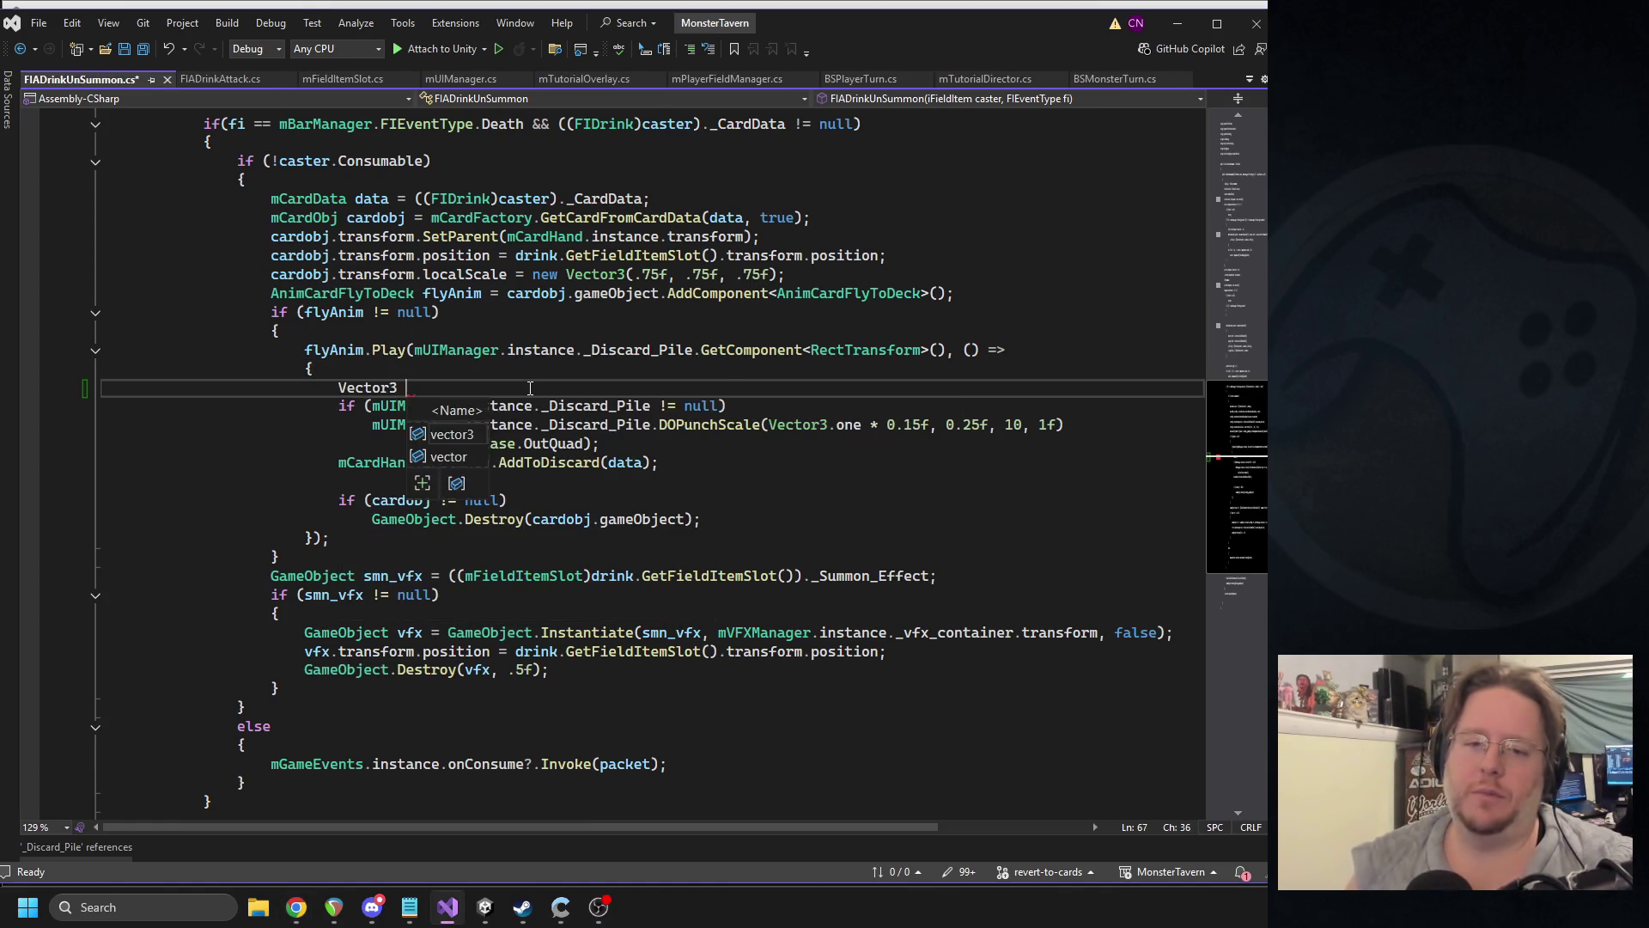
text(baseScale =)
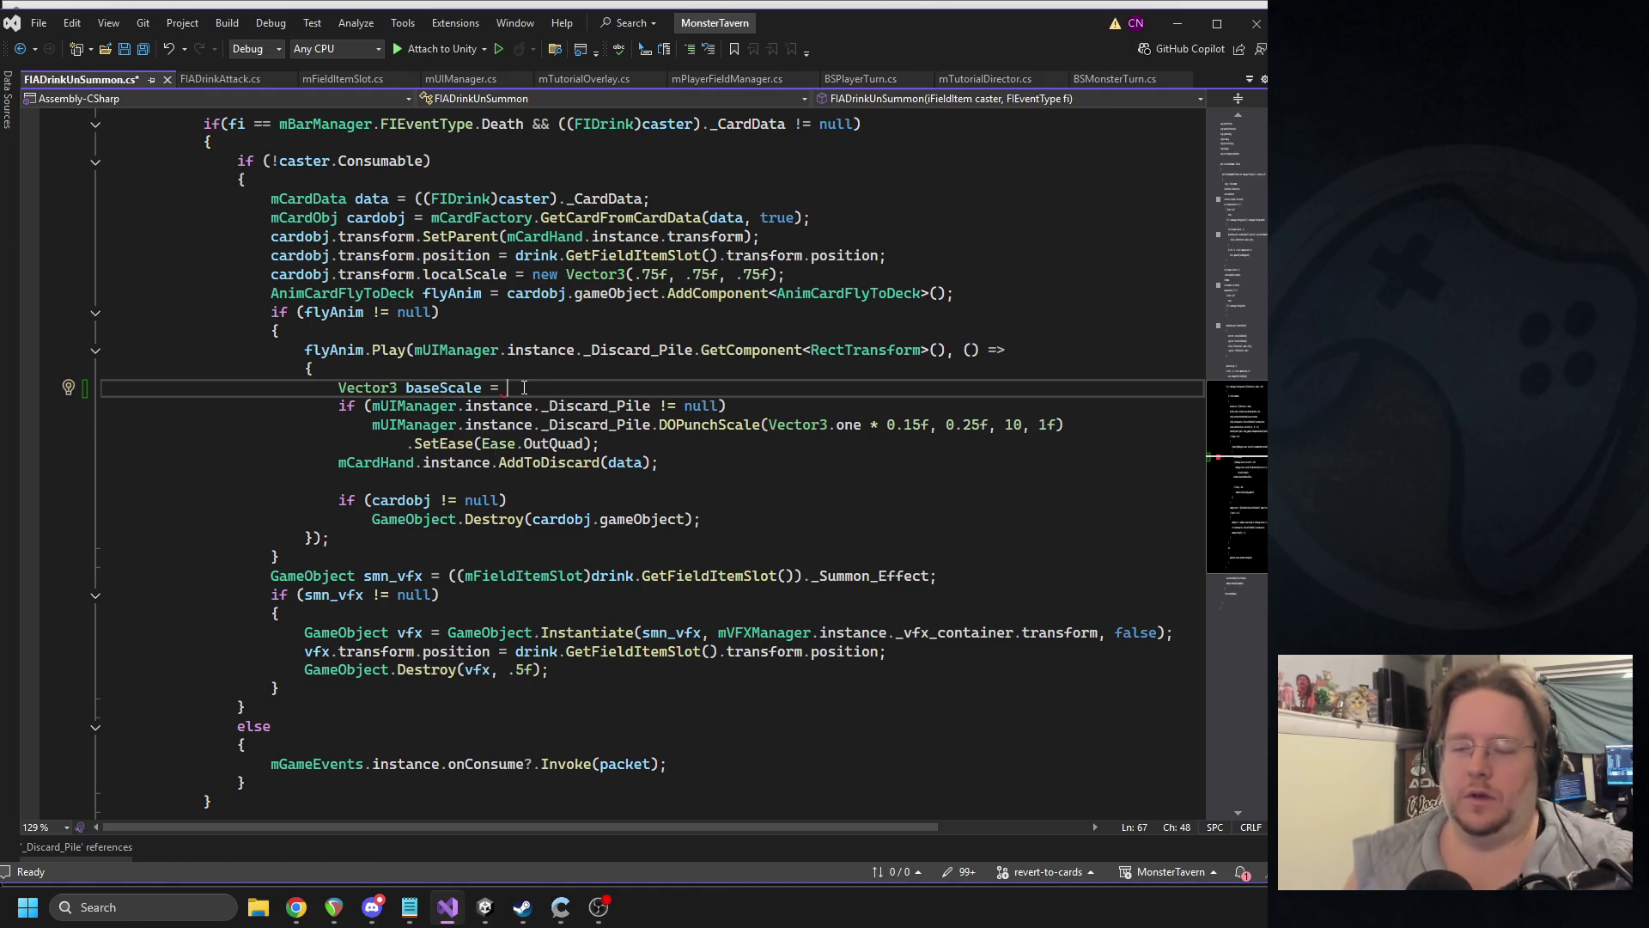
- Declare 'Transform t' as the _Discard_Pile reference and a baseScale line set to t.localScale
click(423, 375)
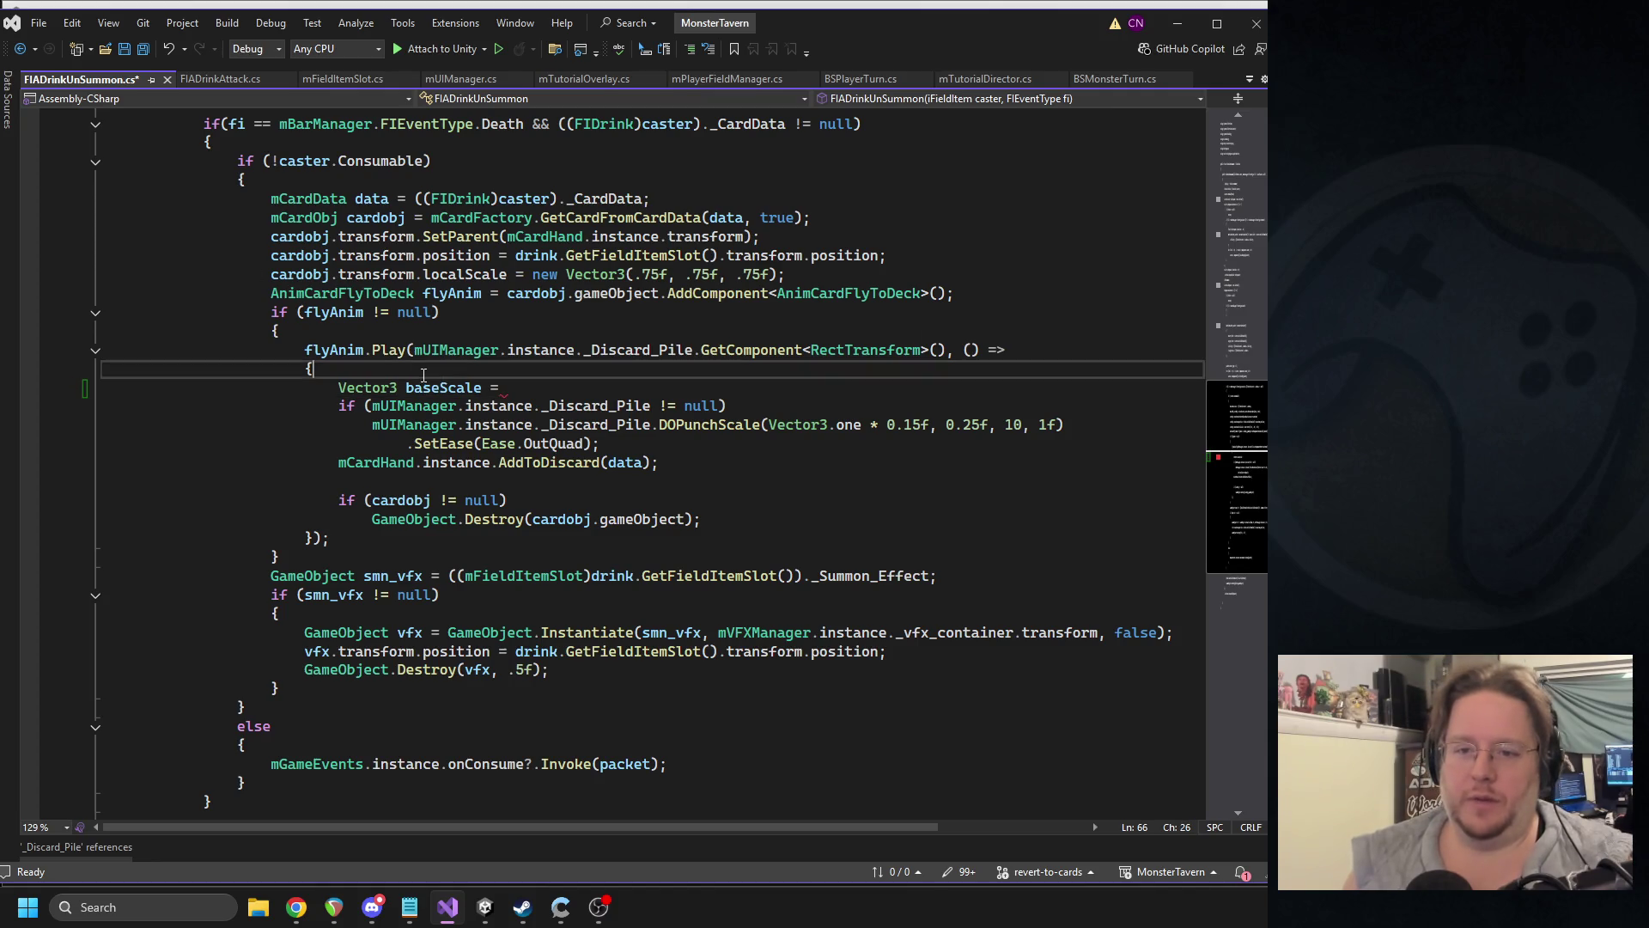
drag(418, 349, 689, 352)
click(418, 376)
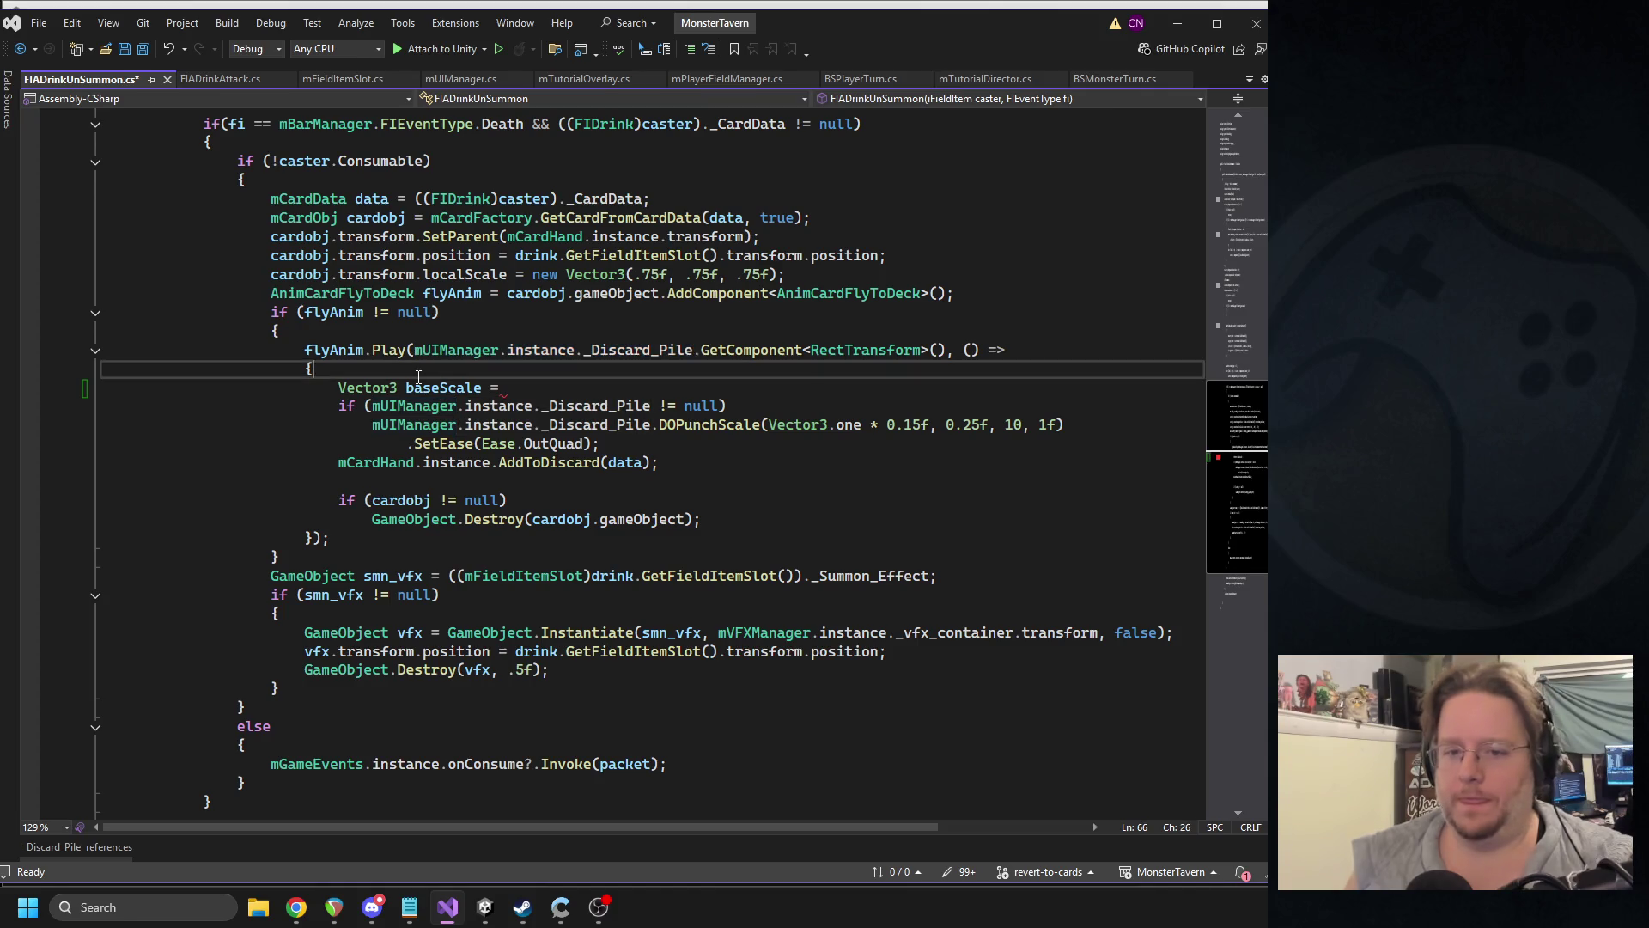
key(Return)
text(Transform t =)
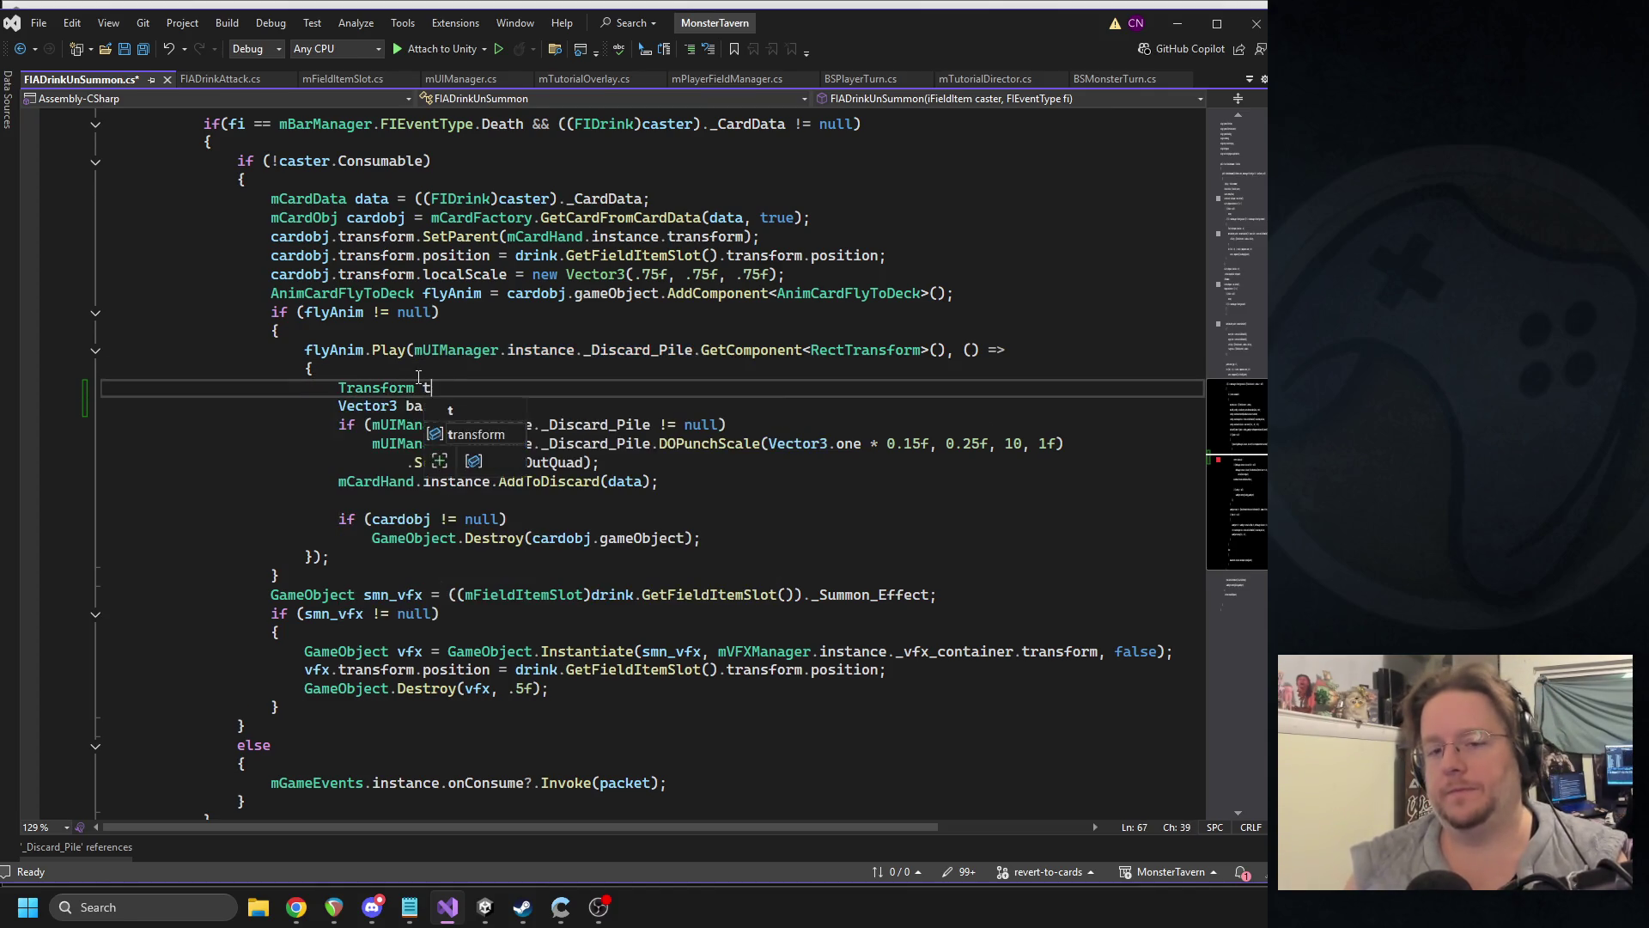
key(ctrl+v)
text(;)
key(Down)
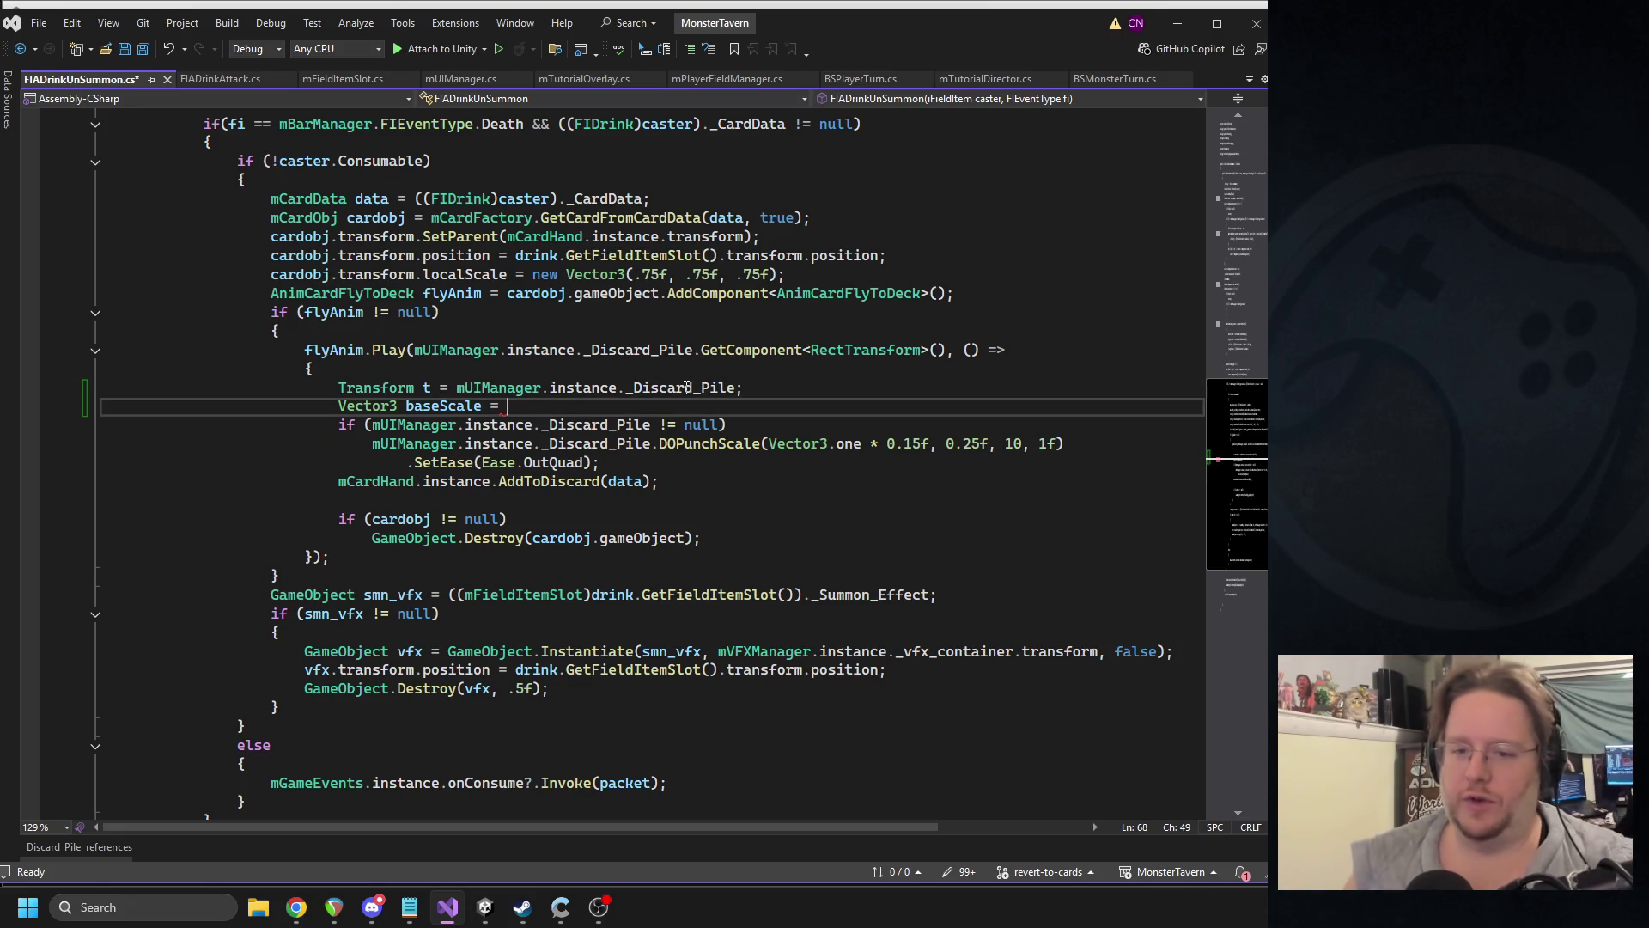
text(t.)
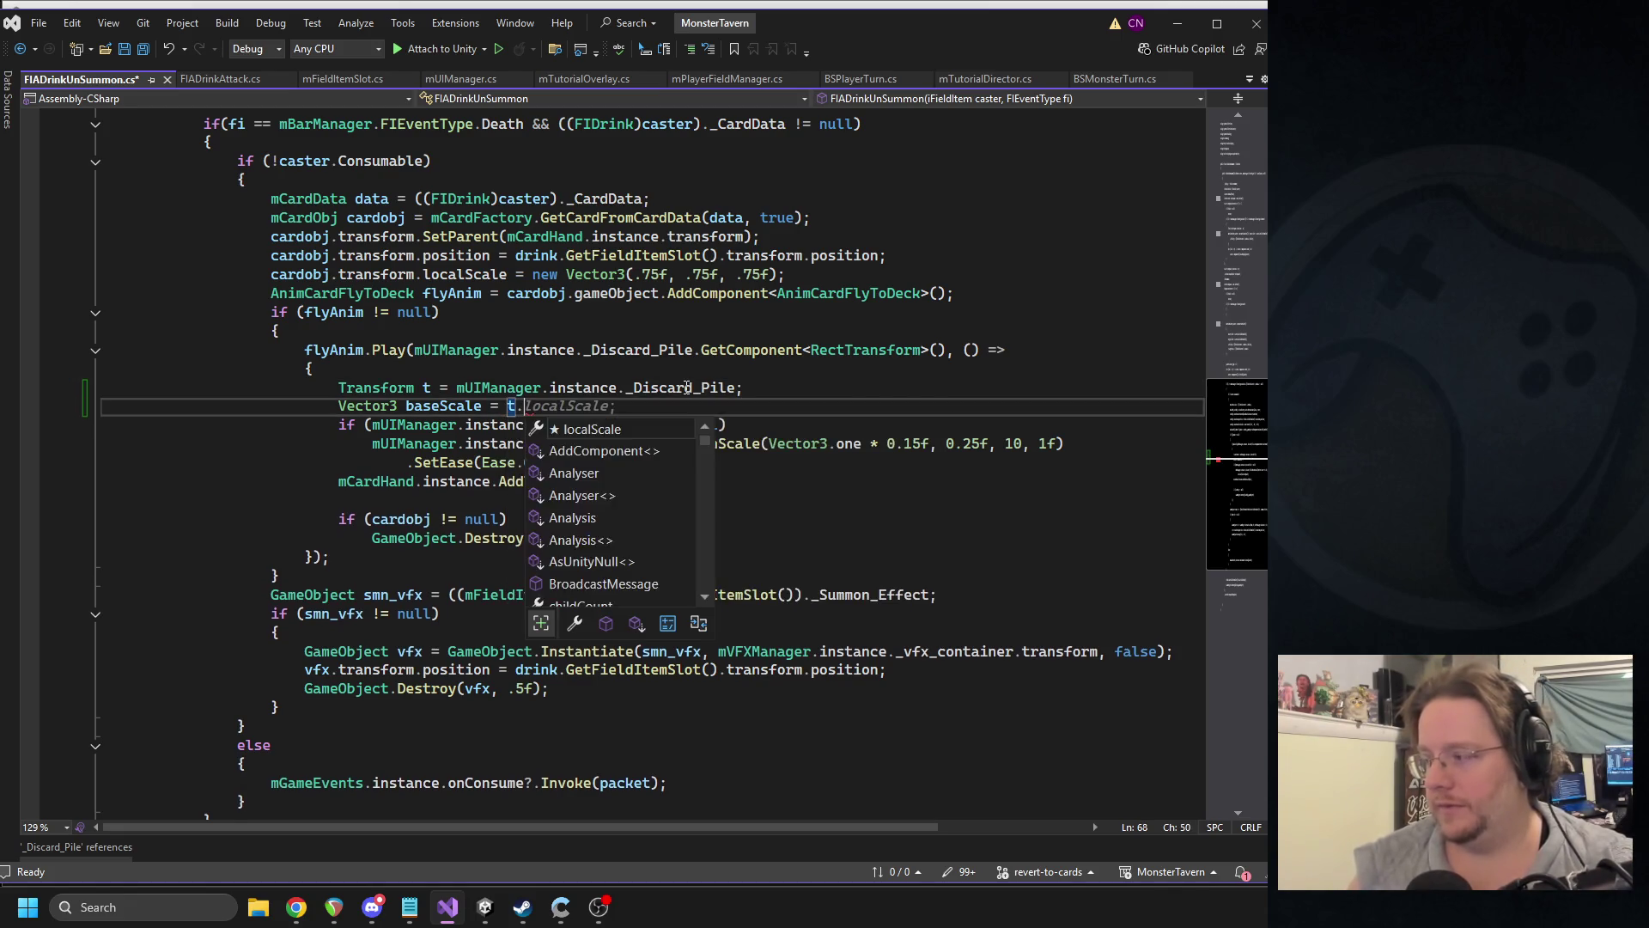
text(localScale;)
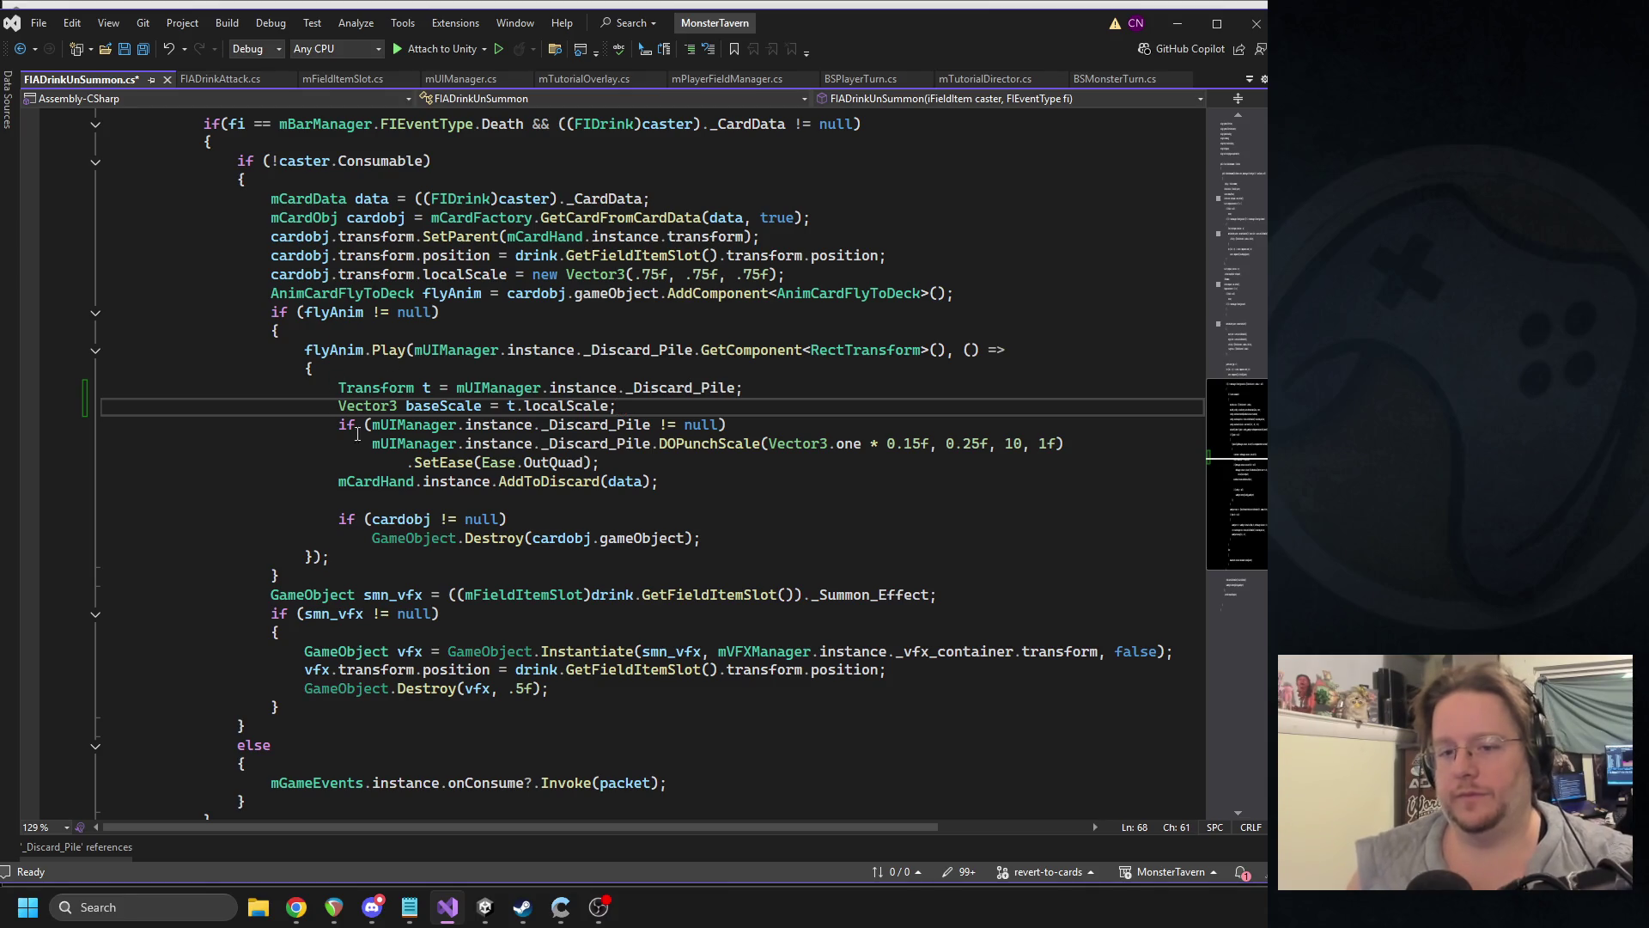
- Move the baseScale line so it sits directly below the Transform line
drag(618, 405, 338, 406)
key(ctrl+c)
key(BackSpace)
click(403, 367)
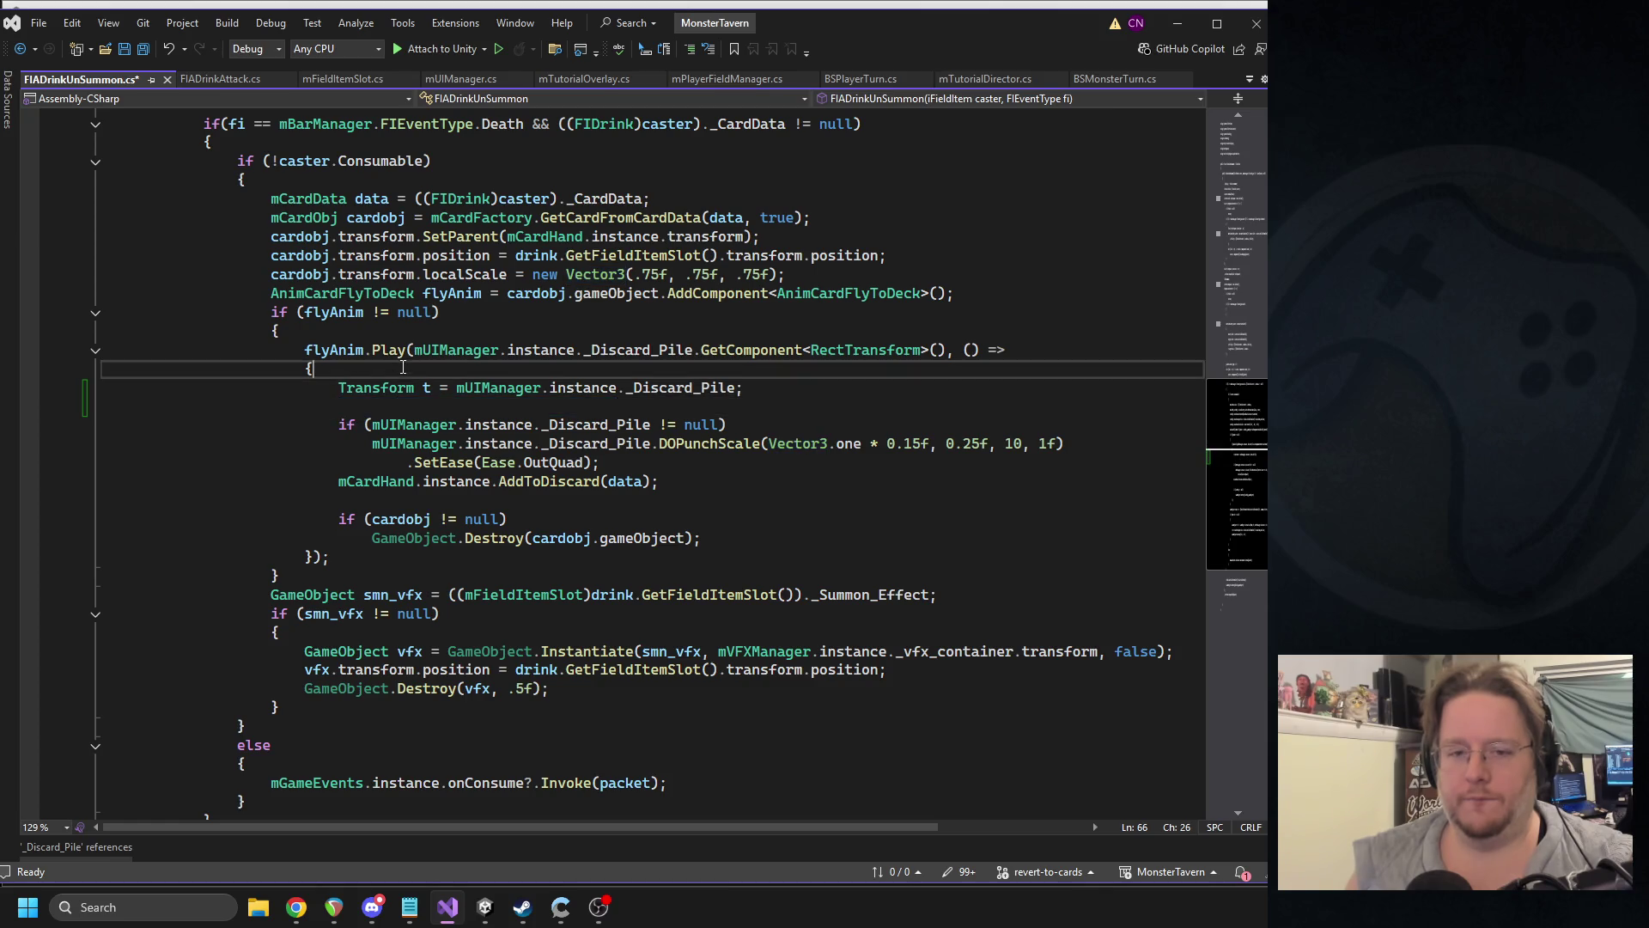
key(Return)
key(ctrl+v)
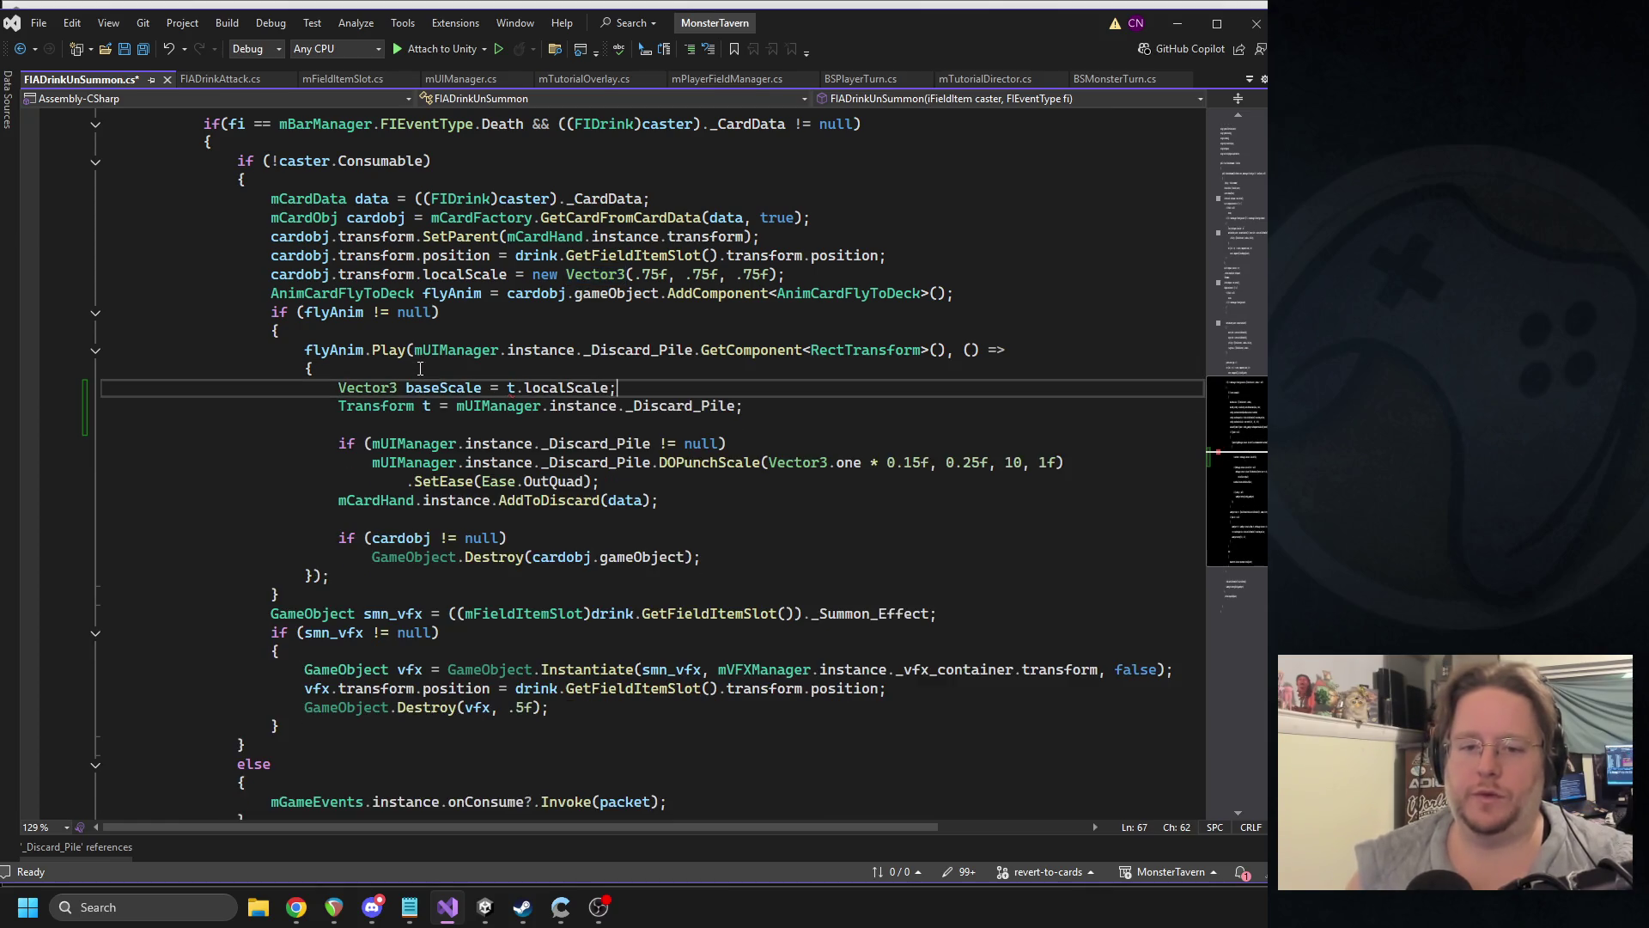
key(ctrl+z)
key(ctrl+z)
click(429, 406)
key(ctrl+v)
- Move the discard-pile null check above the Transform line and add 'return;' under it
click(472, 425)
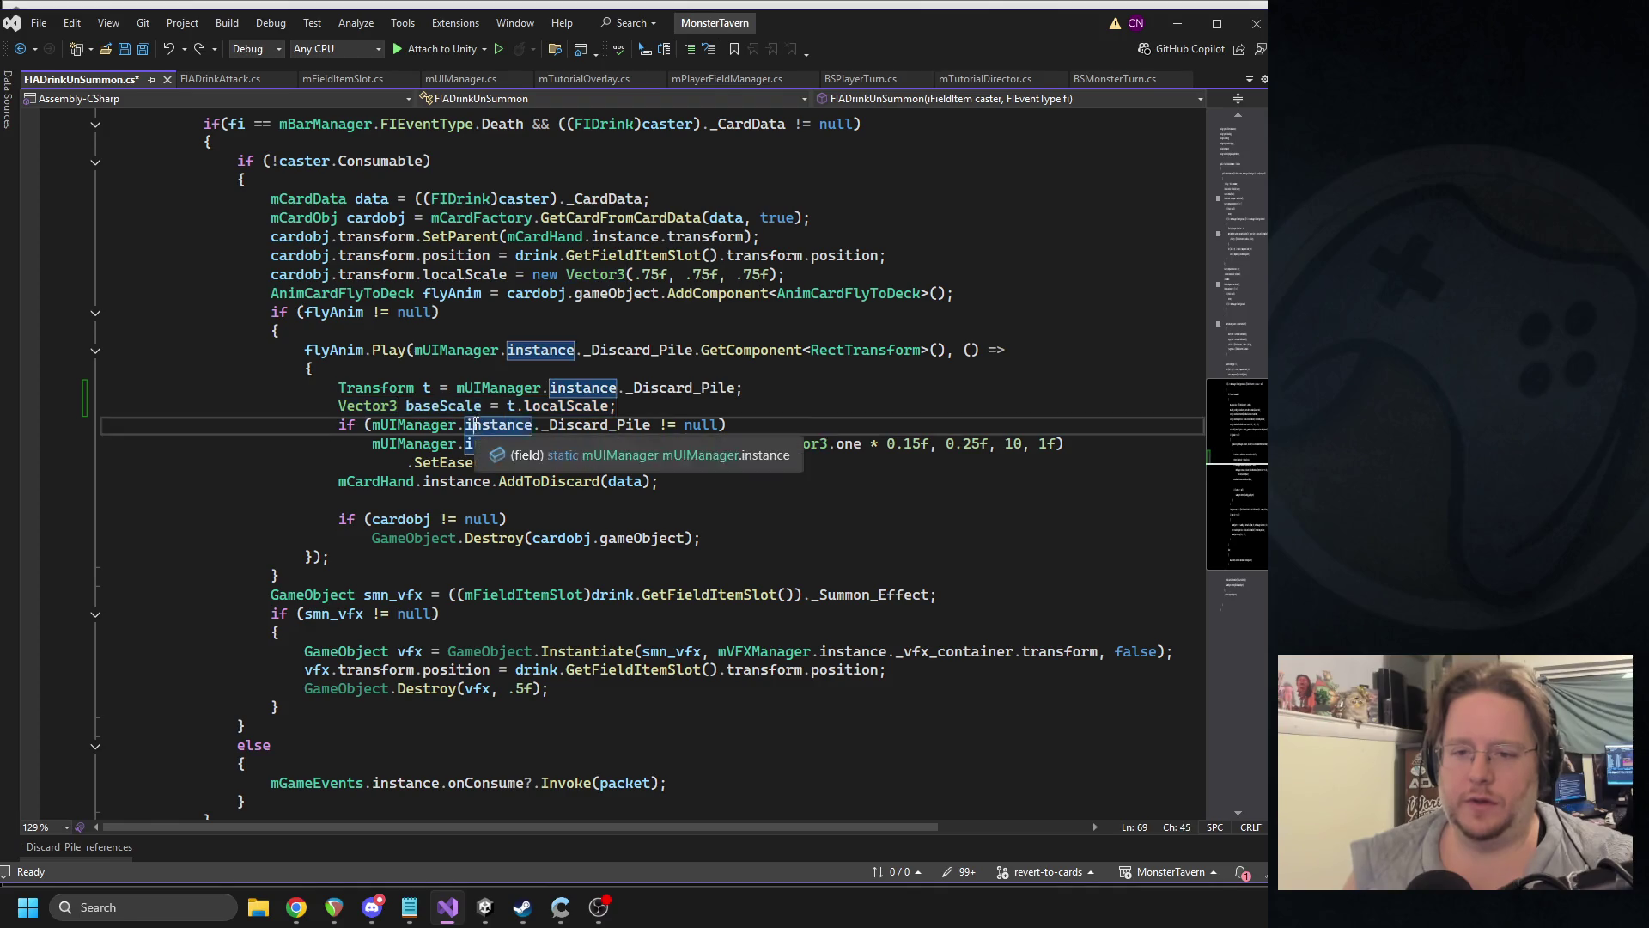
key(ctrl+x)
click(554, 387)
key(ctrl+v)
key(ctrl+Return)
text(return;)
click(668, 387)
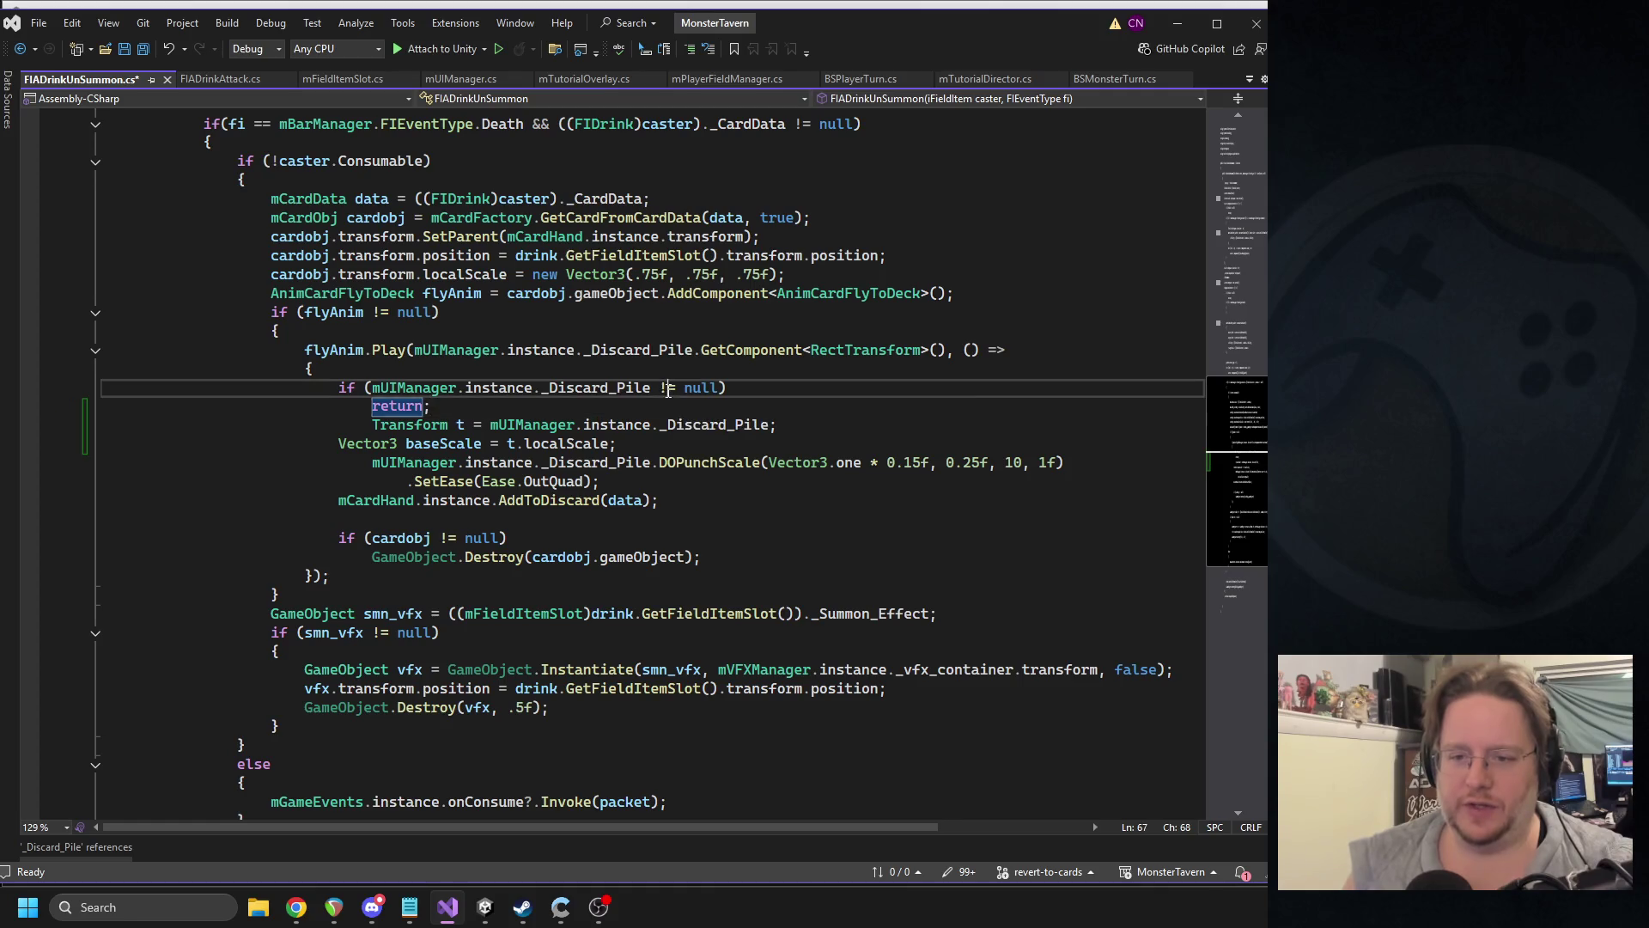
- Change the discard-pile check from '!=' to '==' and tidy blank lines around Transform and baseScale
key(BackSpace)
text(=)
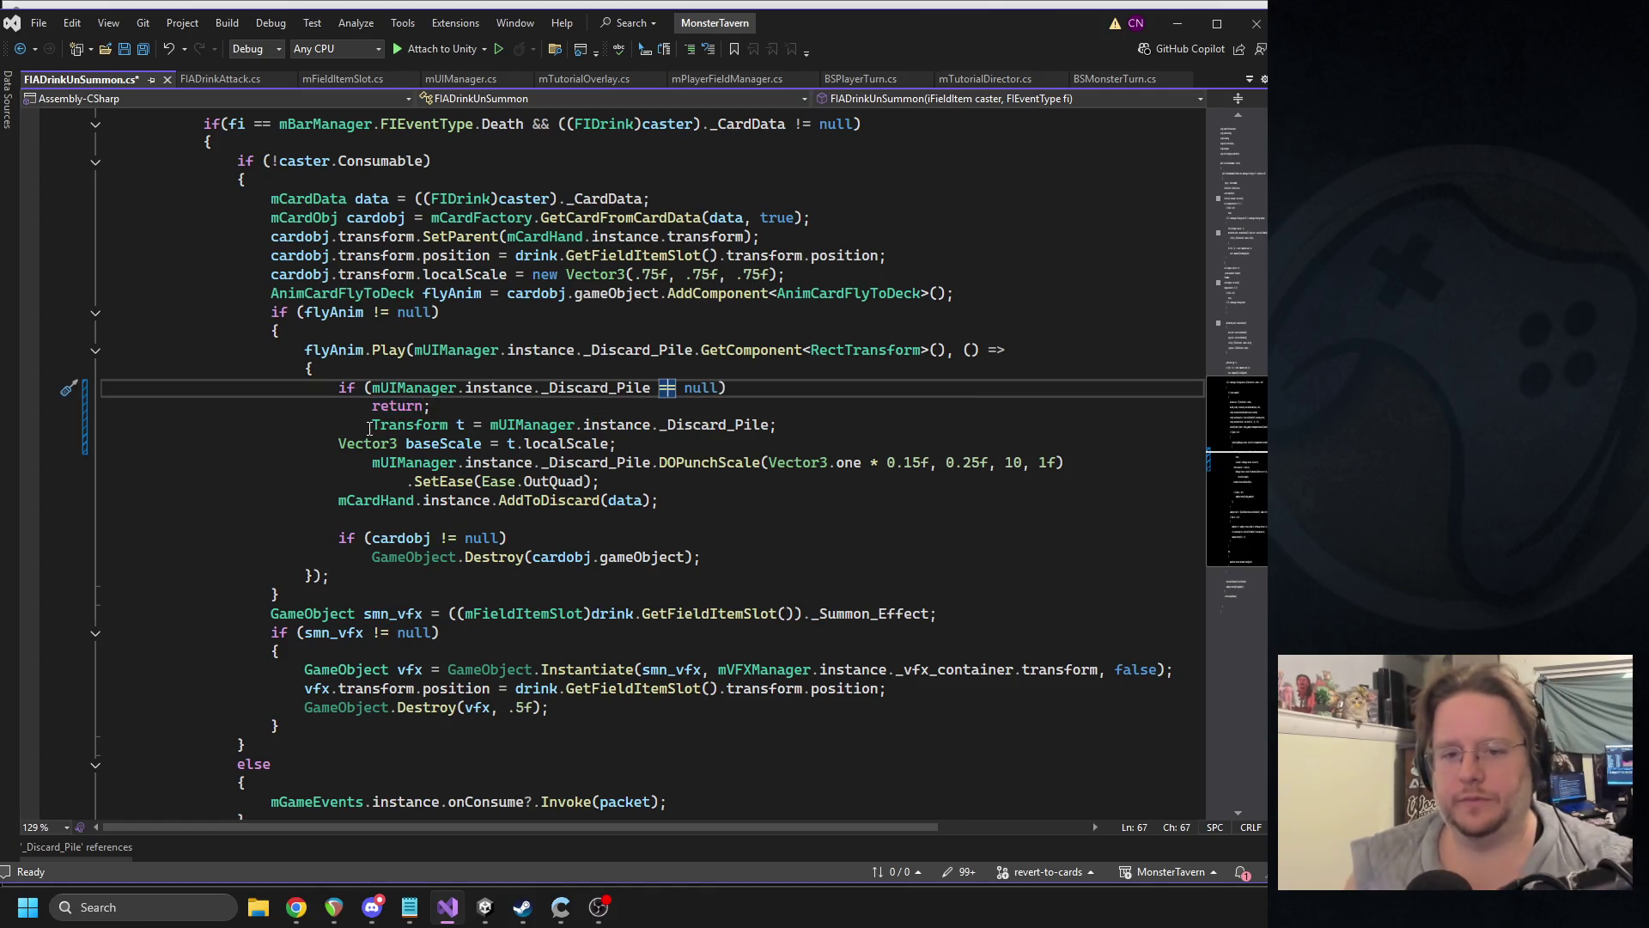
drag(370, 426, 340, 427)
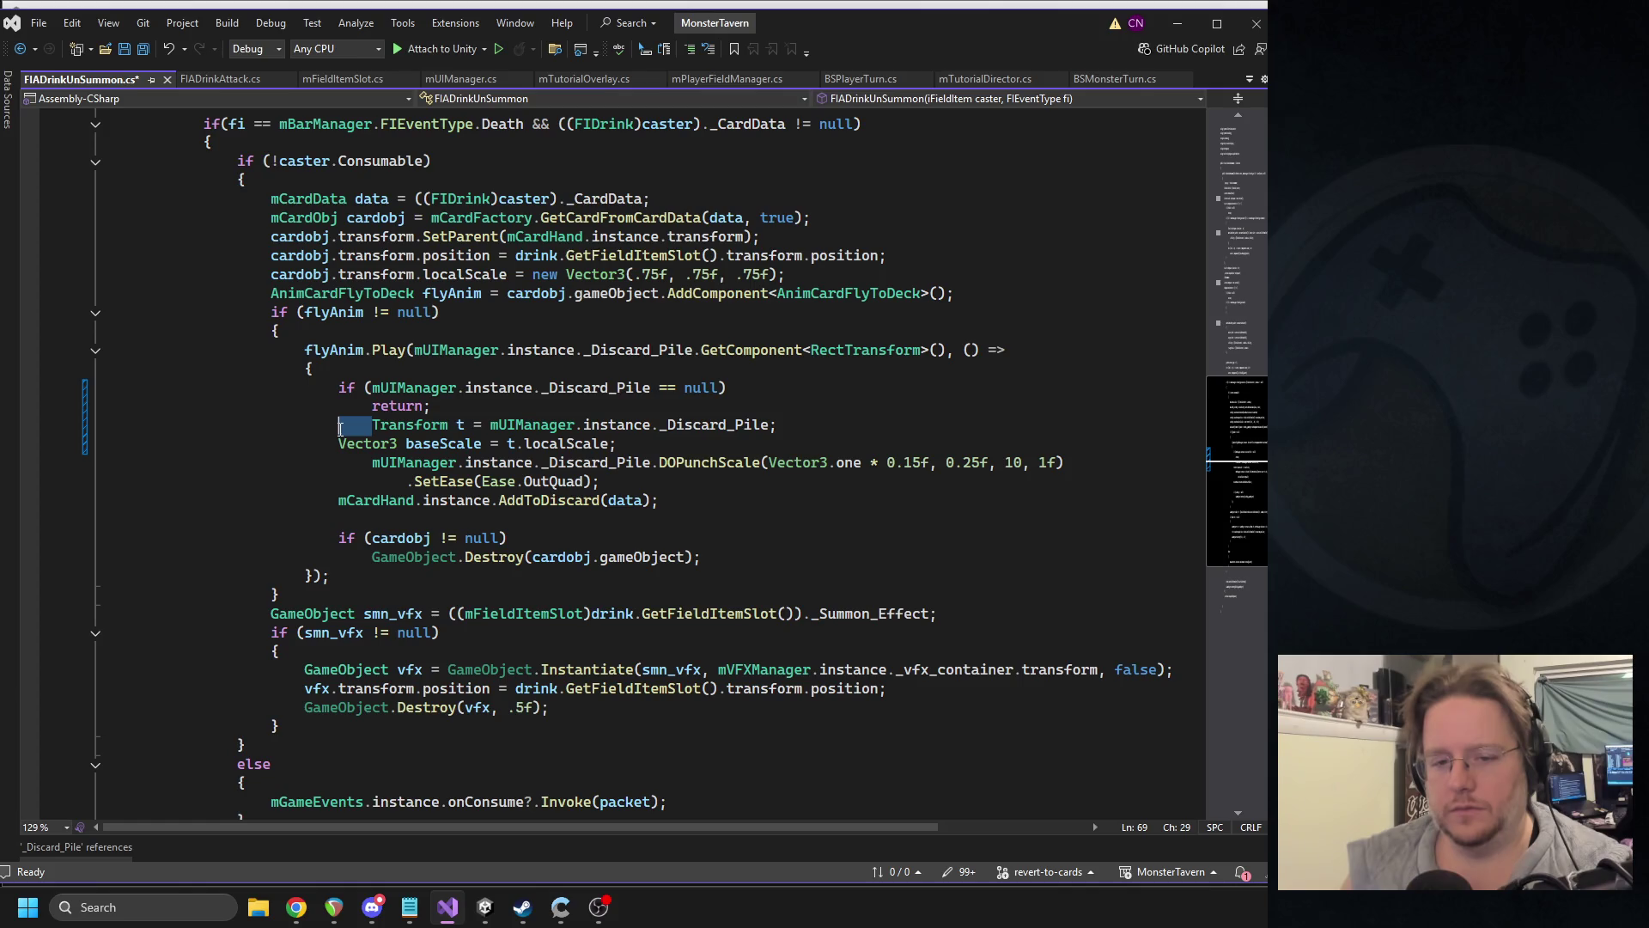
key(Return)
click(552, 462)
click(635, 444)
click(655, 462)
key(Return)
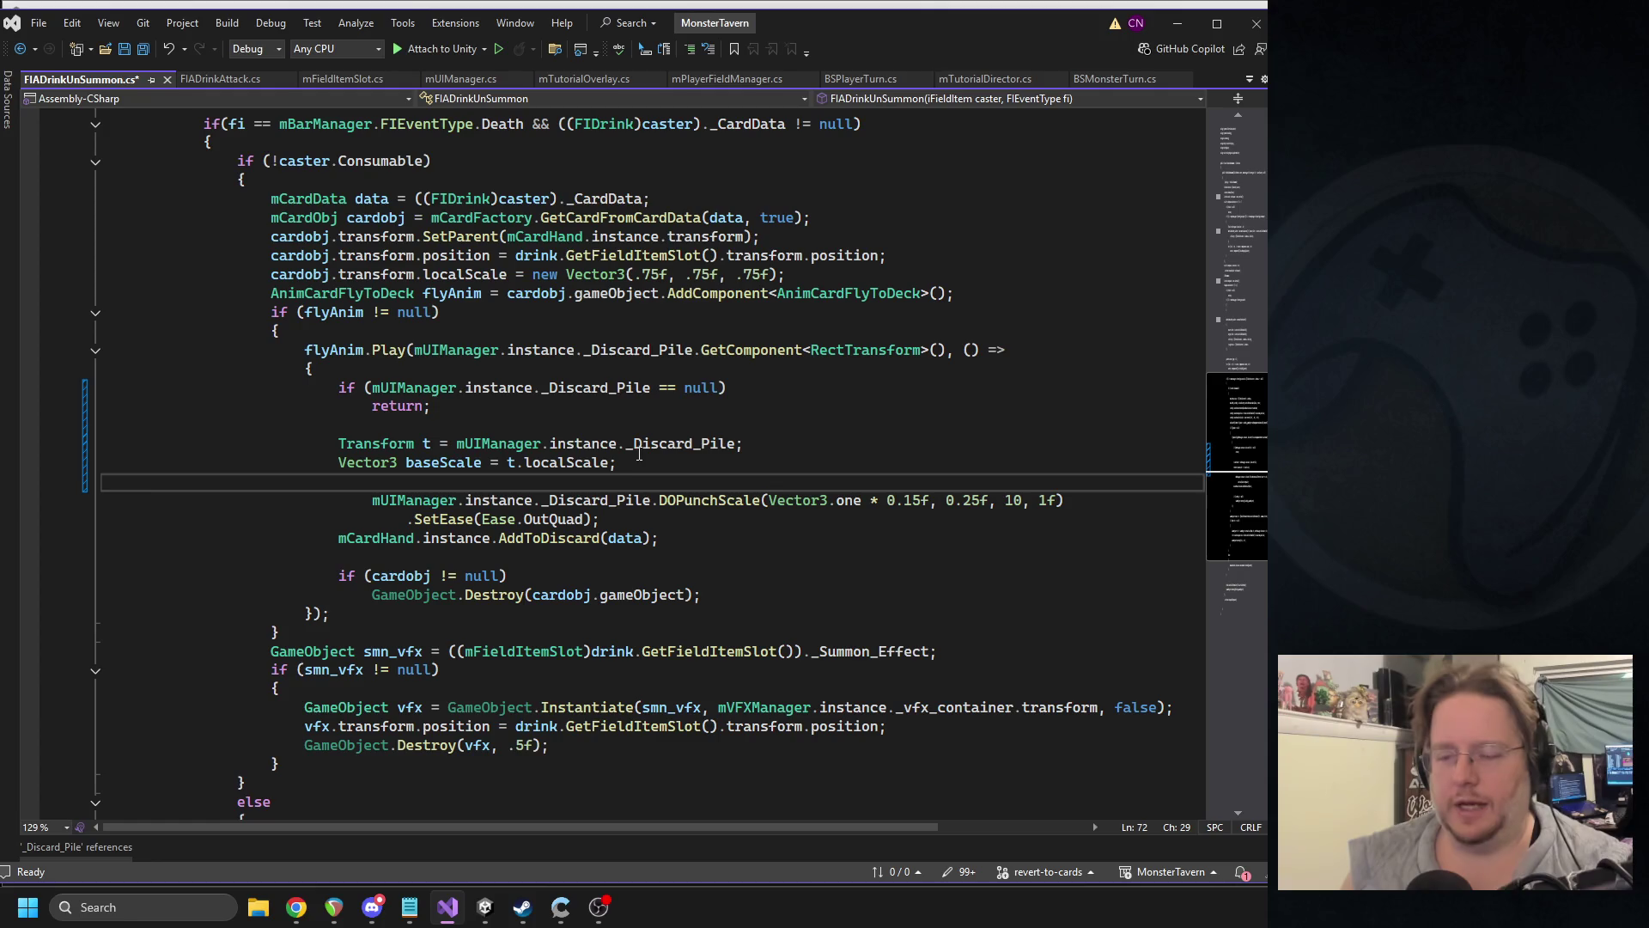
- Fix the punch-scale line's indentation and add a blank line after SetEase
click(369, 501)
key(shift+Left)
key(shift+Left)
key(shift+Left)
key(BackSpace)
click(609, 520)
key(Return)
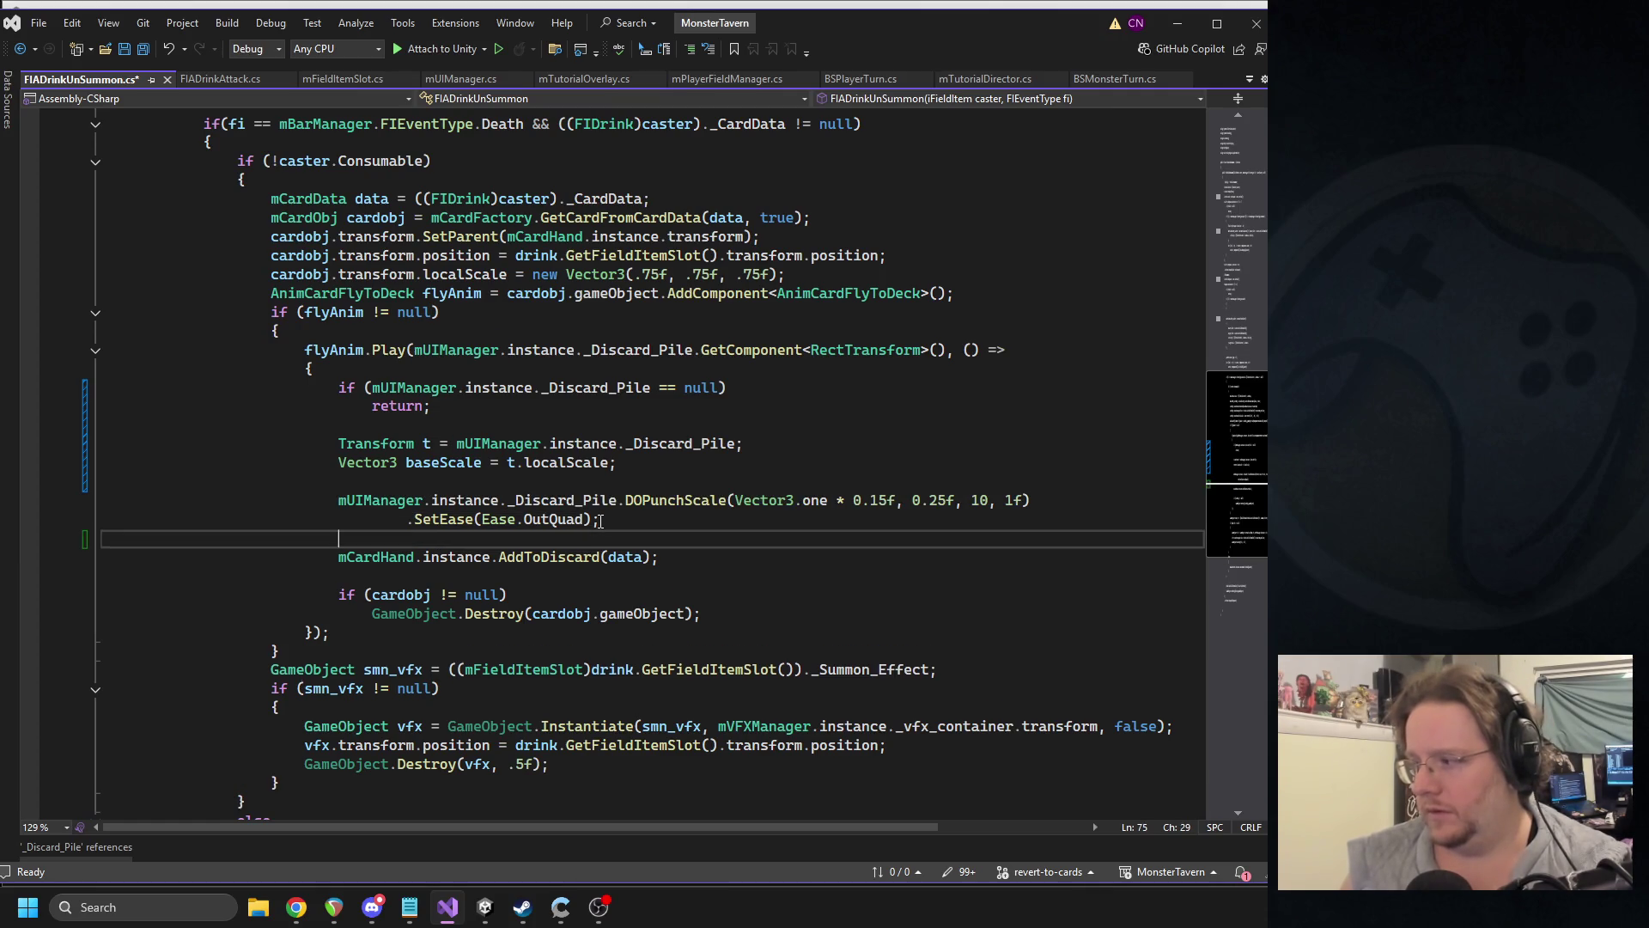
click(622, 519)
- Chain an empty .OnKill(() => { }); callback onto the punch tween
key(BackSpace)
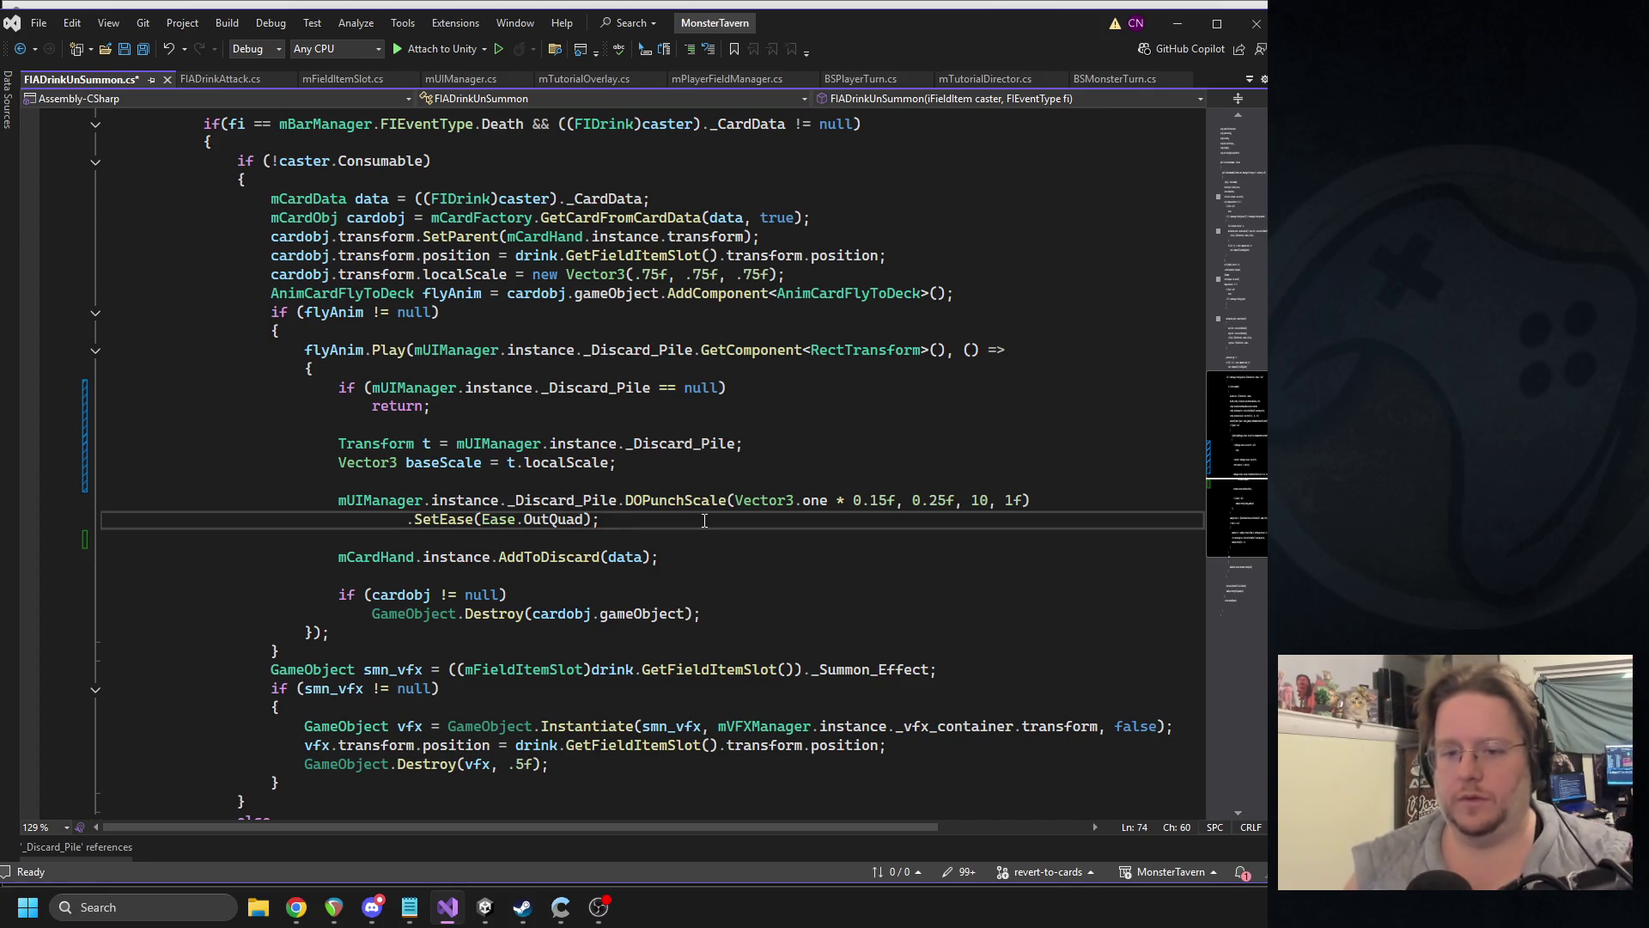
text(.Fro)
key(BackSpace)
key(BackSpace)
key(BackSpace)
key(Return)
text(onKill)
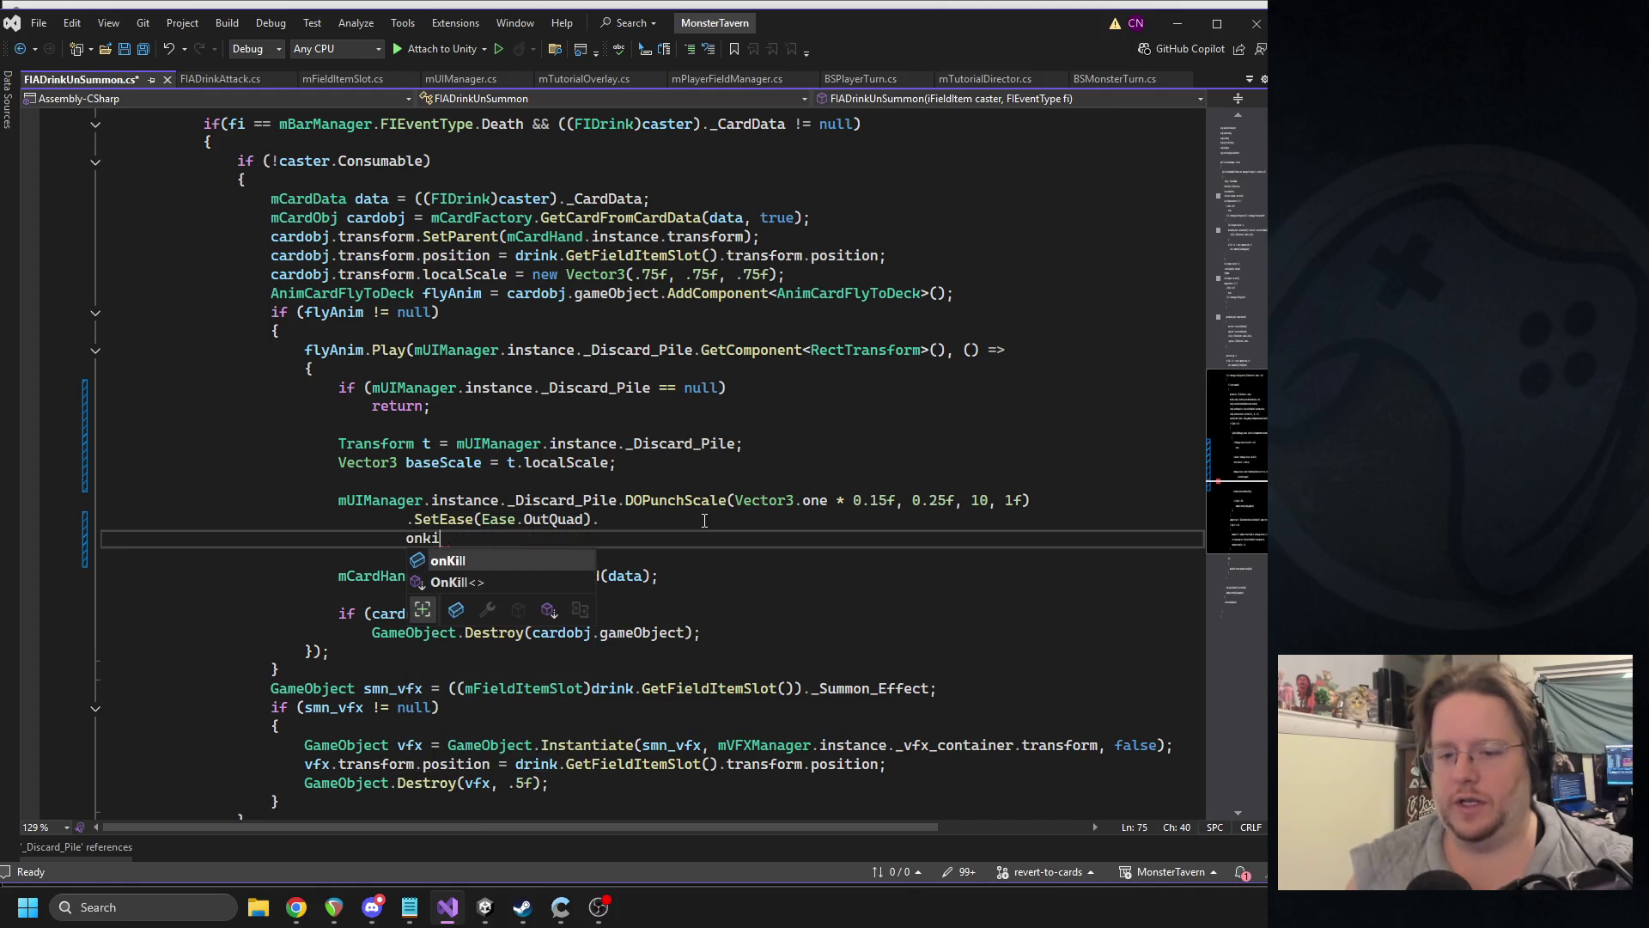
key(BackSpace)
key(BackSpace)
key(BackSpace)
text(kill)
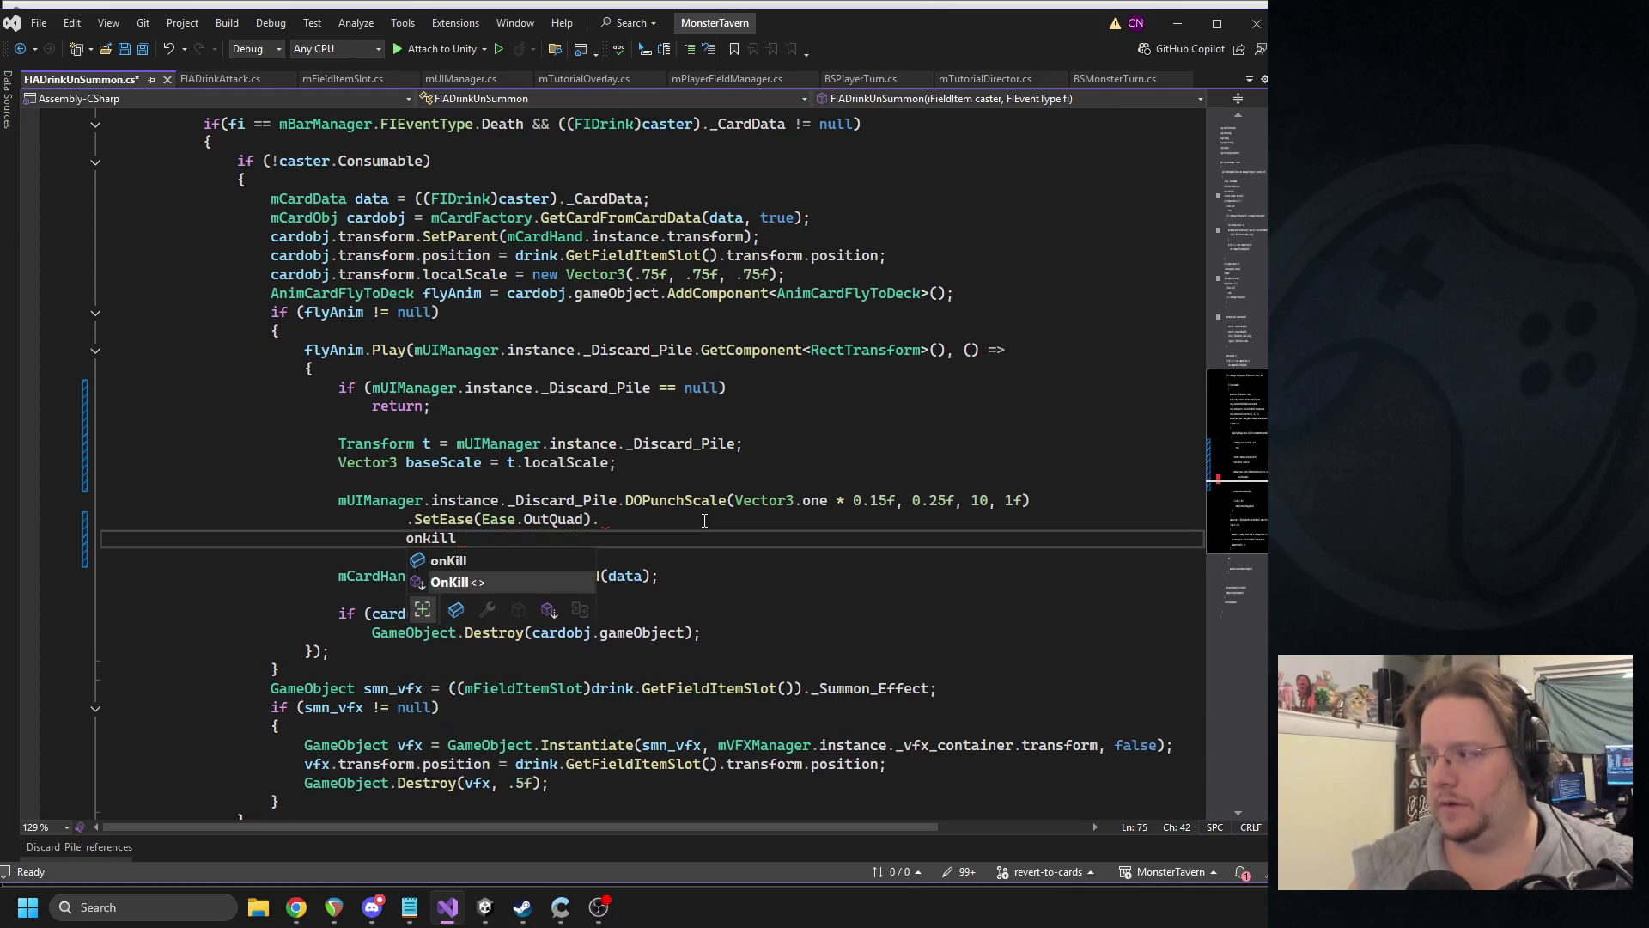
text((())
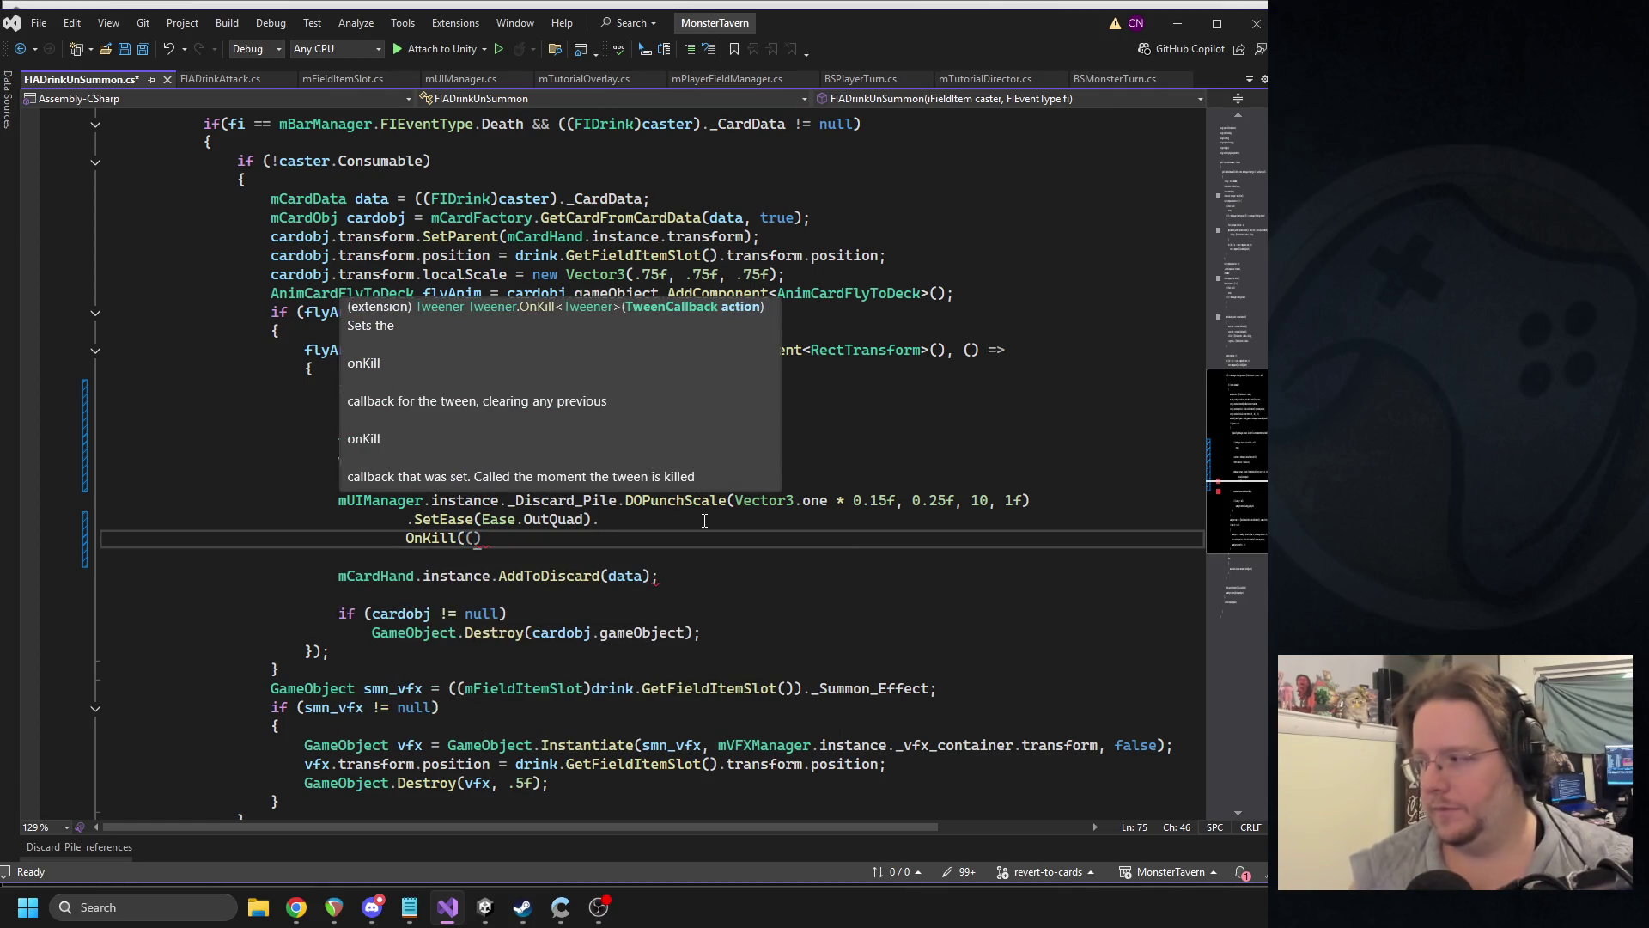
text(>)
key(Return)
text({)
key(Return)
key(Down)
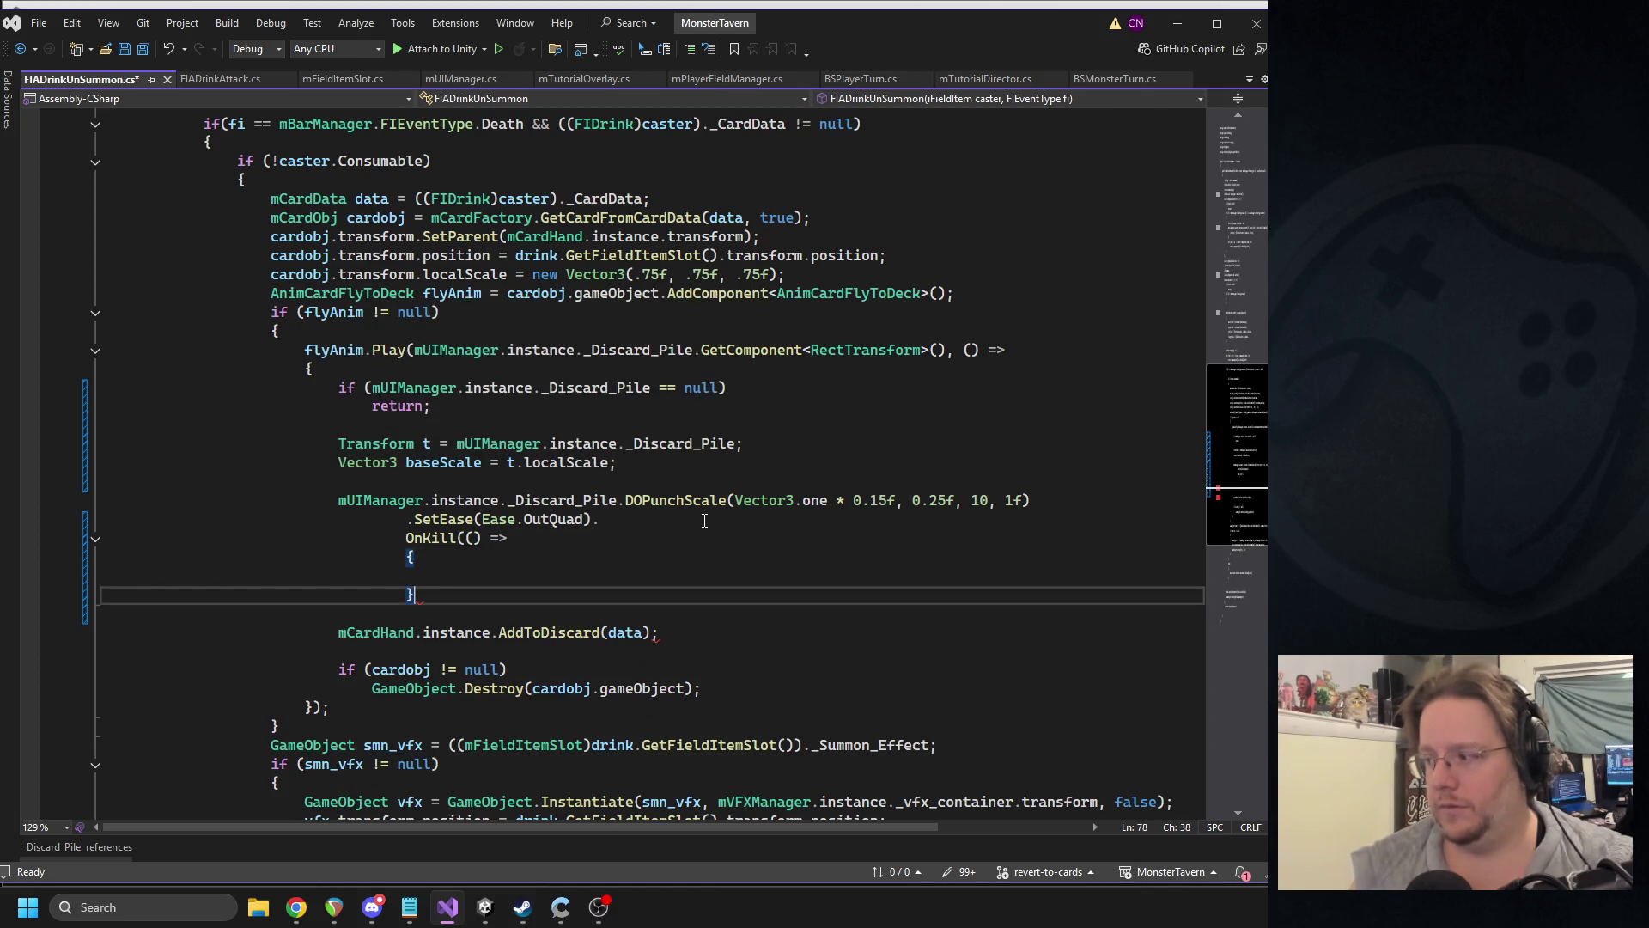
text();)
- Fill the OnKill body with 't.localScale = baseScale;' and save the script
key(Up)
key(Up)
key(Down)
text(t.localSca)
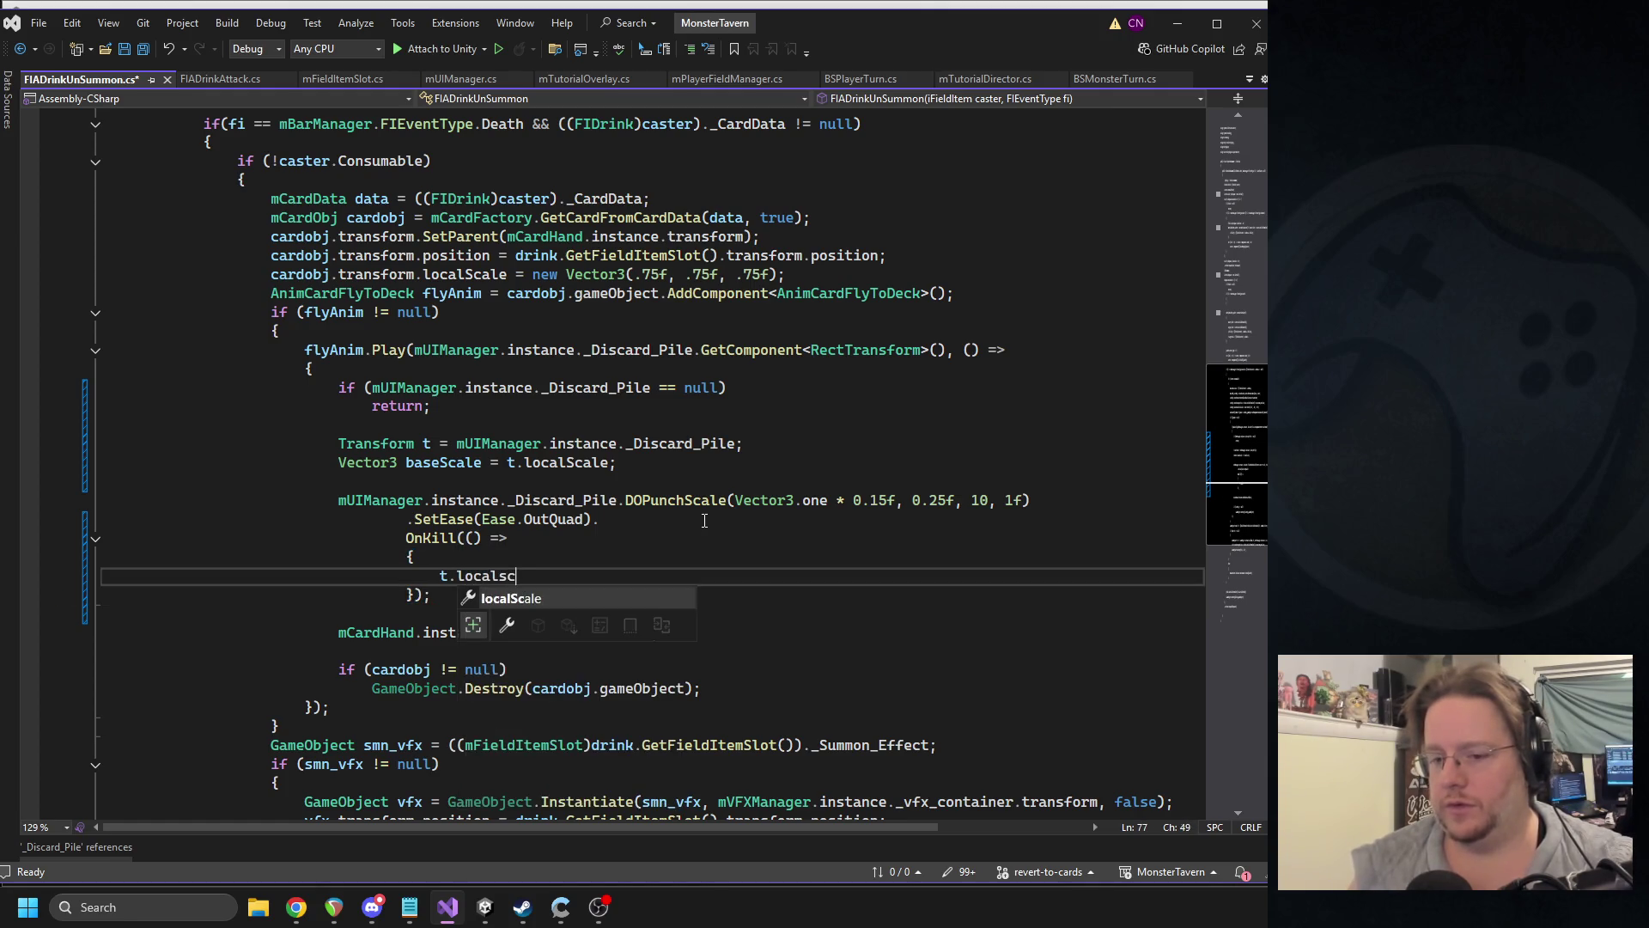
key(Tab)
text(= base)
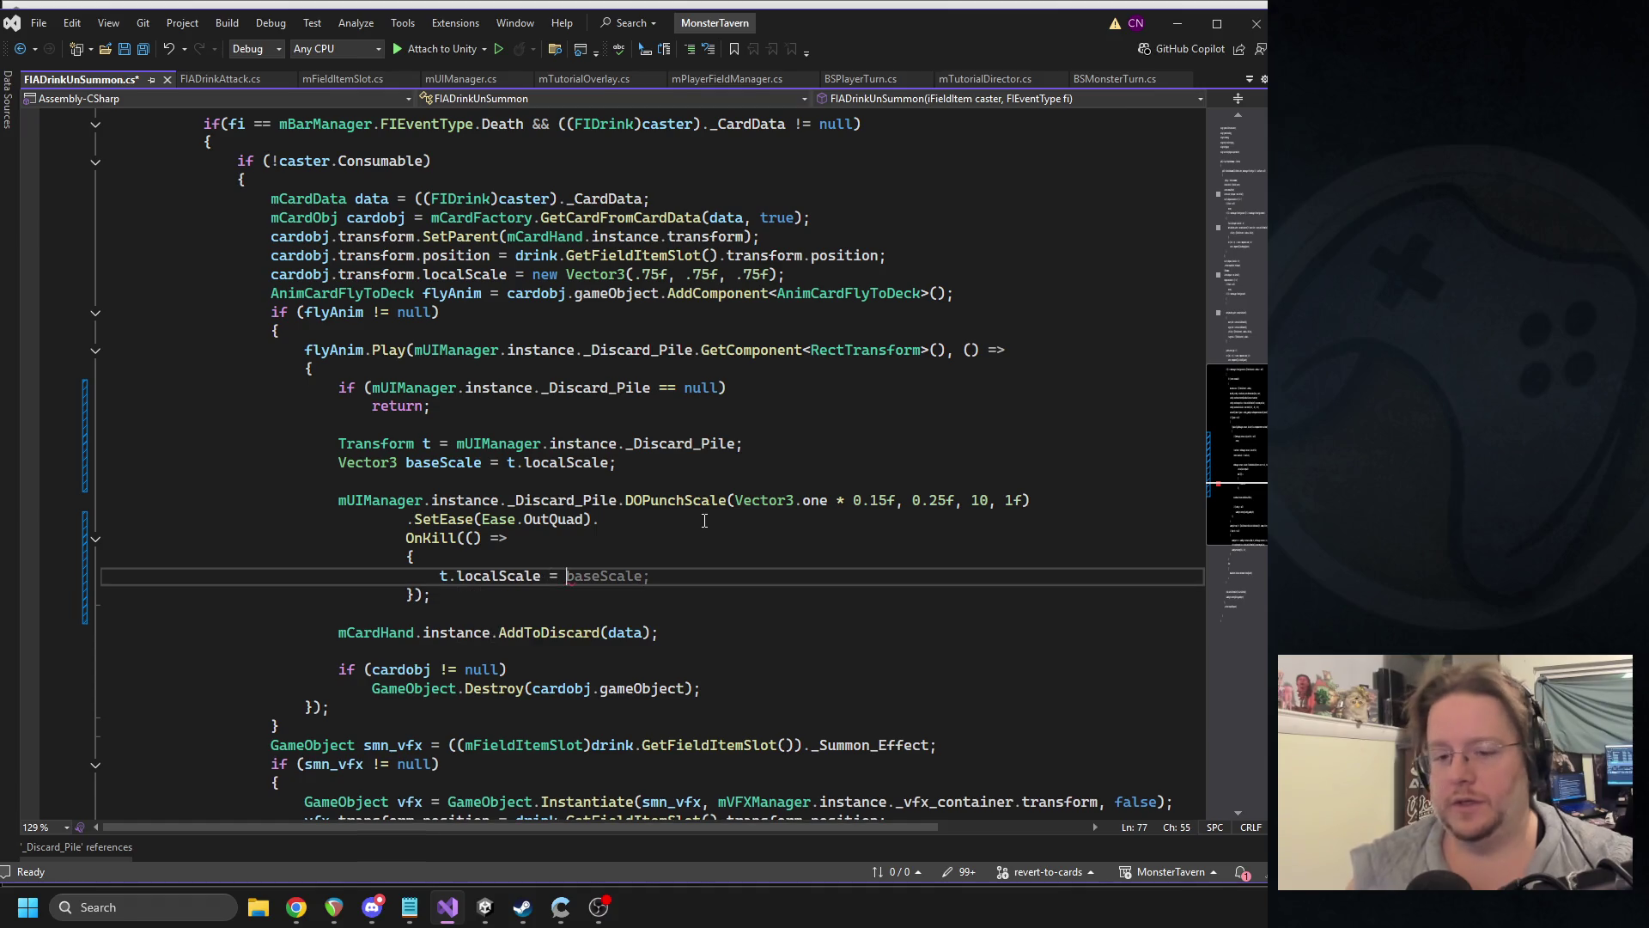
key(Escape)
key(BackSpace)
key(BackSpace)
key(BackSpace)
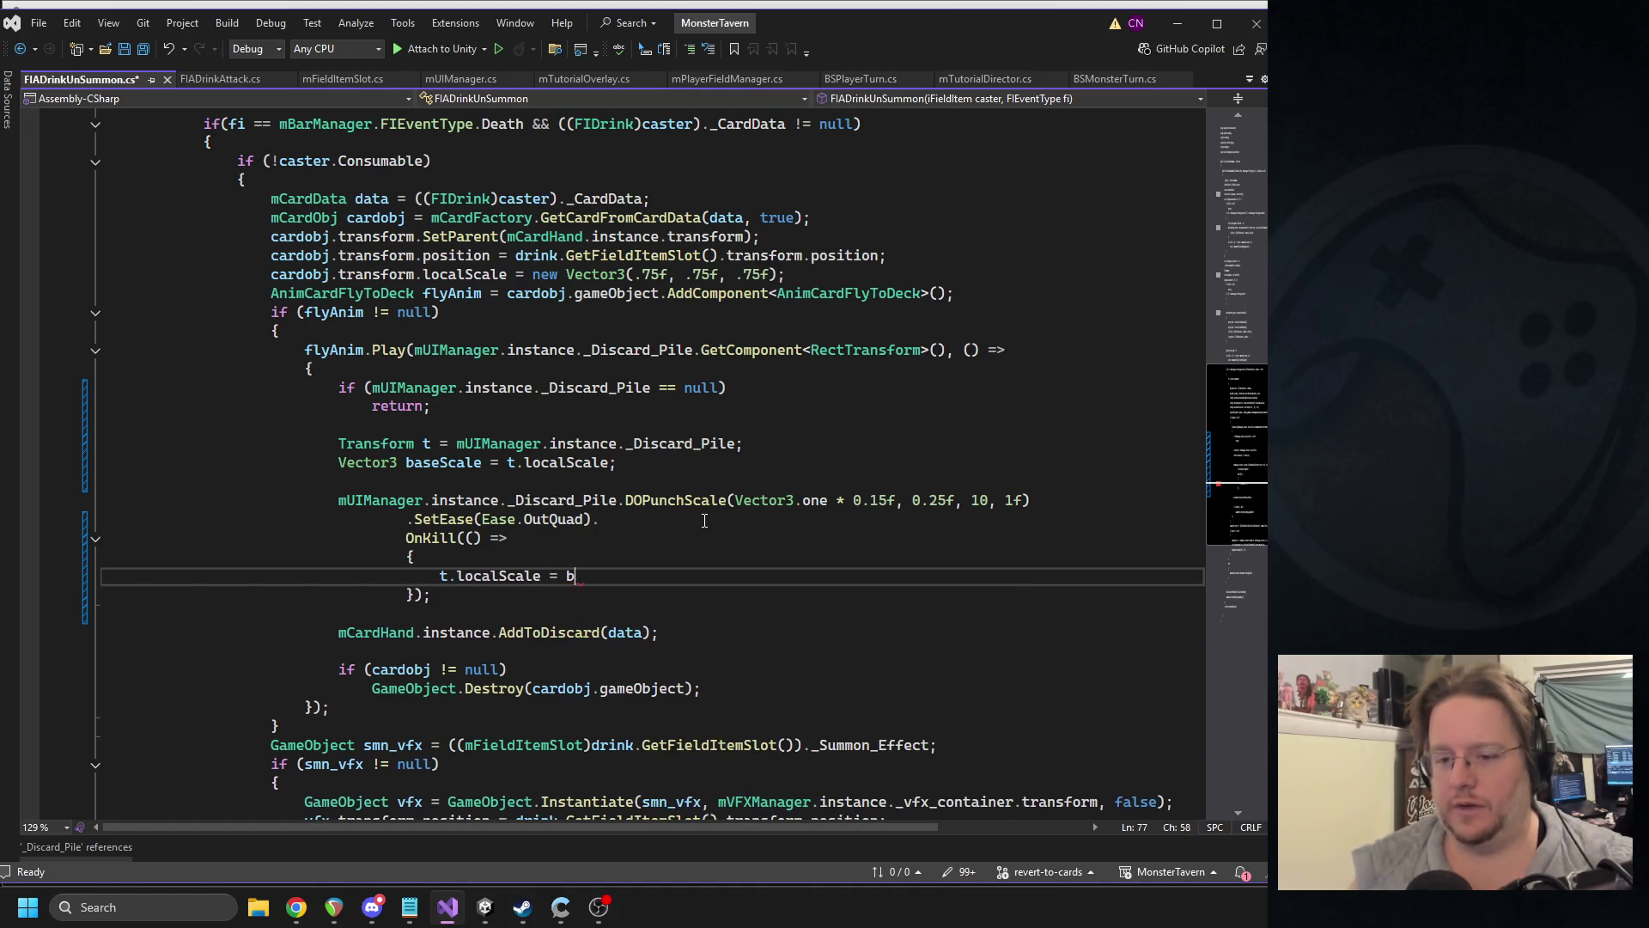
text(baseScale;)
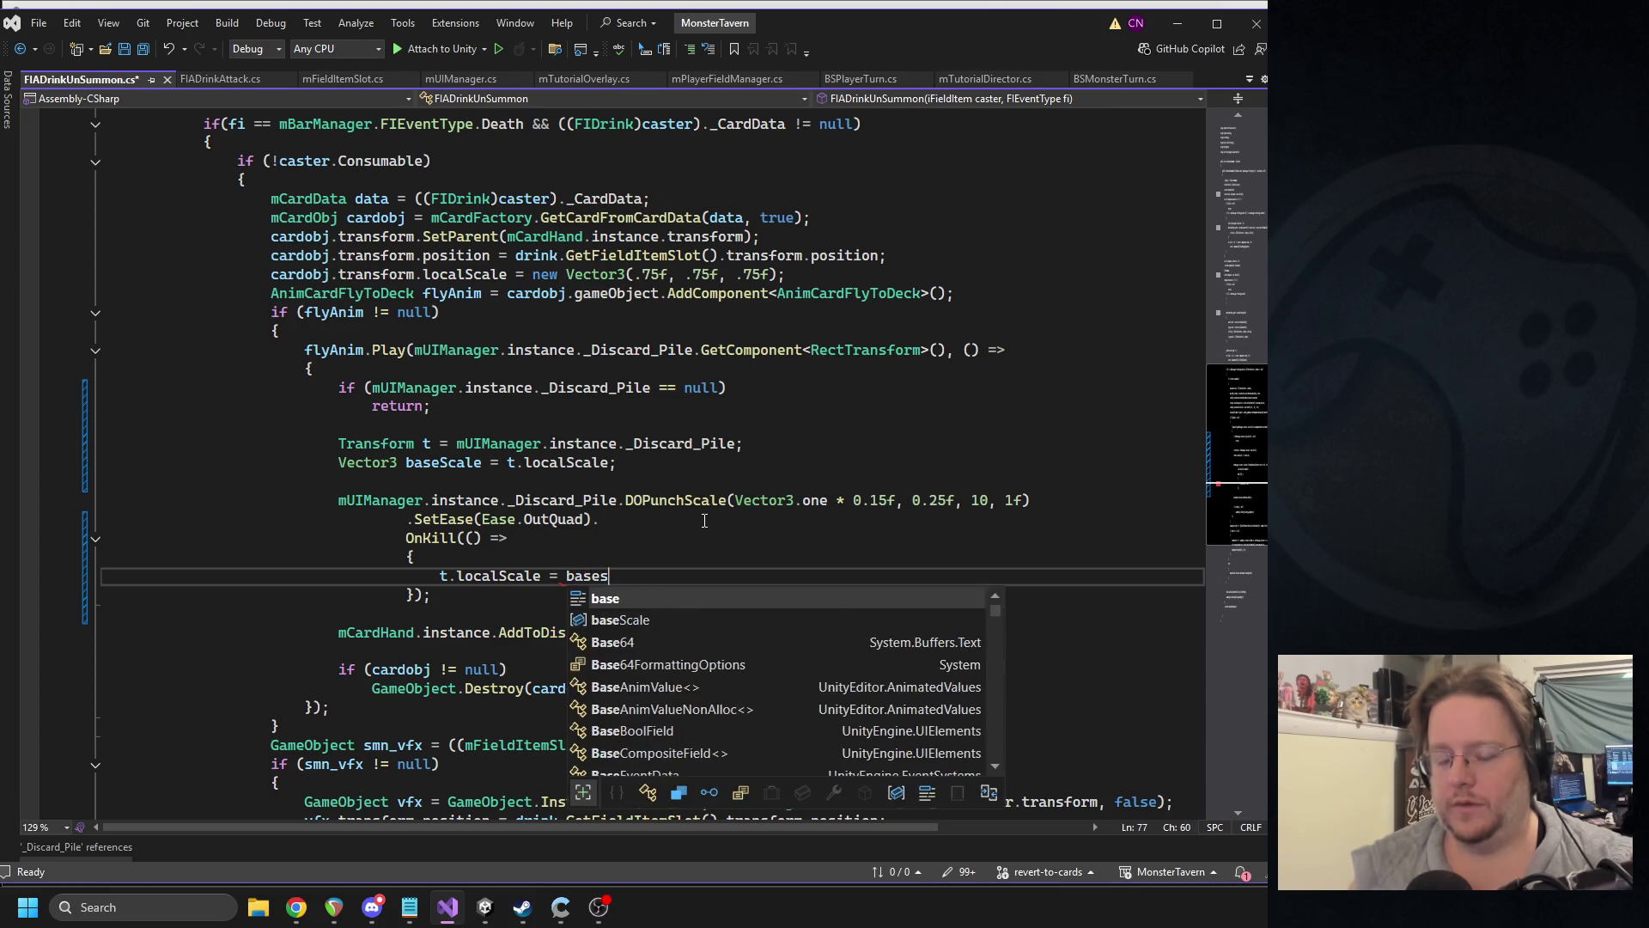
key(ctrl+s)
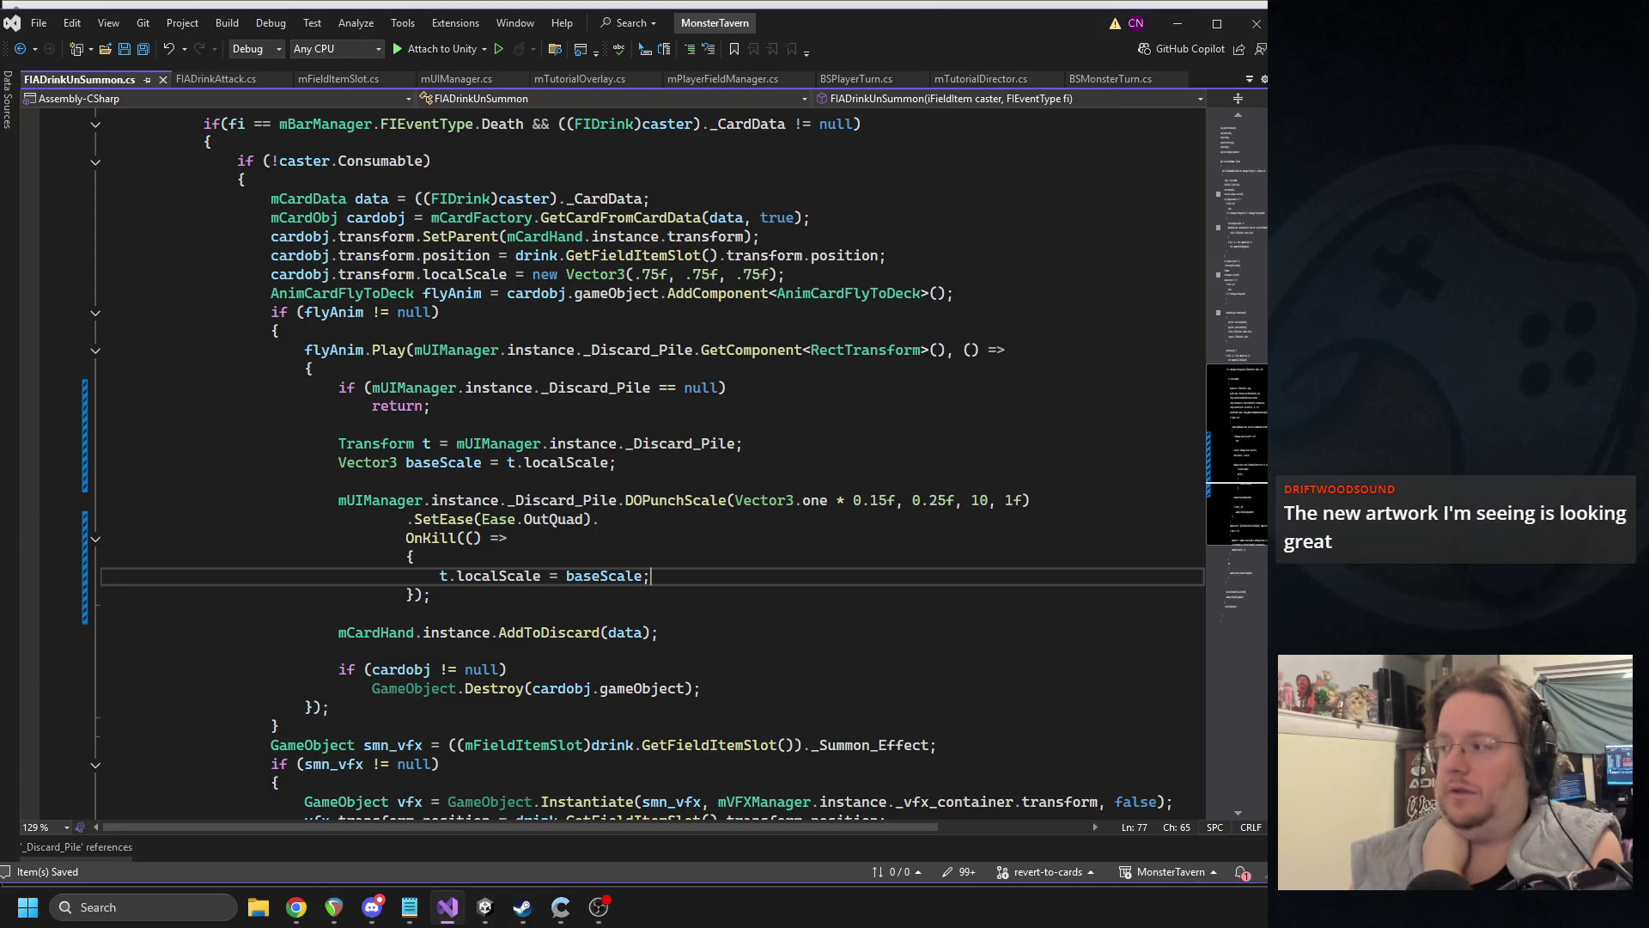
click(490, 424)
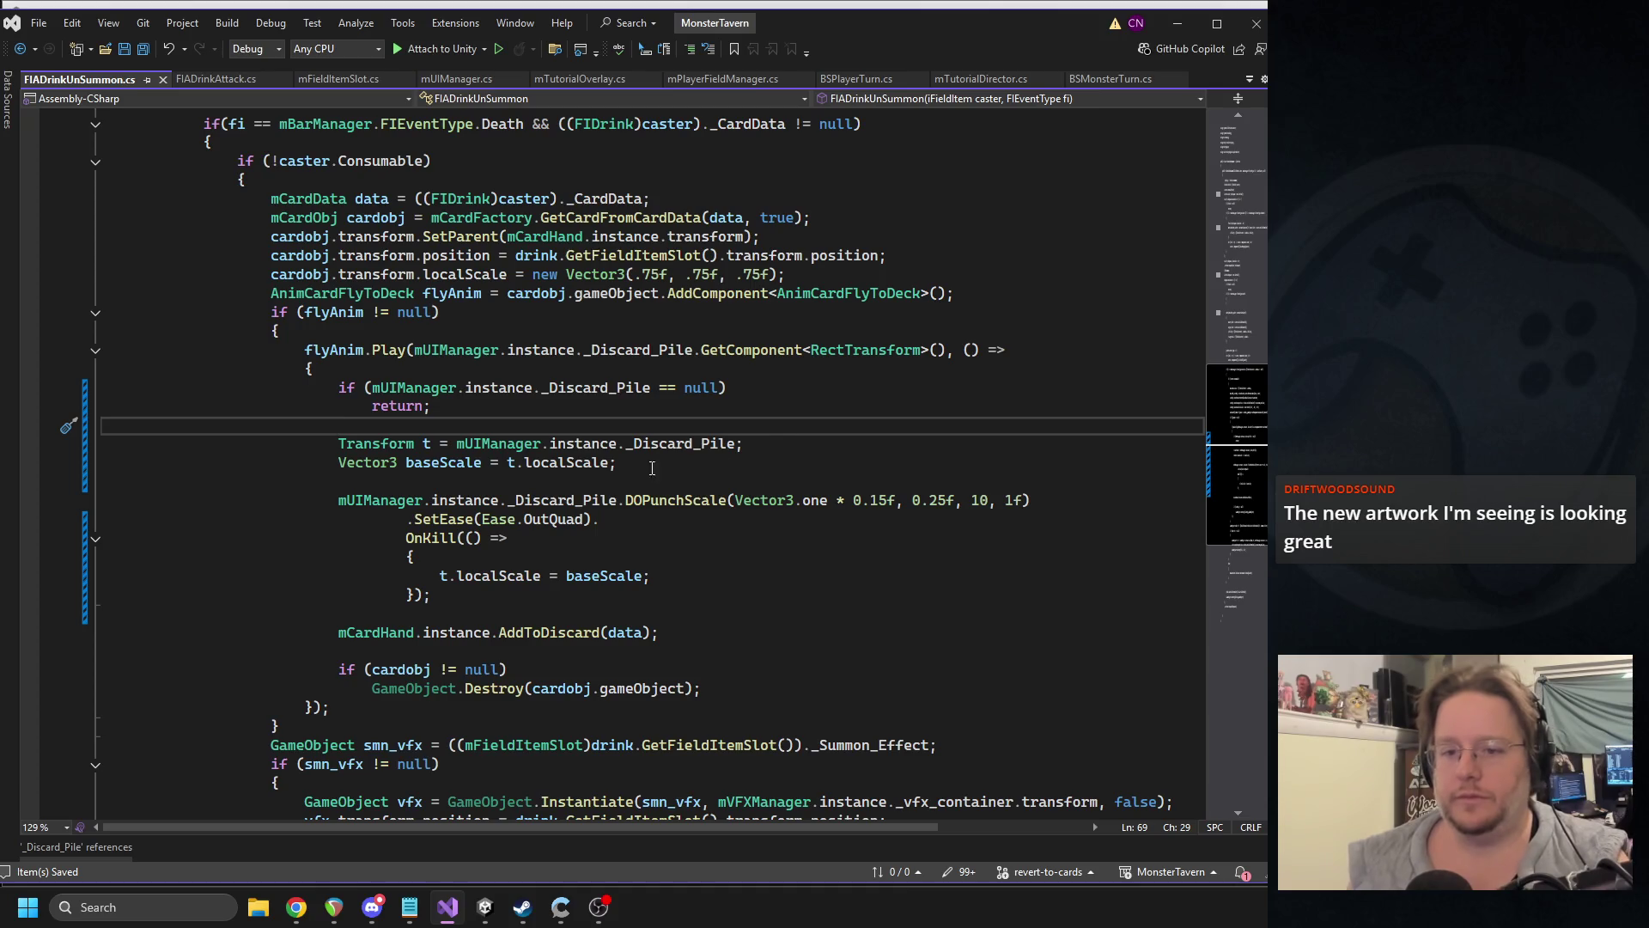
click(802, 445)
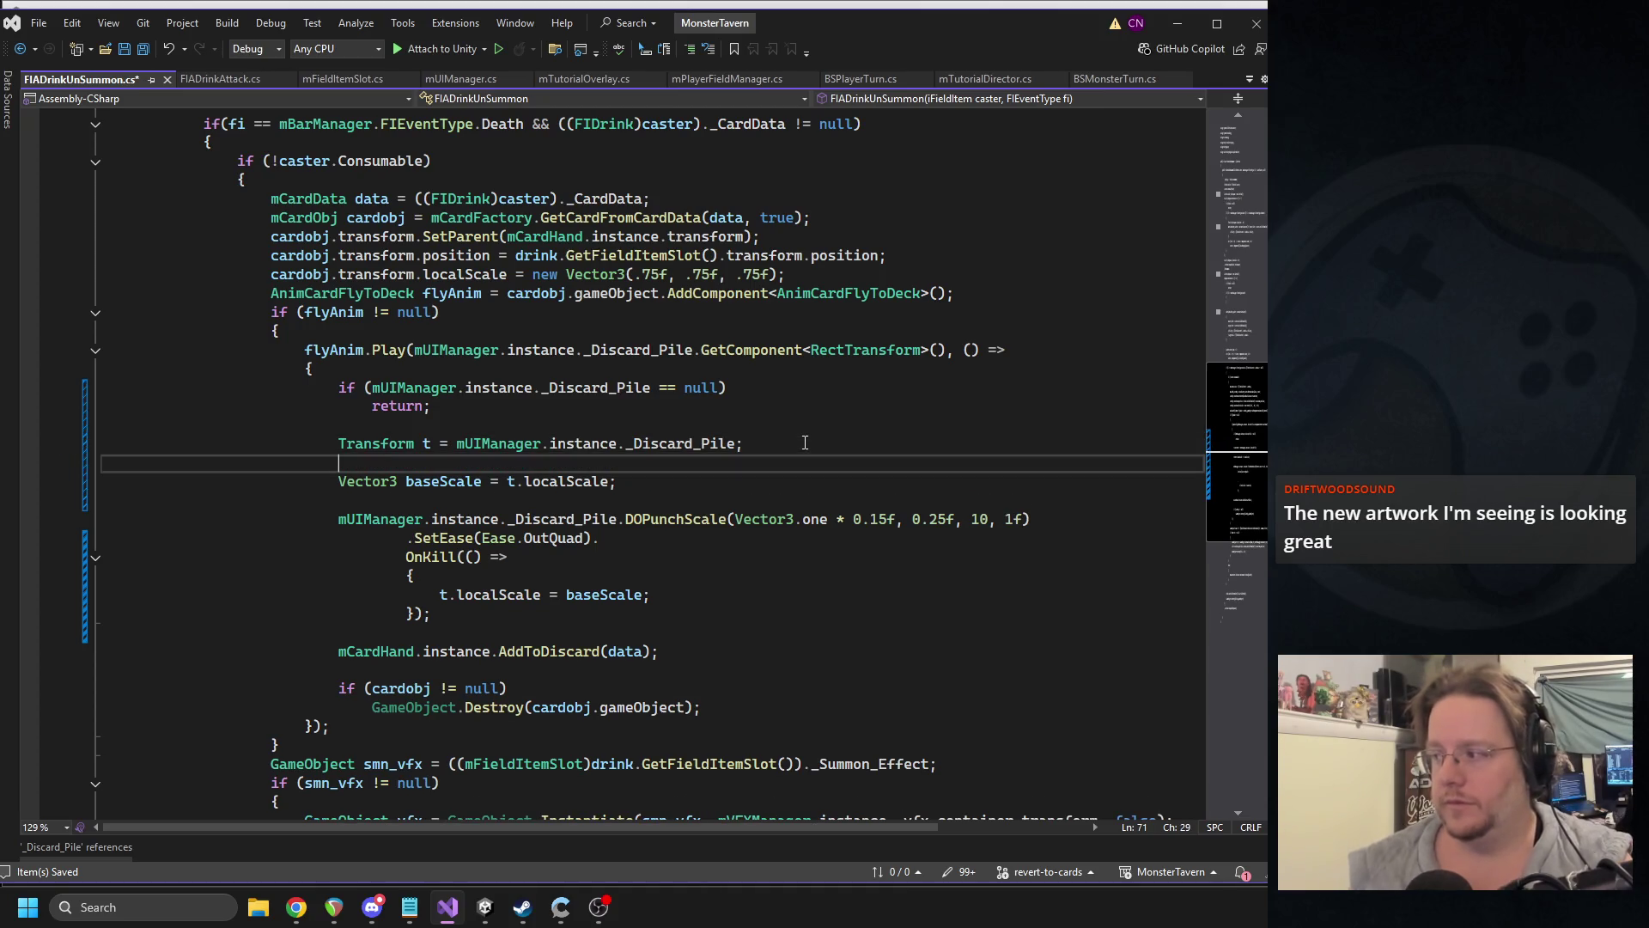
- Add 't.DOKill();' after the Transform line and punch-scale t instead of the pile reference
key(Return)
text(t.DOKill();)
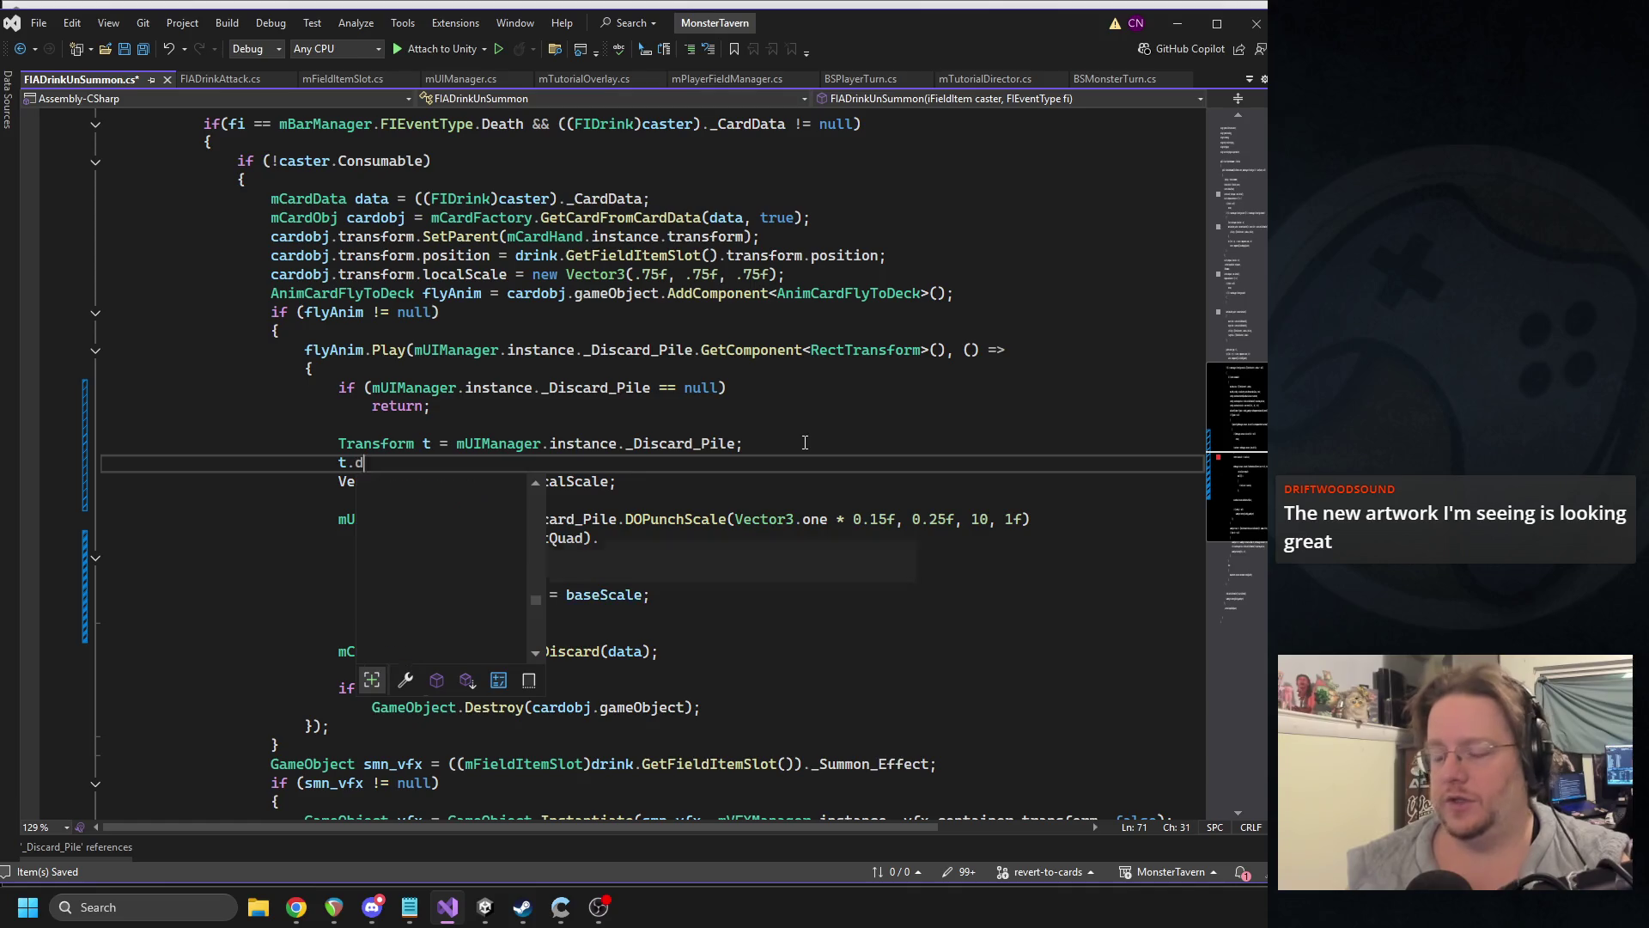
key(ctrl+s)
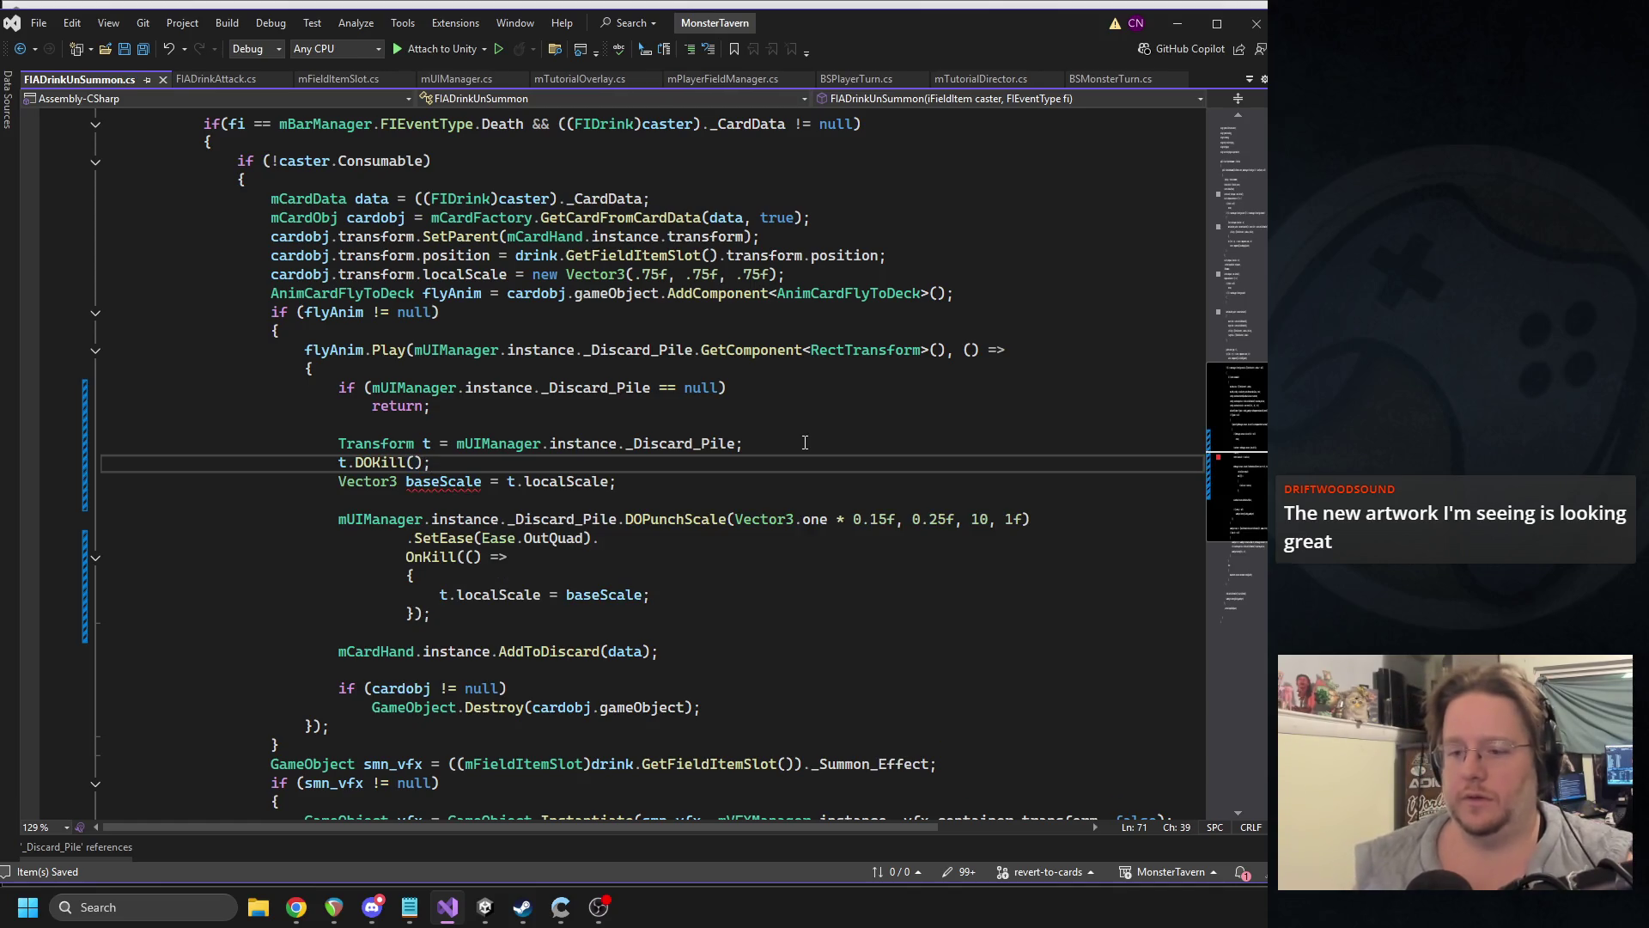
drag(343, 519, 618, 519)
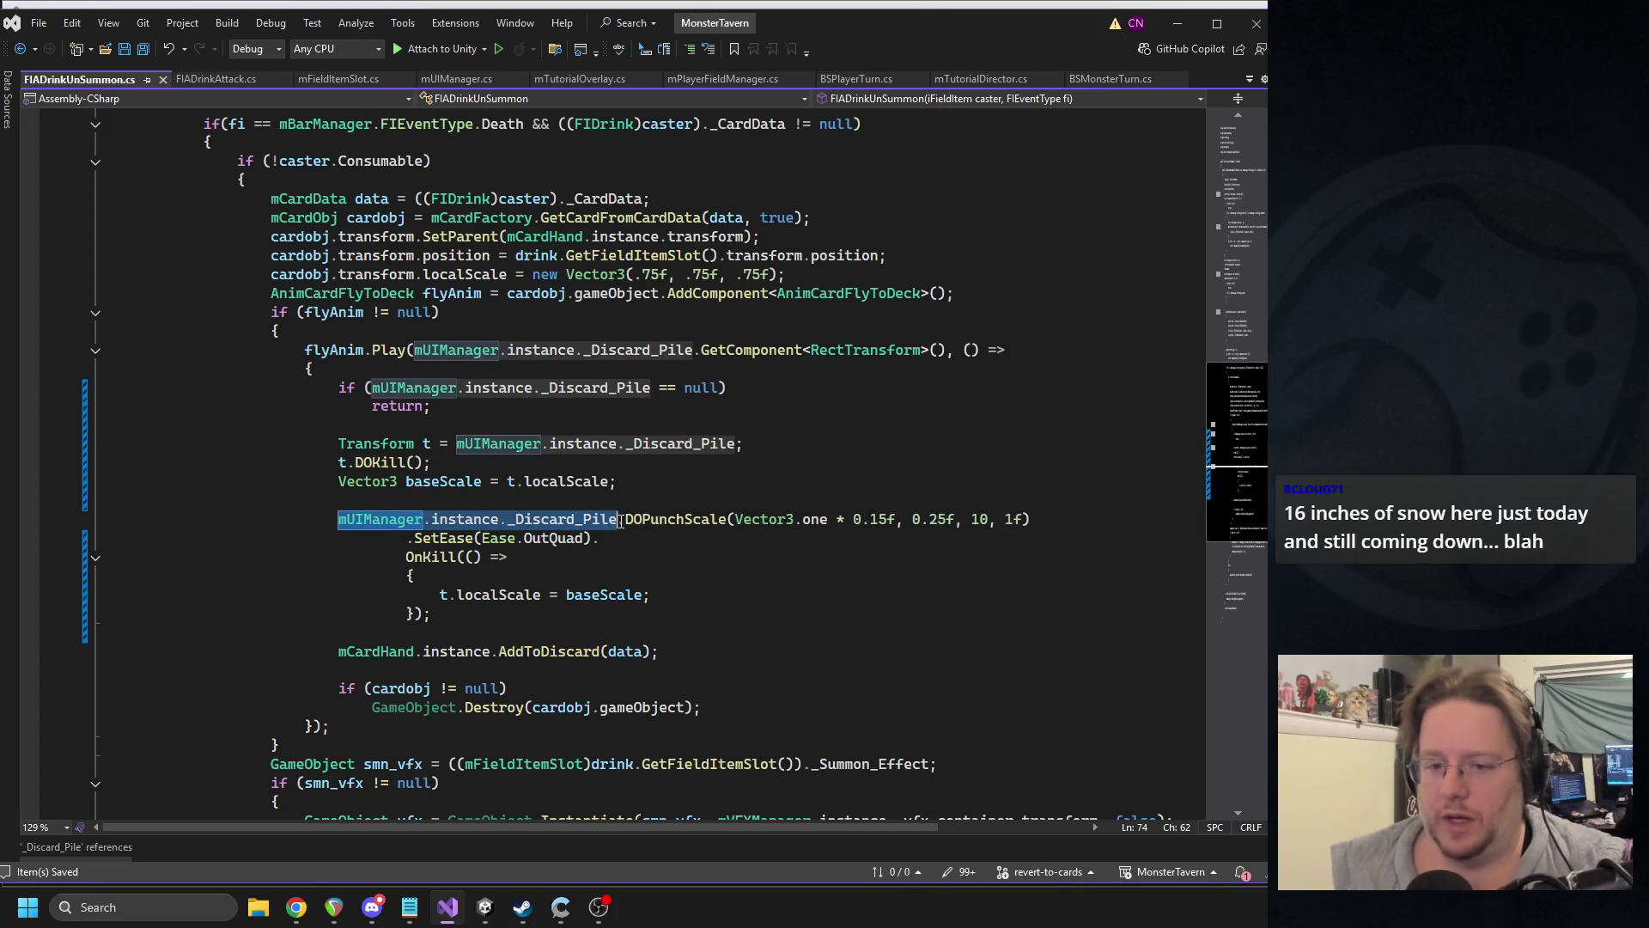
text(t)
click(747, 445)
key(ctrl+s)
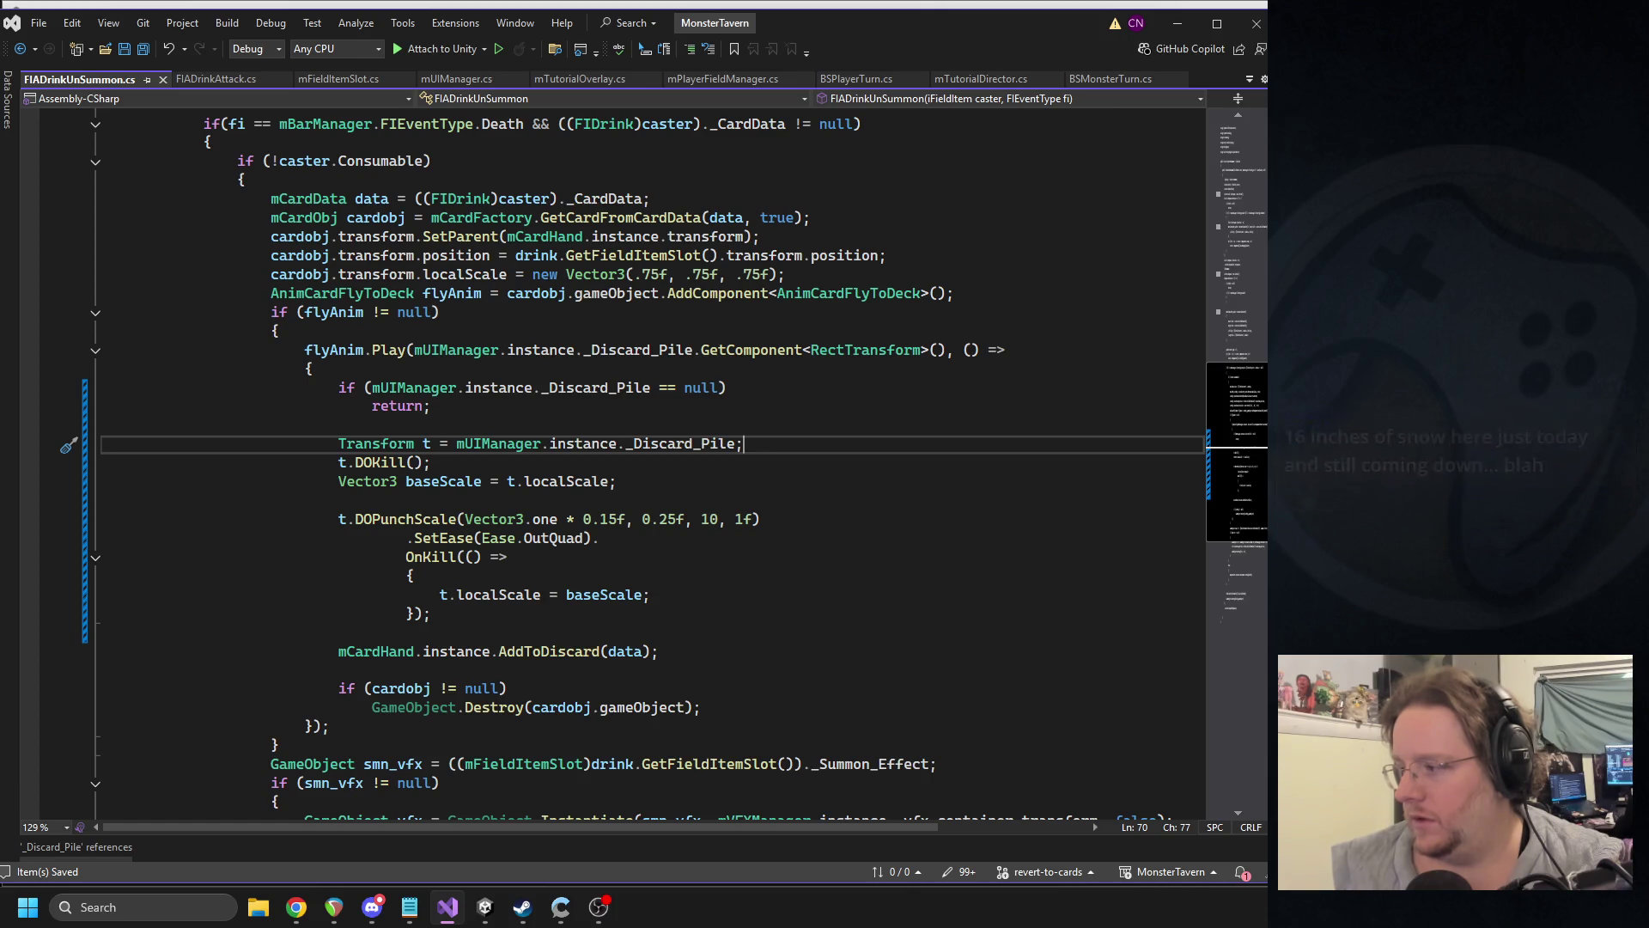
- Replace the multi-line OnKill with one-line OnComplete and OnKill callbacks restoring baseScale
key(alt+Tab)
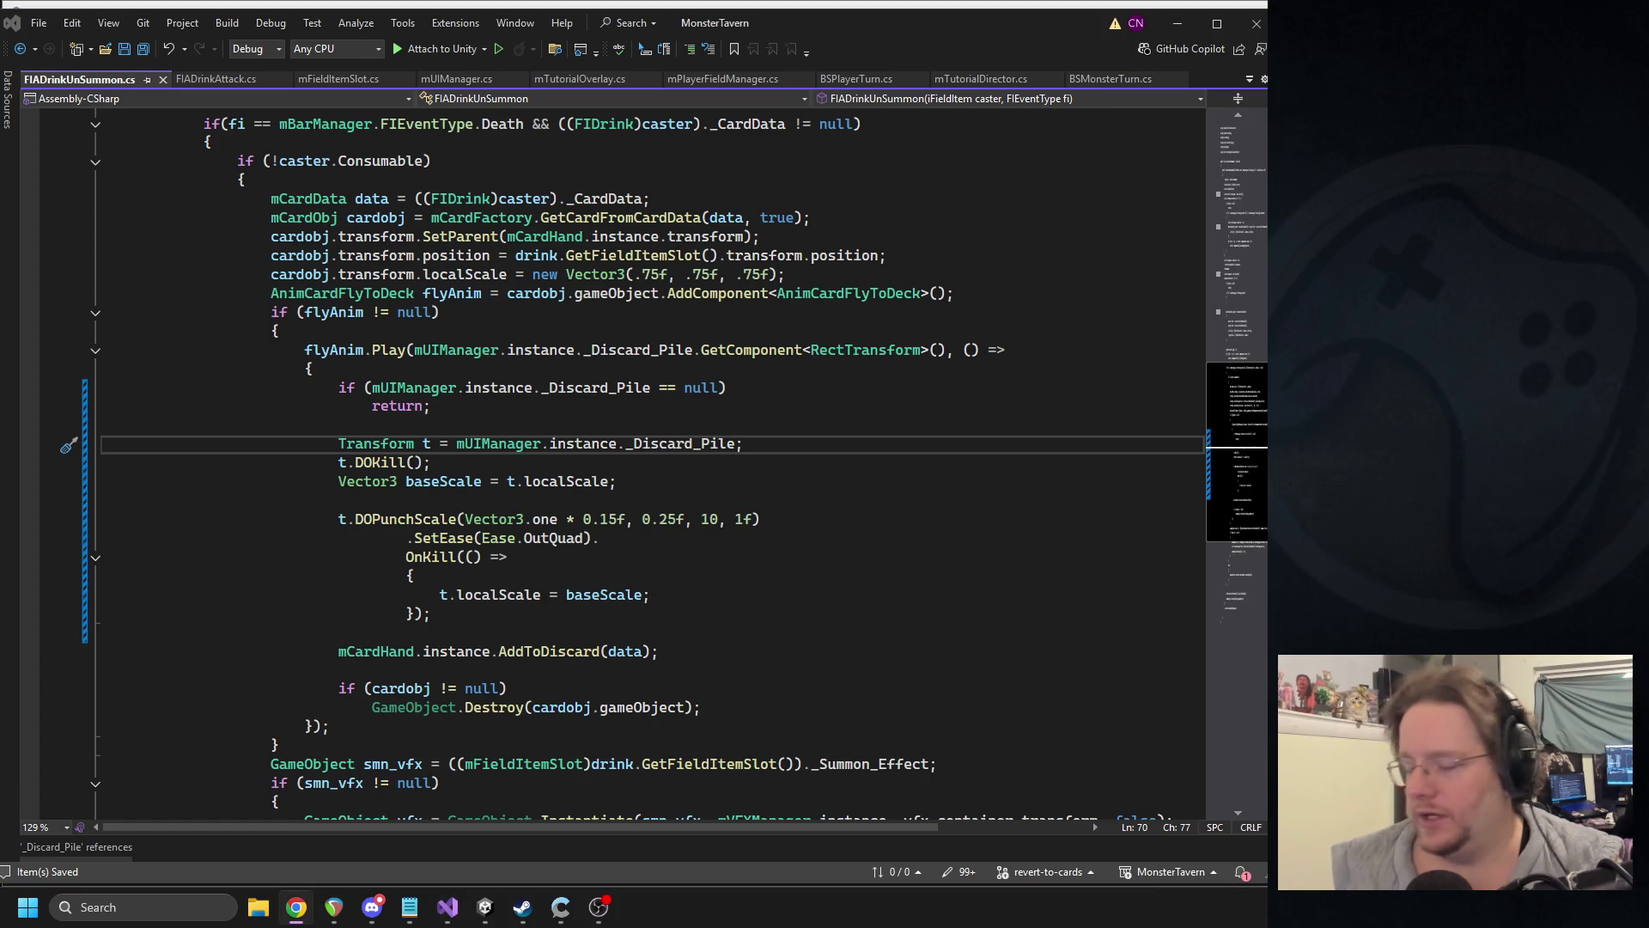
mouse_move(429, 613)
mouse_down()
mouse_move(414, 575)
mouse_move(604, 547)
mouse_up()
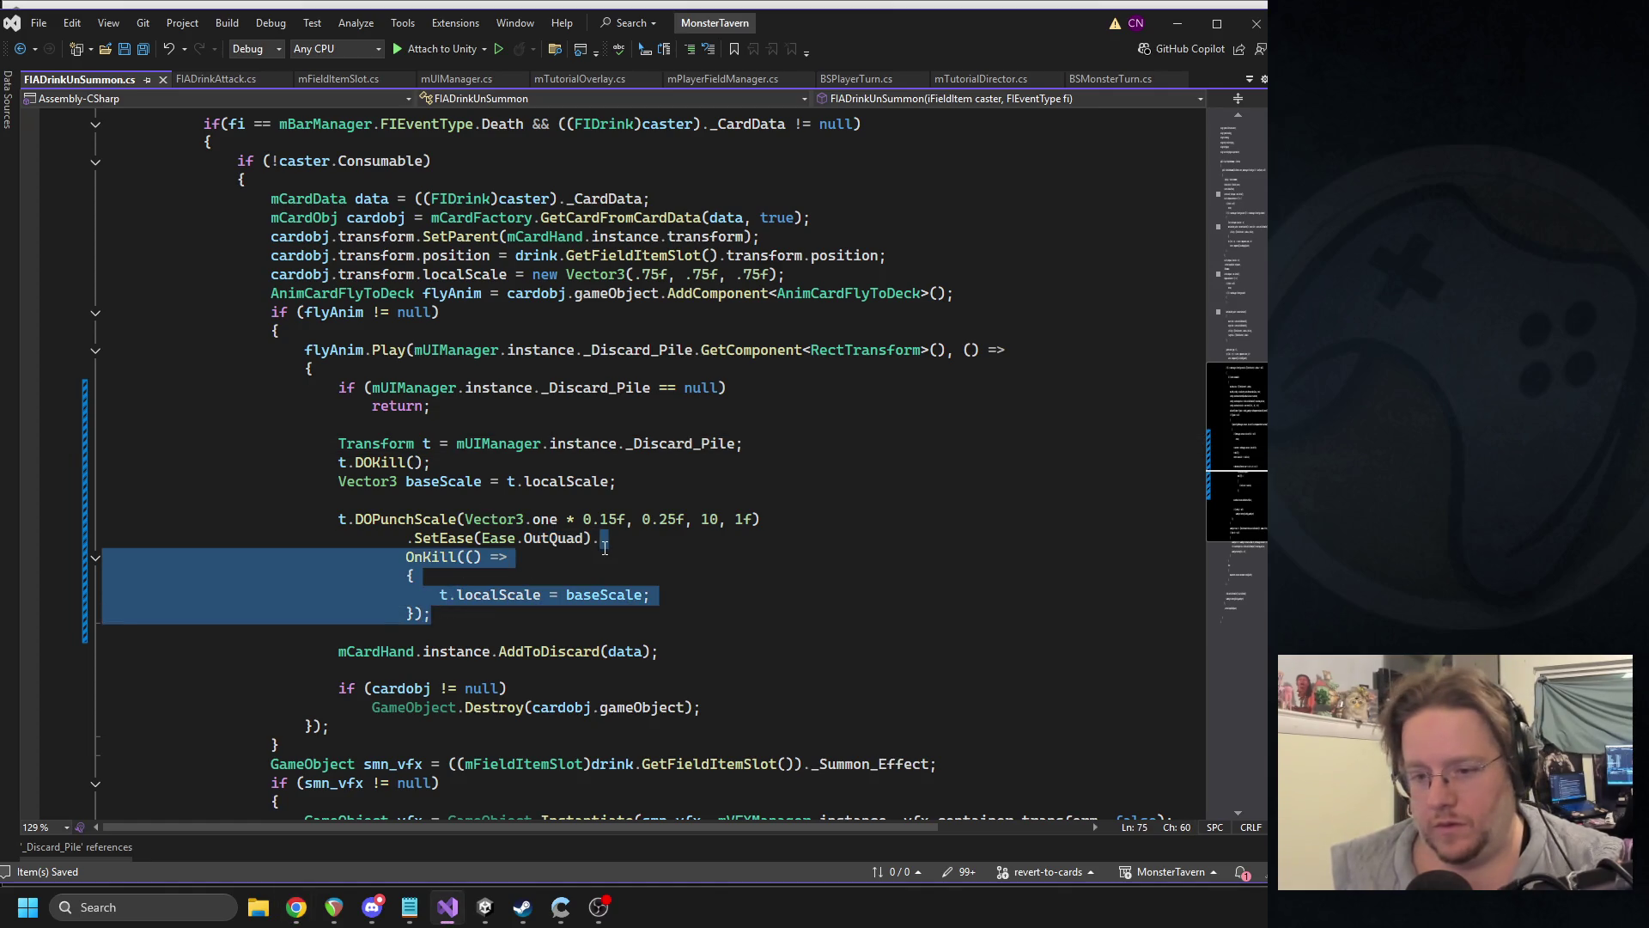
text(.OnComplete(() => t.localScale = baseScale) .OnKill(() => t.localScale = baseScale);)
click(108, 556)
key(Tab)
key(Tab)
key(Tab)
key(Tab)
key(Tab)
key(Tab)
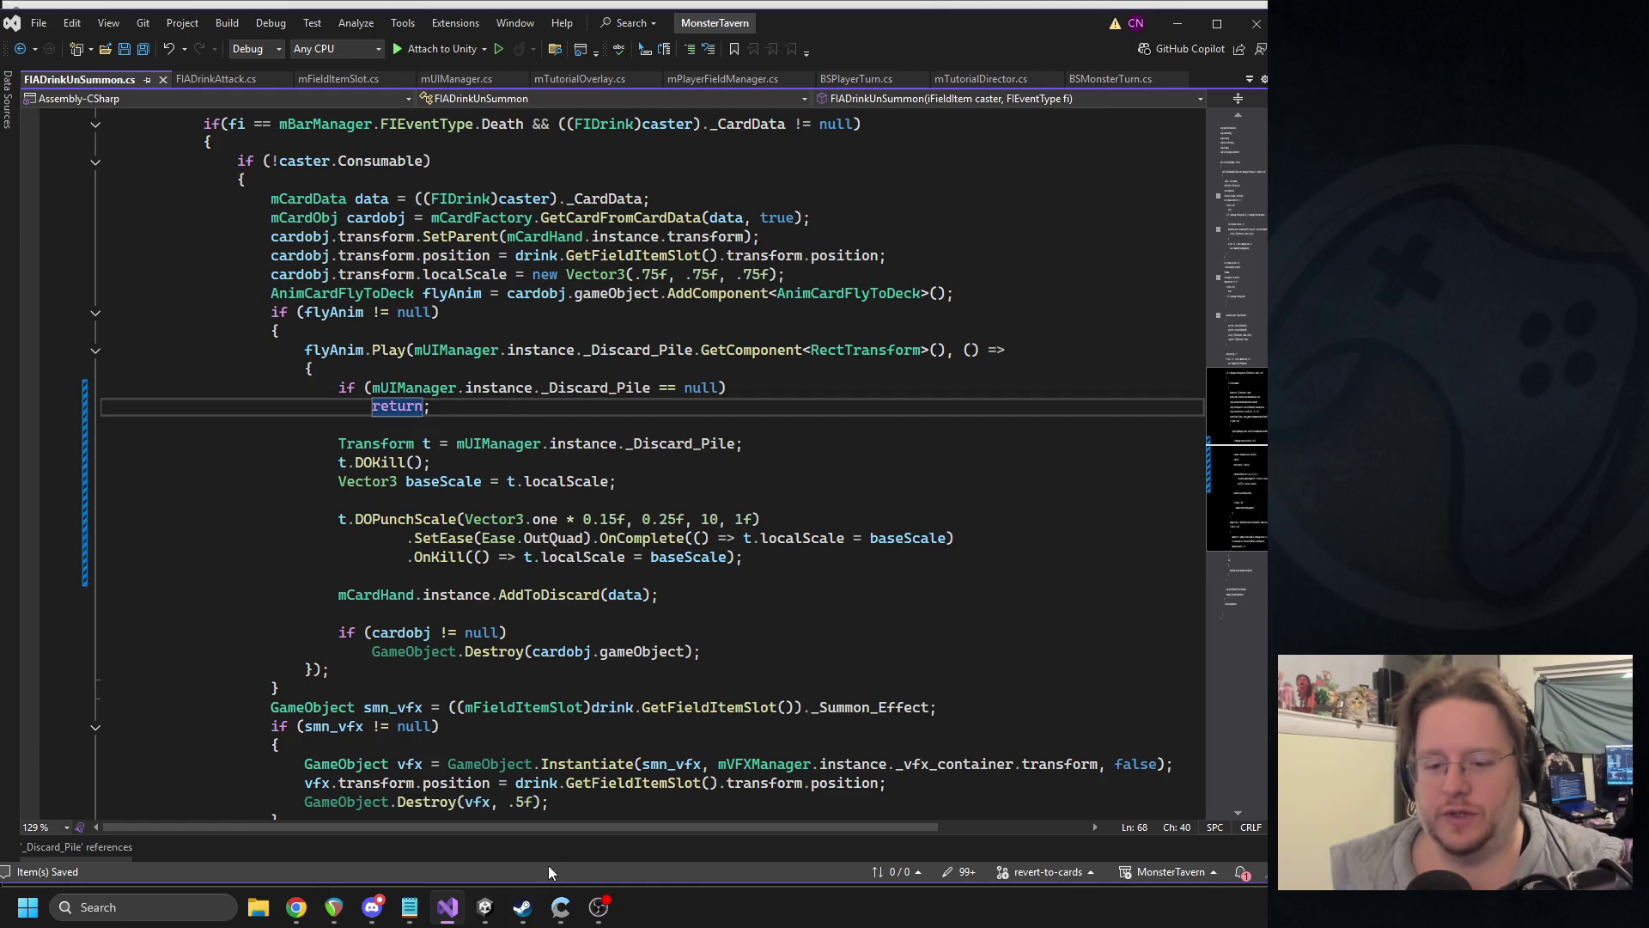
click(484, 907)
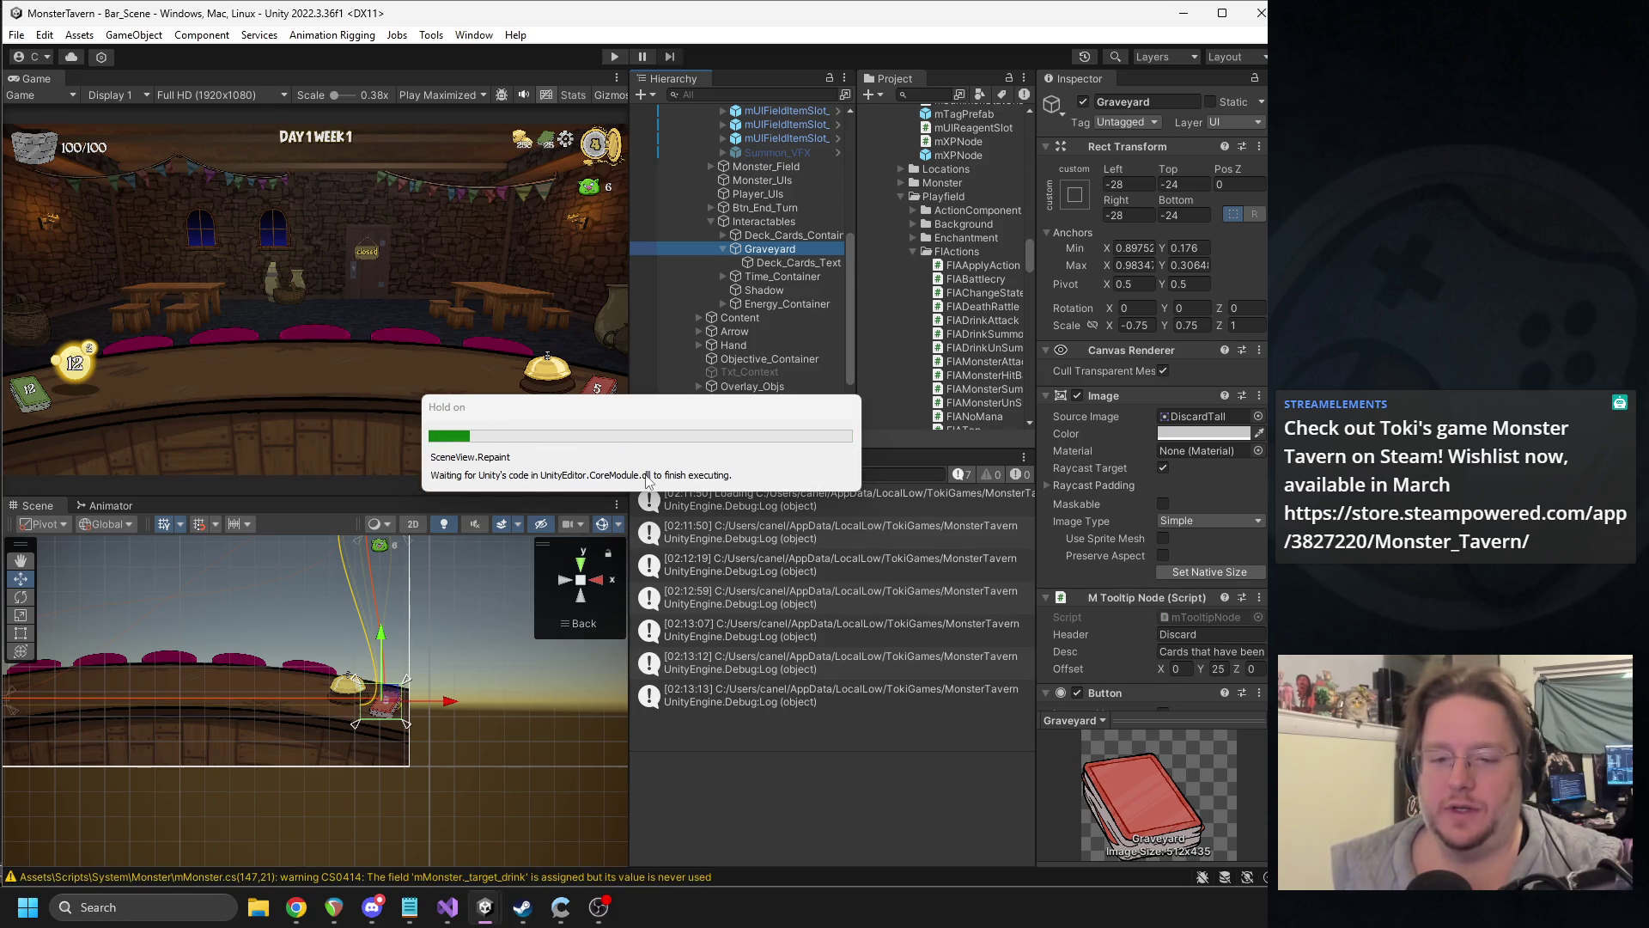
click(646, 474)
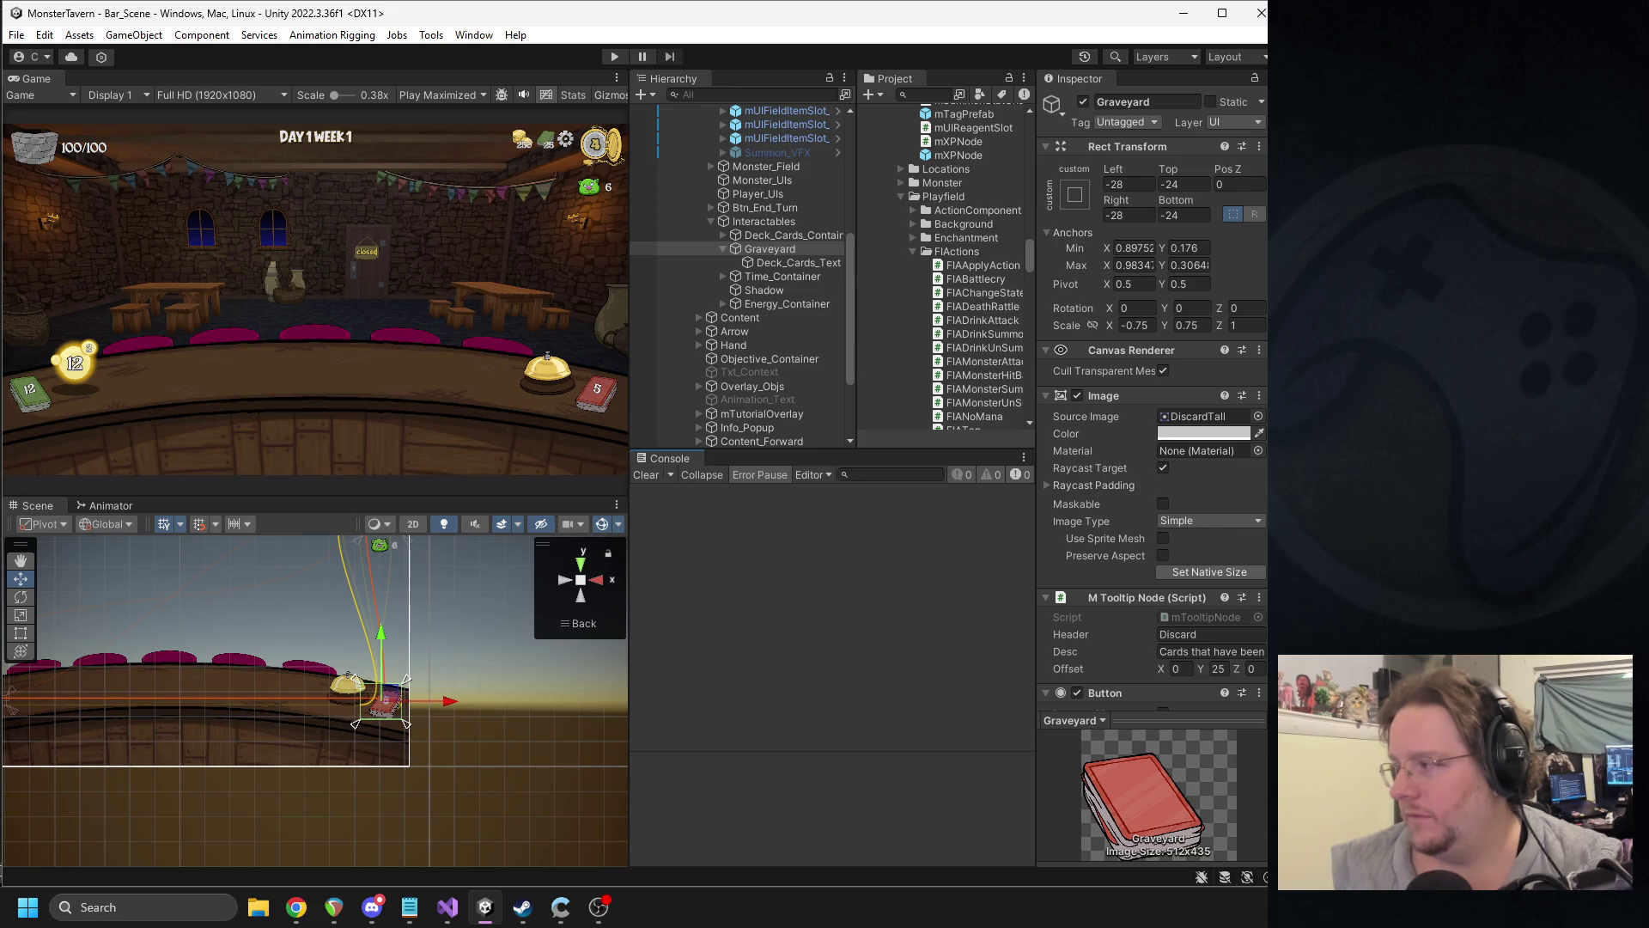
key(alt+Tab)
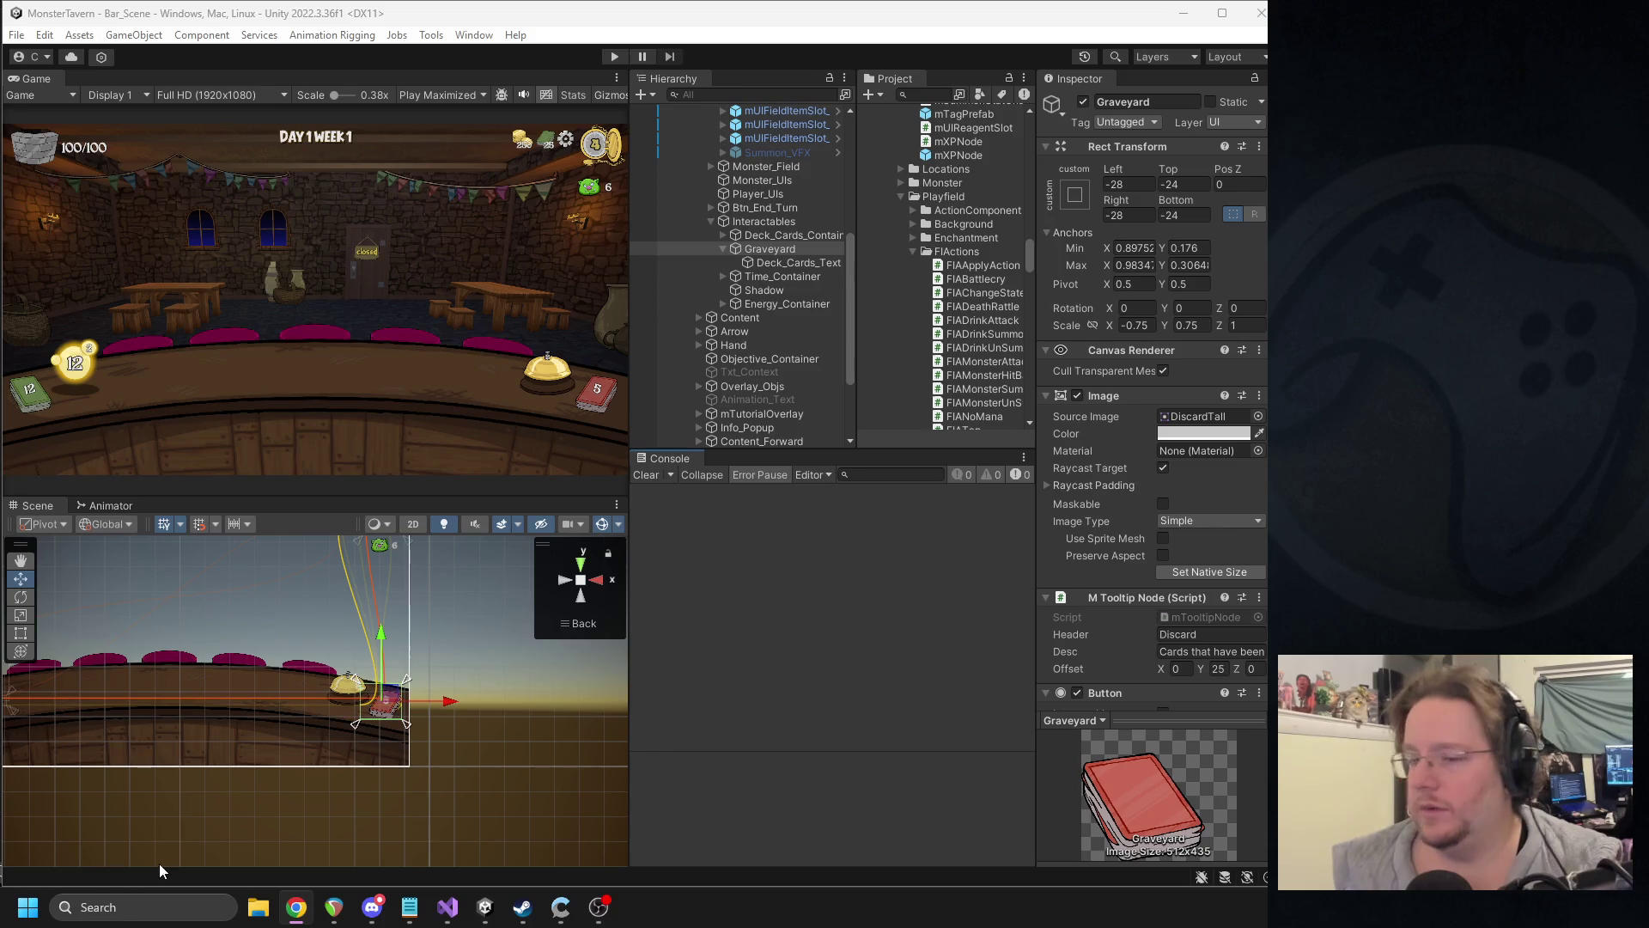
key(alt+Tab)
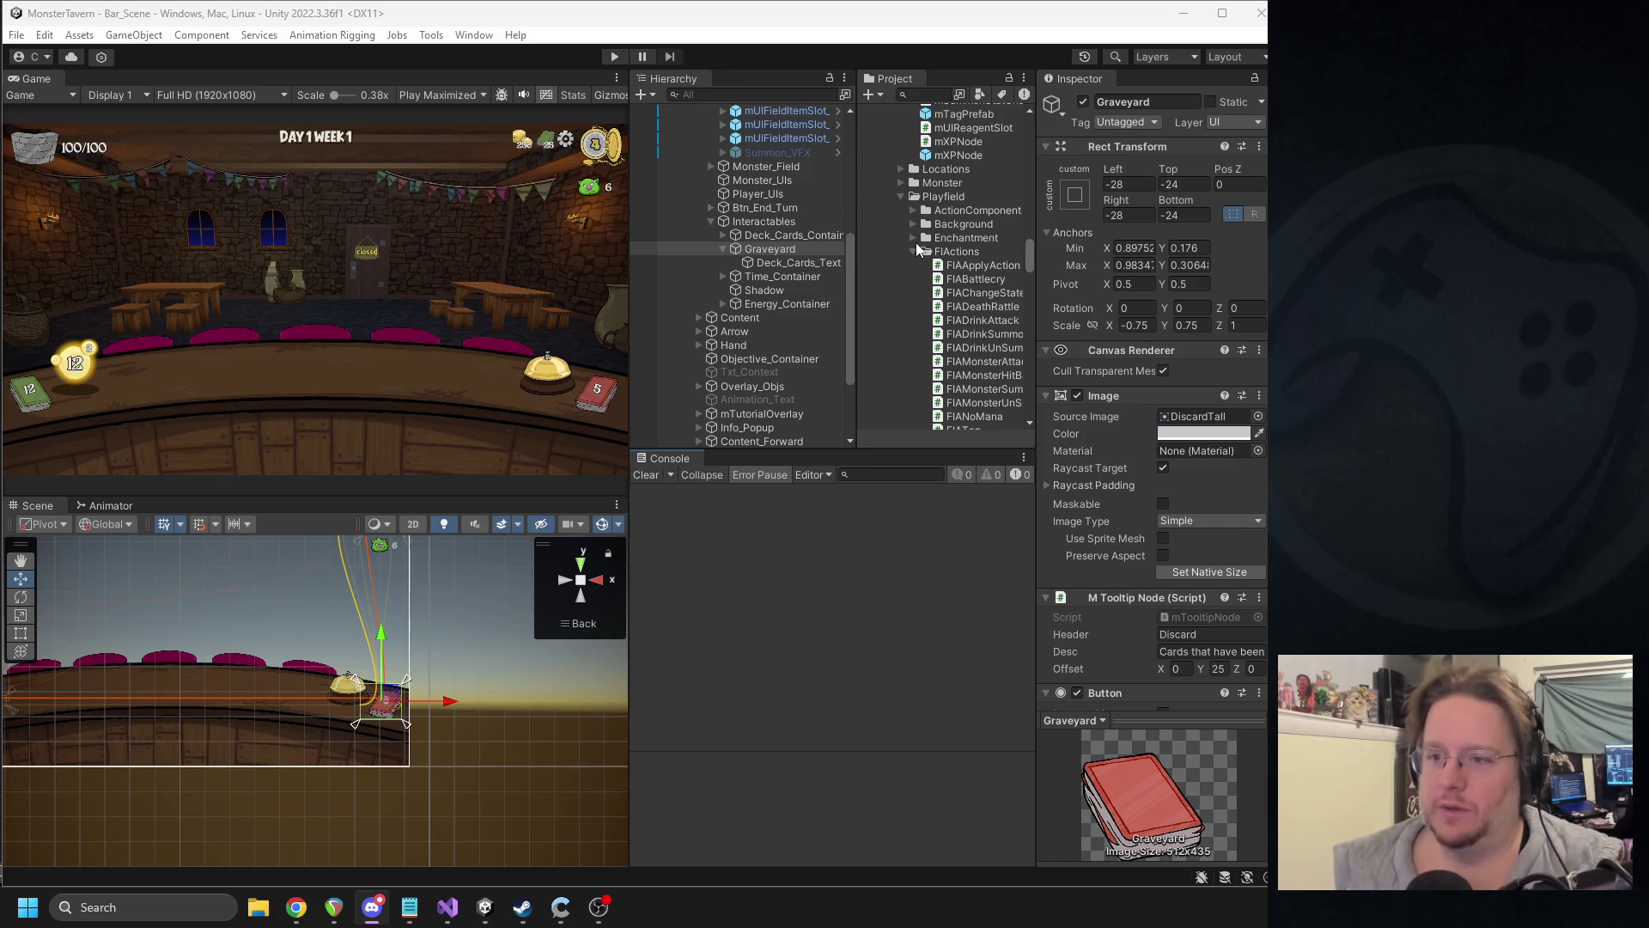
- Collapse the Beasts folder, search 'sfx' and expand the SFX folder to list its clips
drag(1024, 256, 1020, 144)
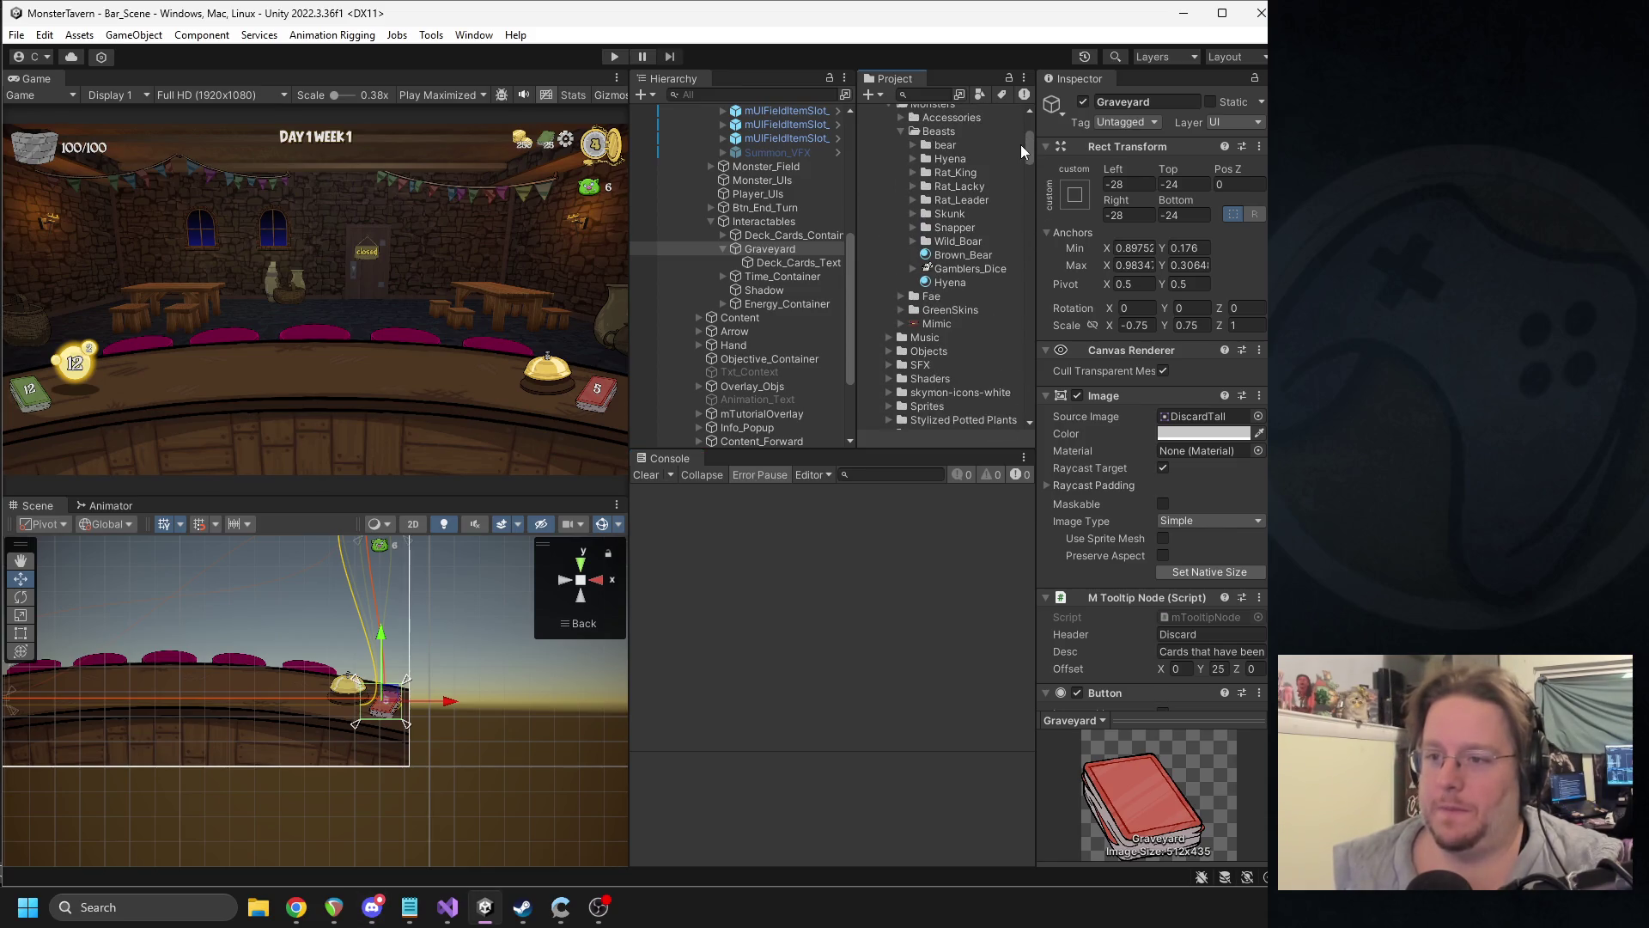
click(893, 131)
click(898, 131)
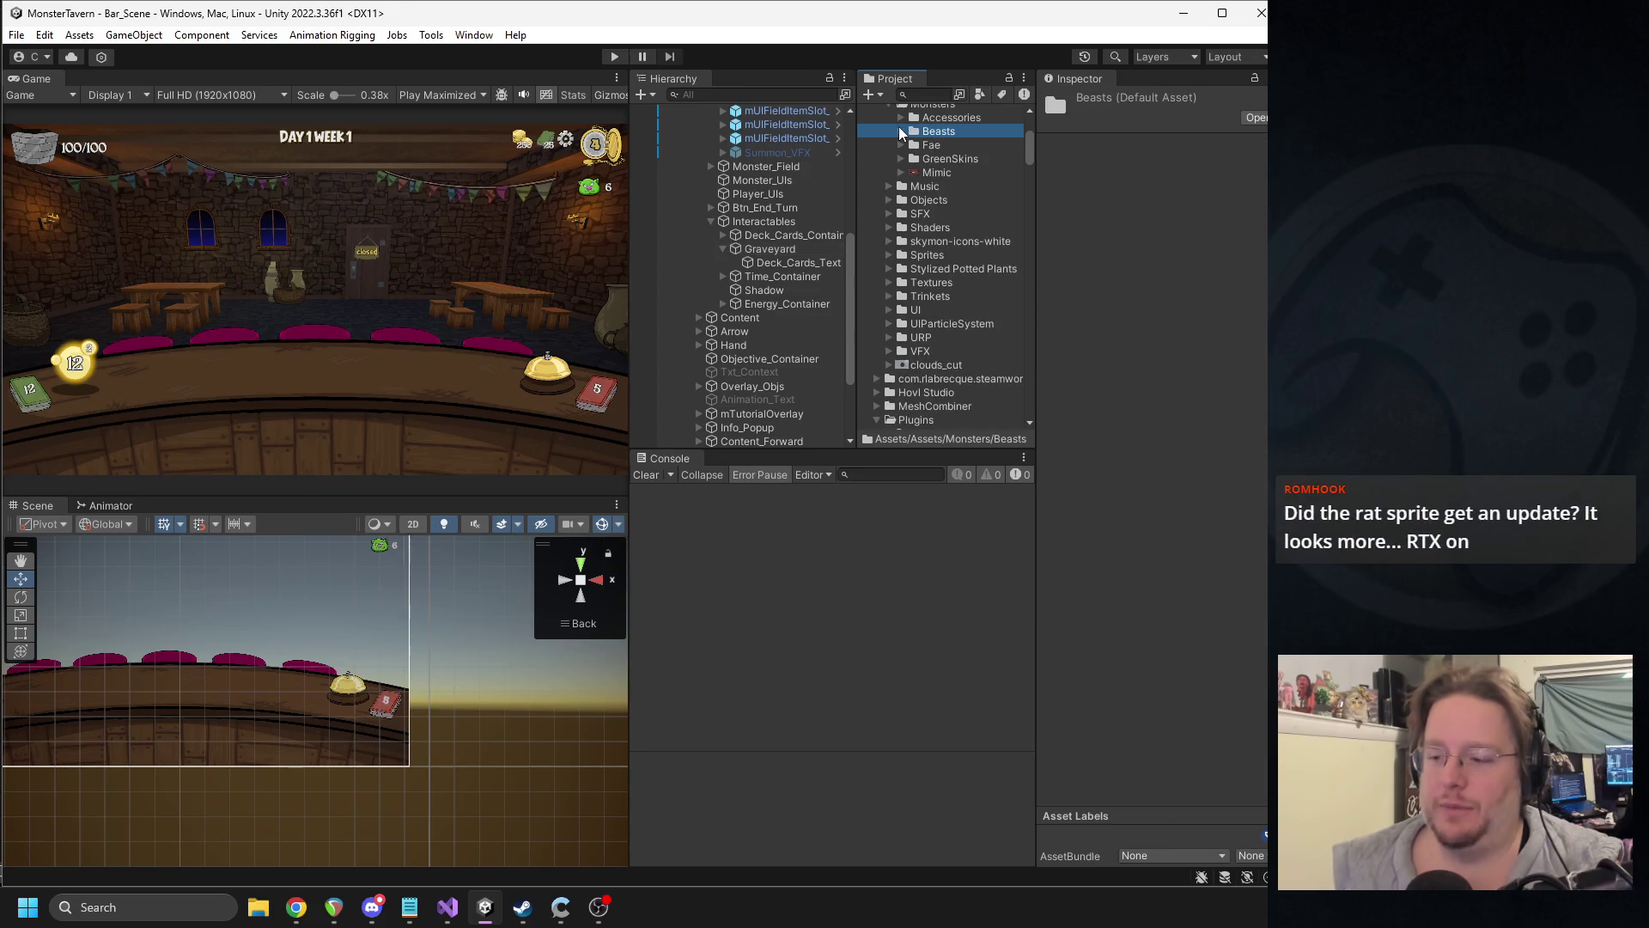
scroll(897, 138, up, 3)
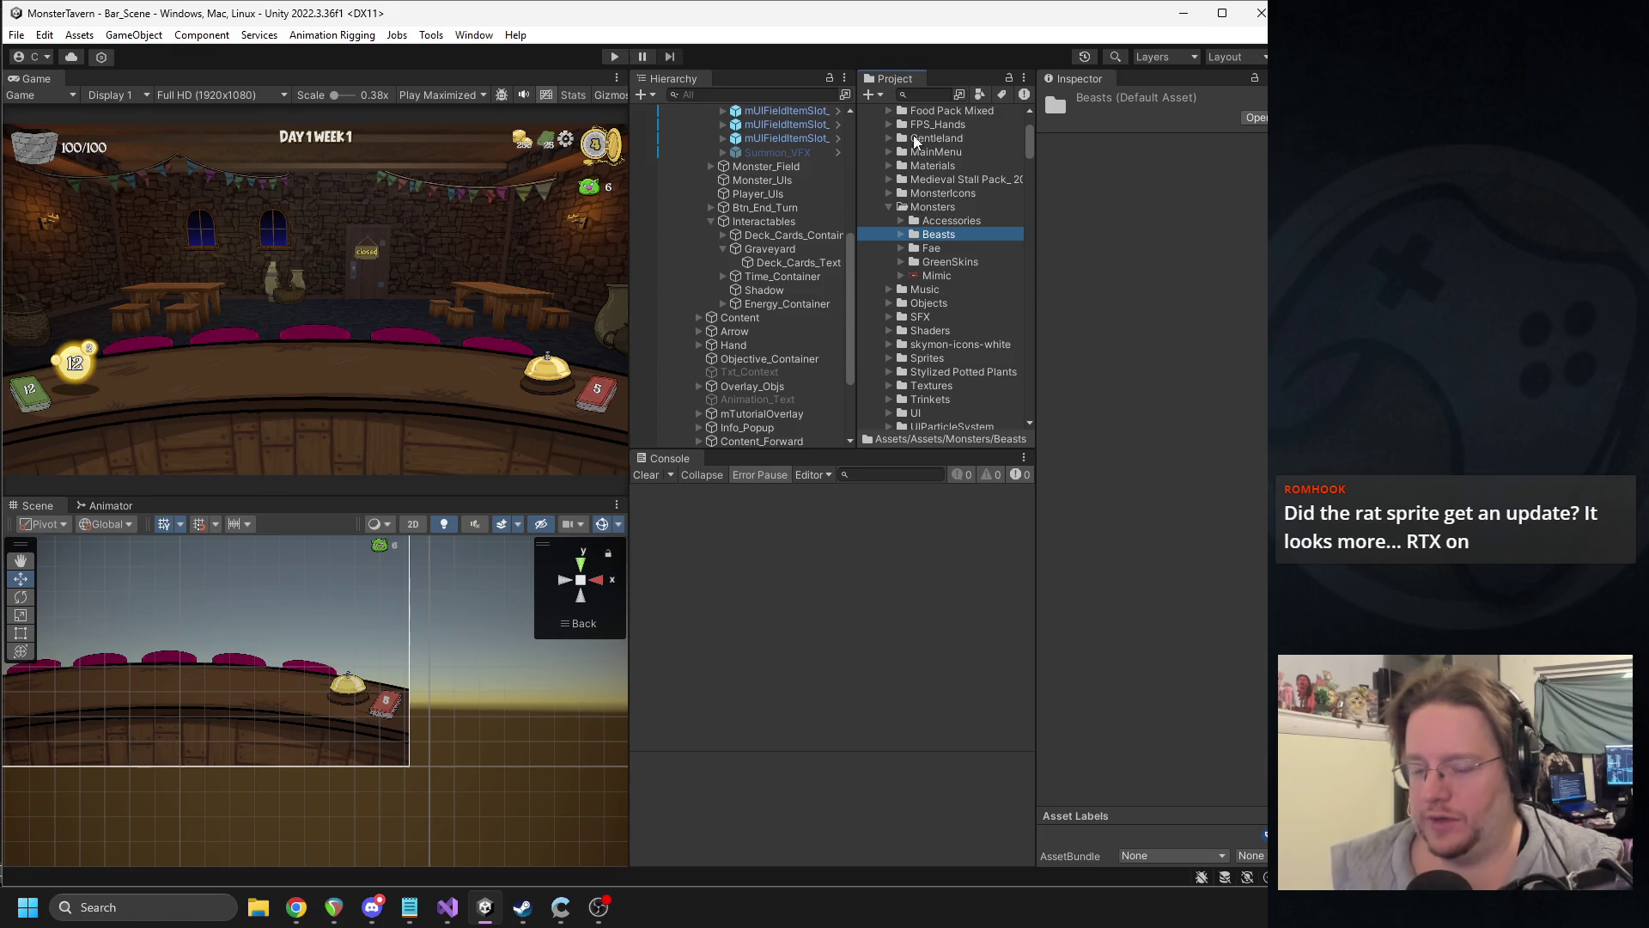
click(922, 89)
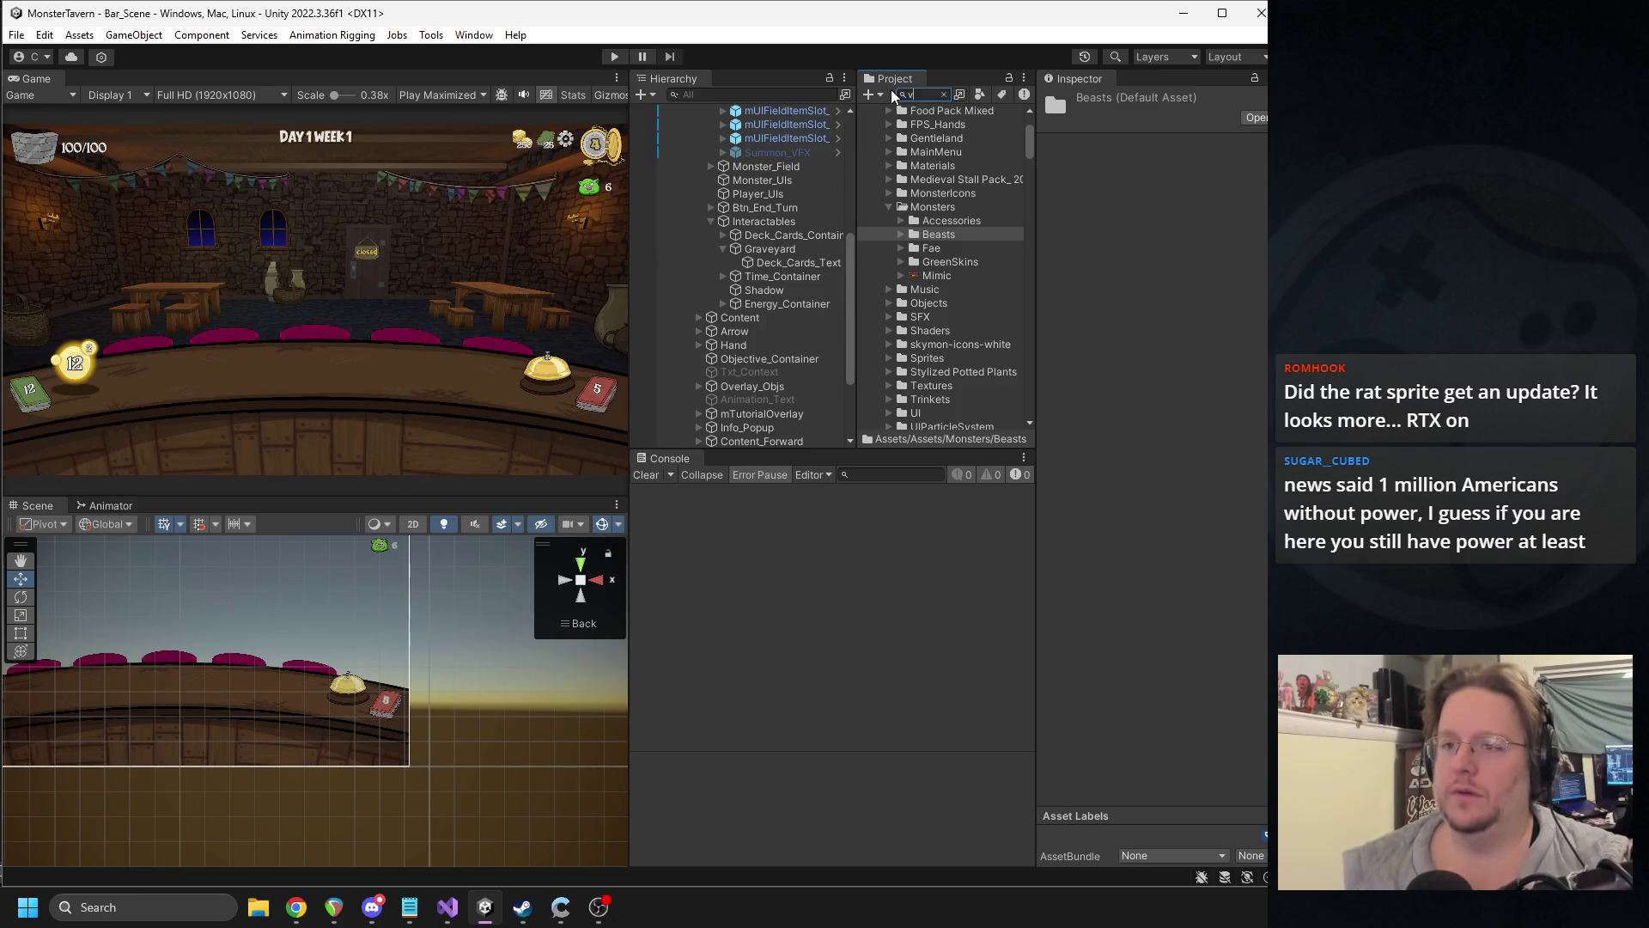
text(sfx)
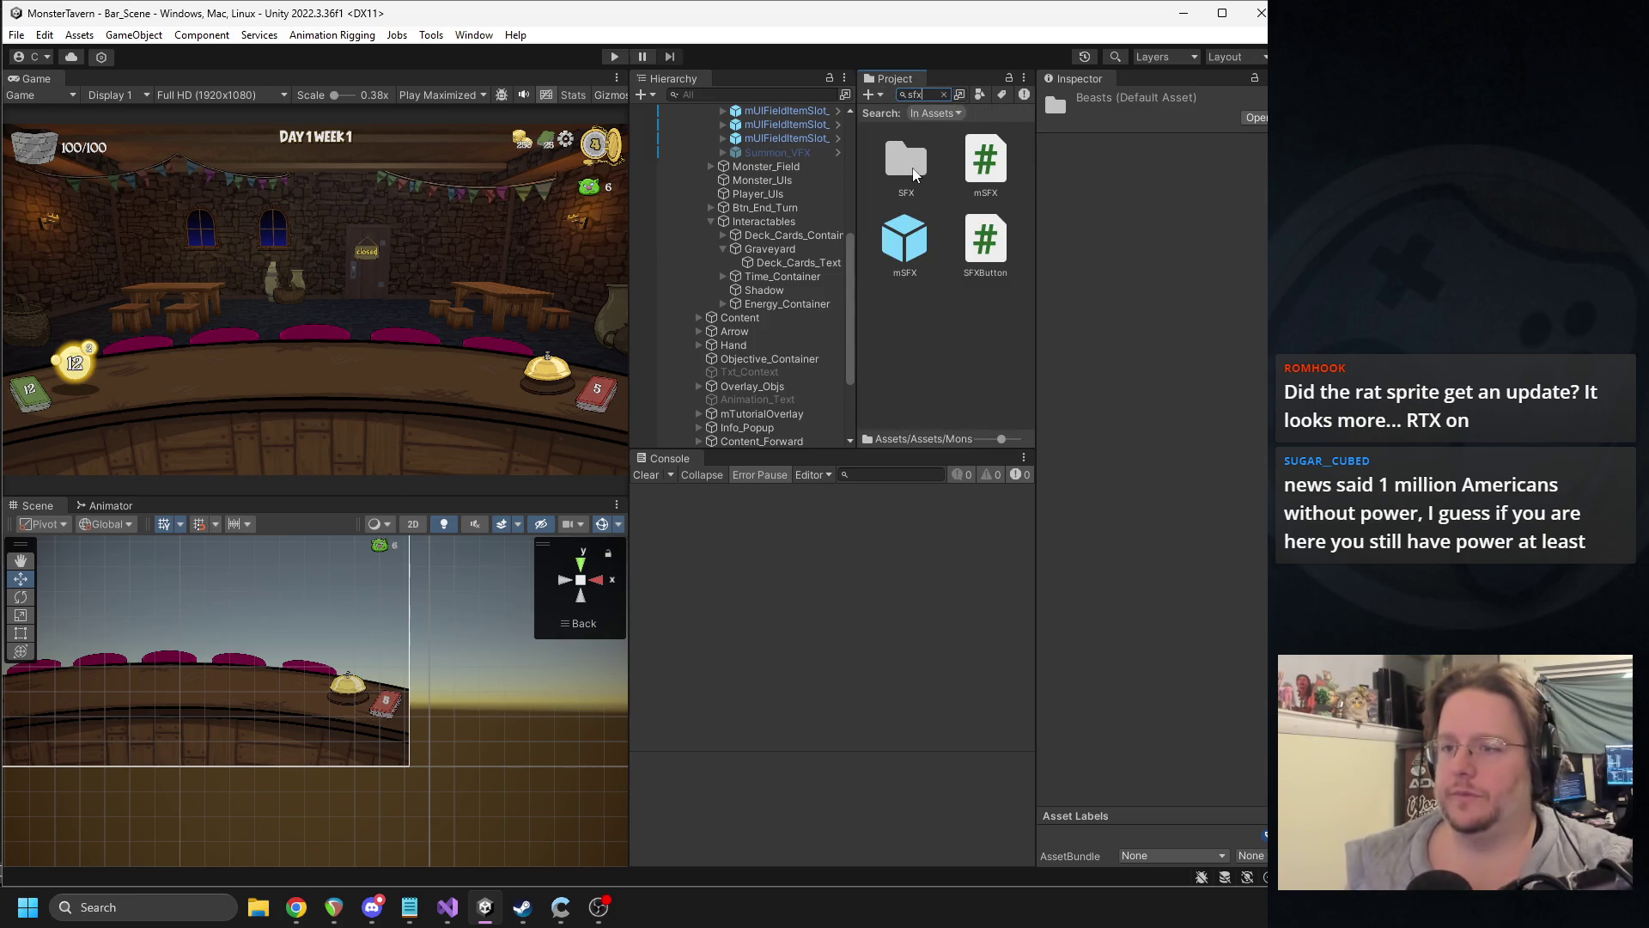
click(905, 160)
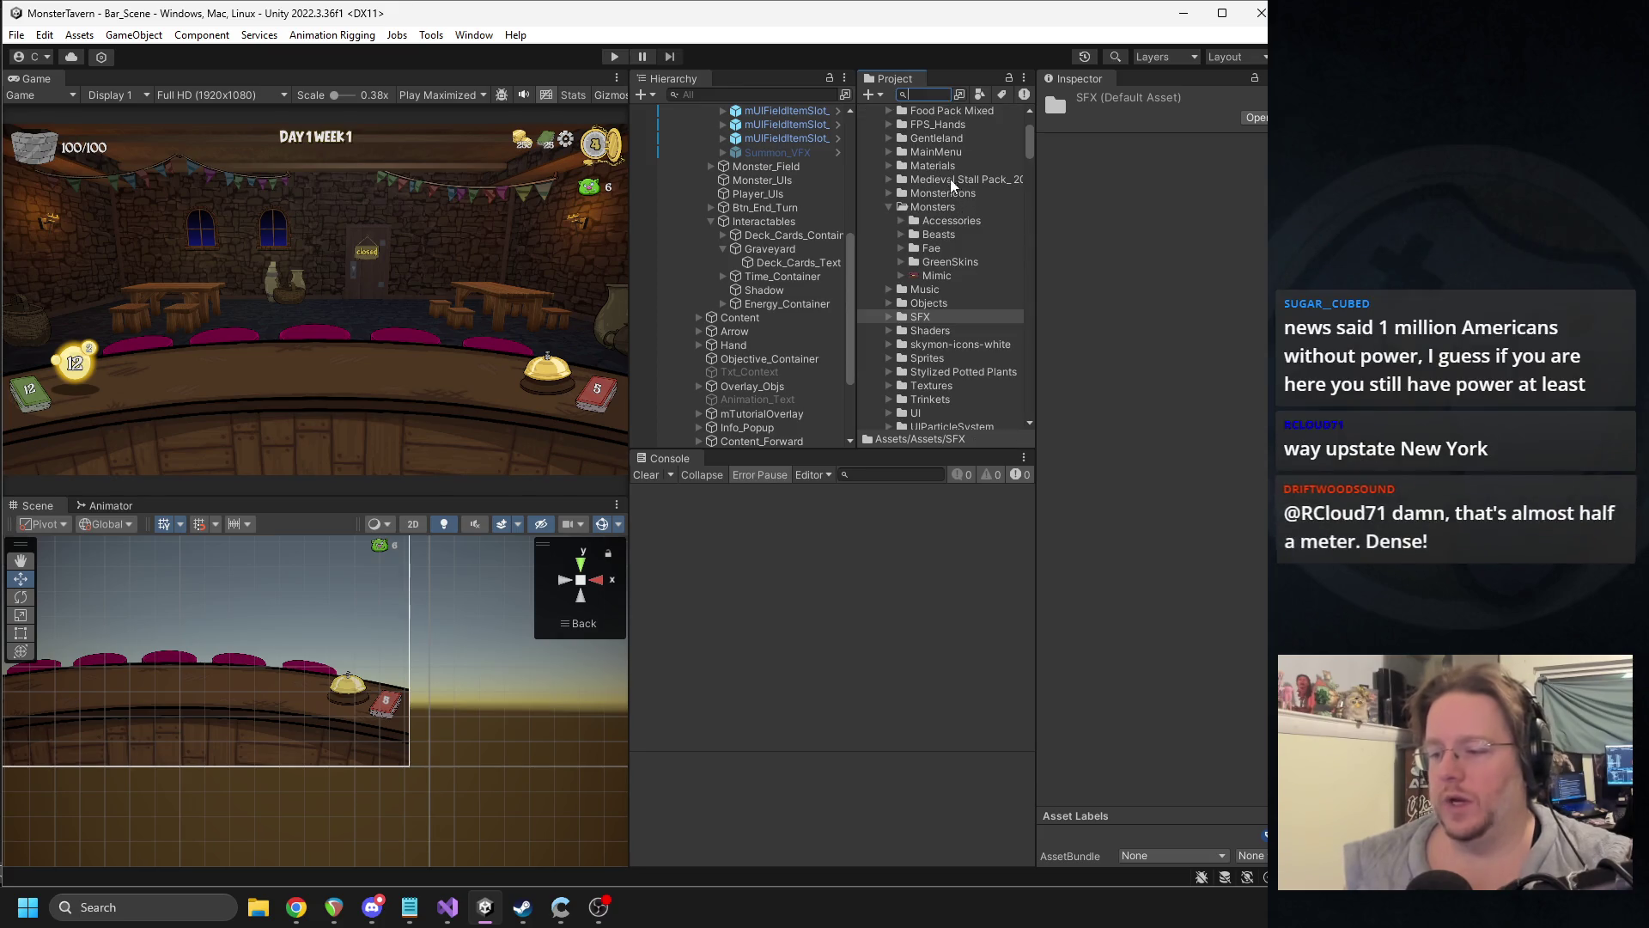
click(886, 316)
scroll(937, 275, down, 3)
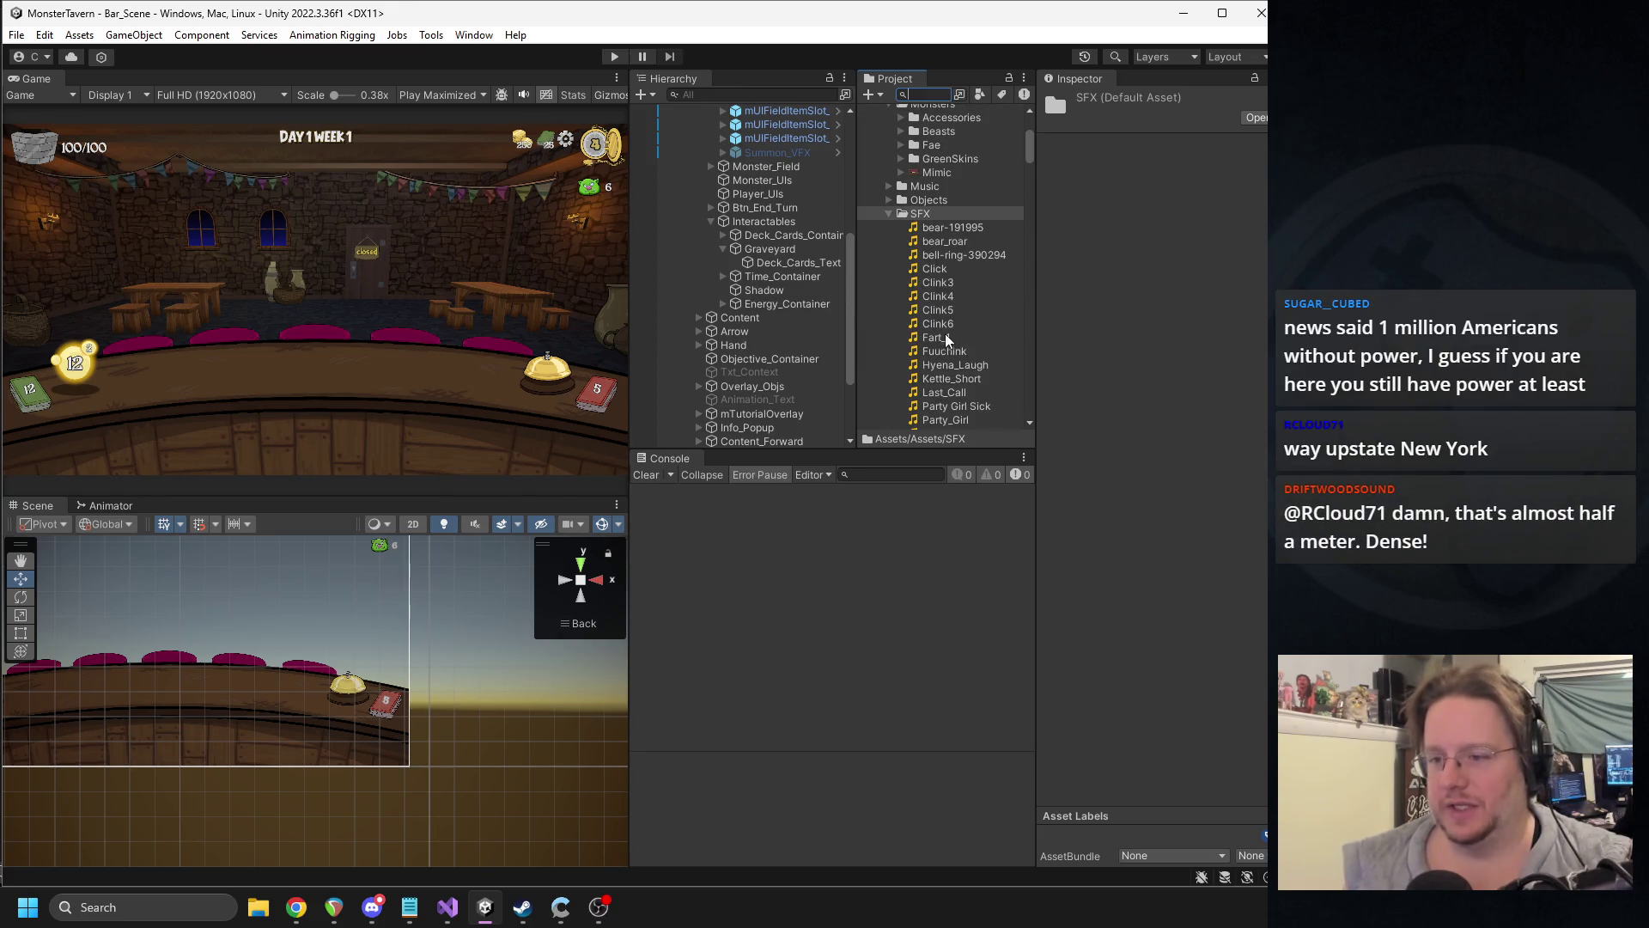
- Reveal Clink5 in Explorer to copy the SFX folder path, then refocus Unity to import the new clips
right_click(944, 315)
click(1006, 355)
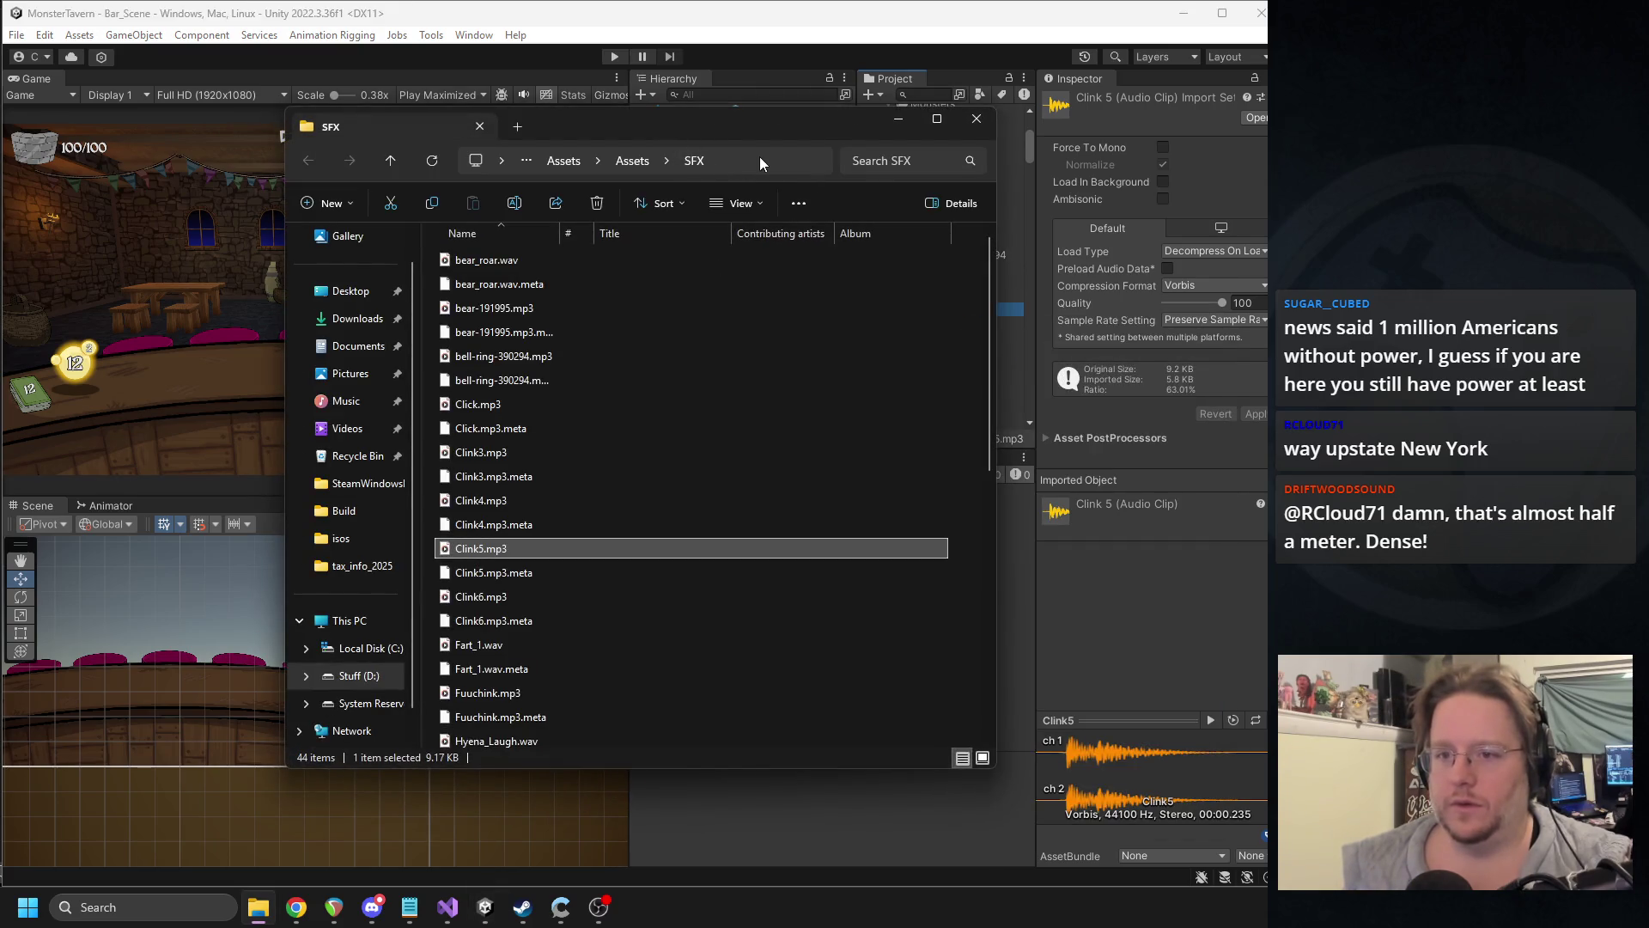
click(759, 161)
click(976, 120)
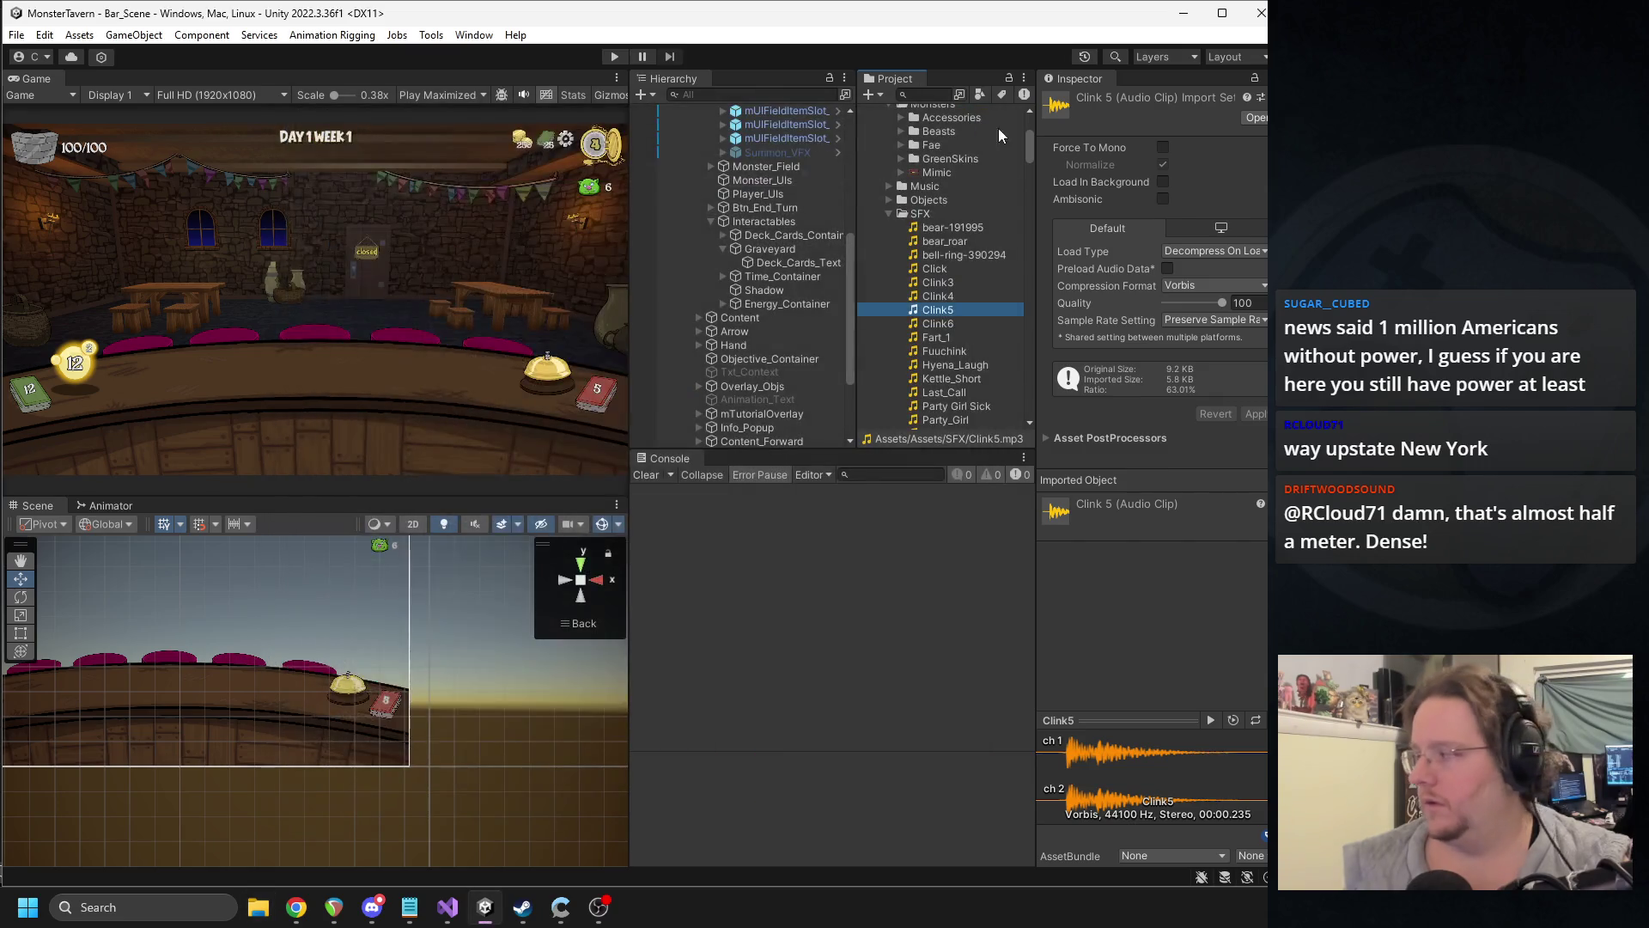
key(alt+Tab)
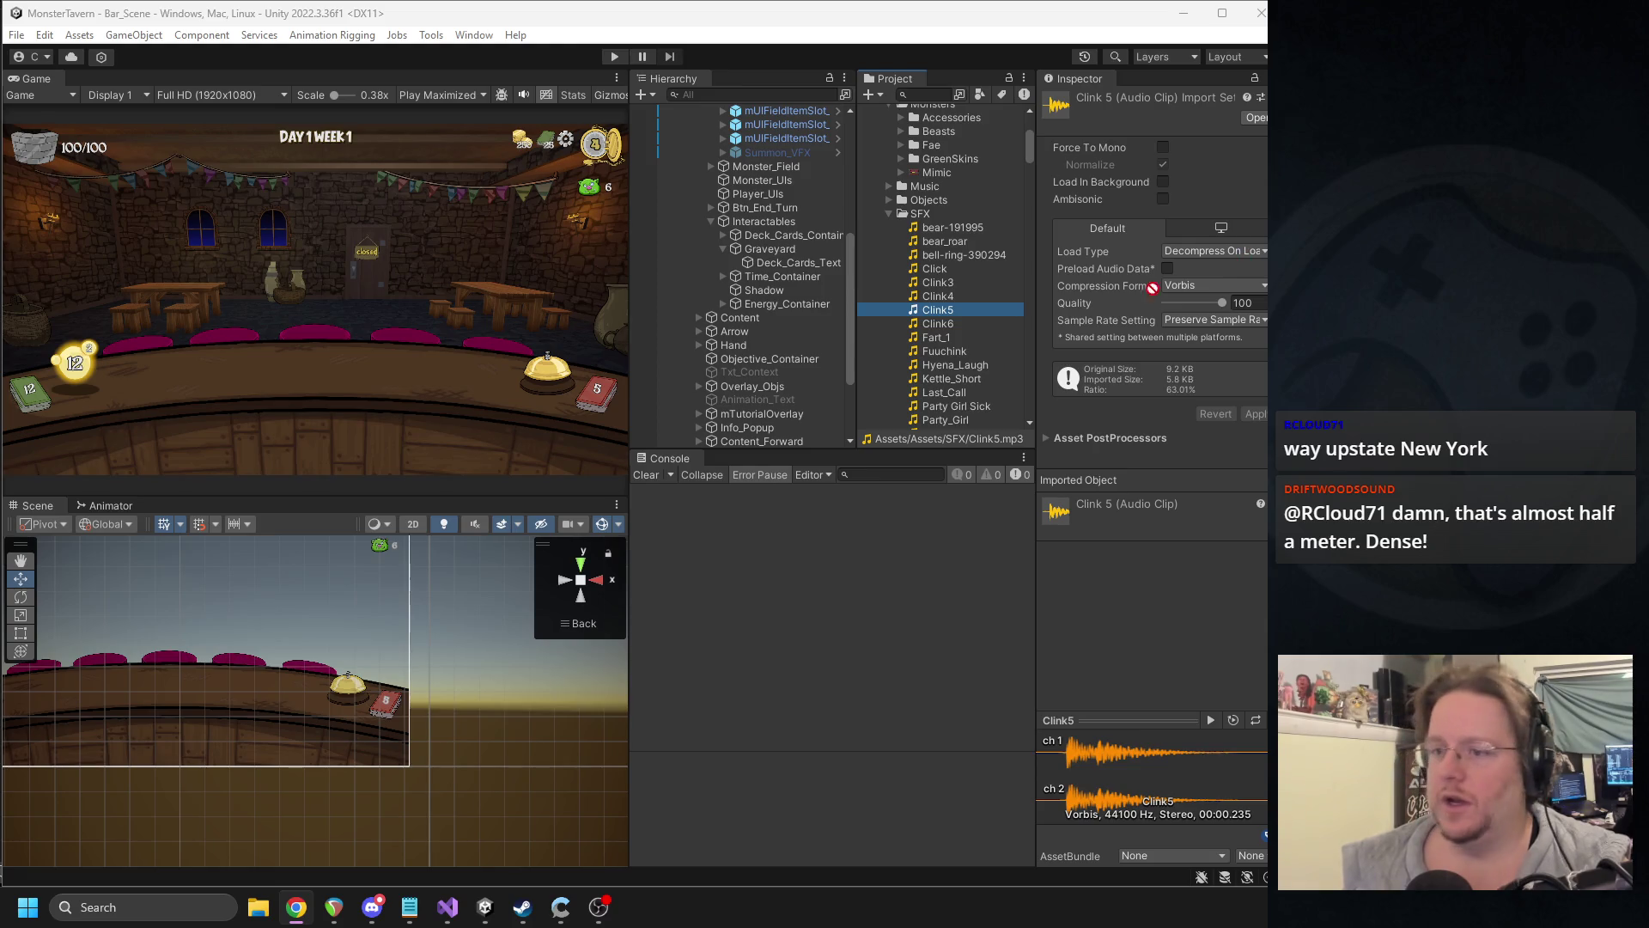
click(940, 309)
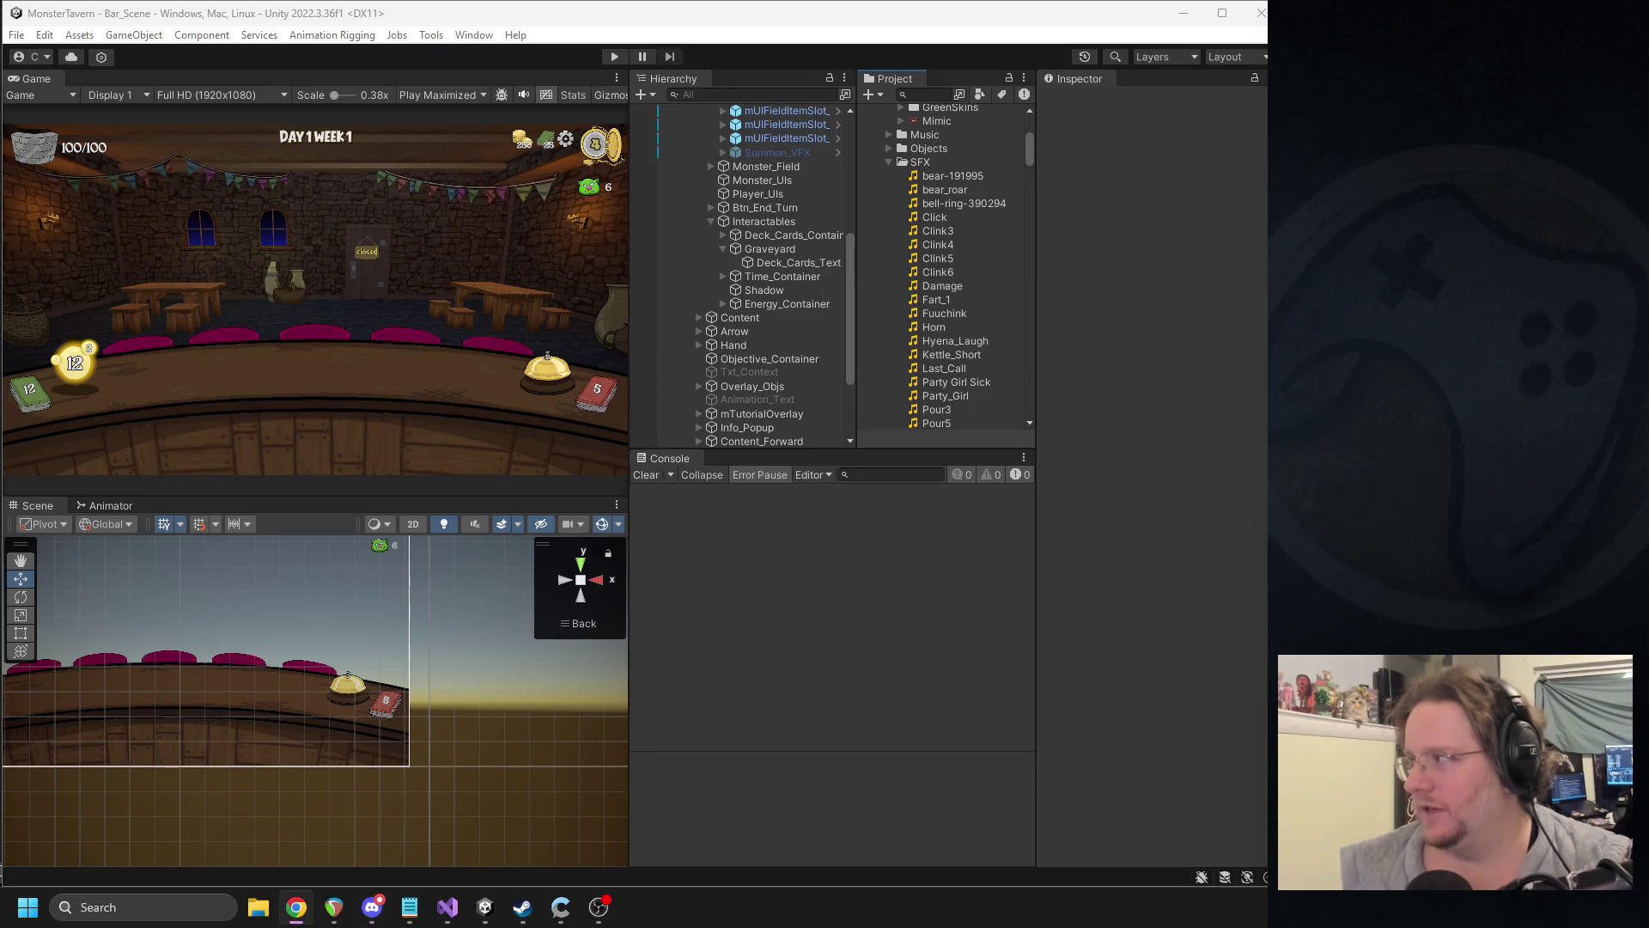
- Drop the BombExplosion clip into the SFX folder and search the project for 'rat_king'
drag(1091, 357, 954, 309)
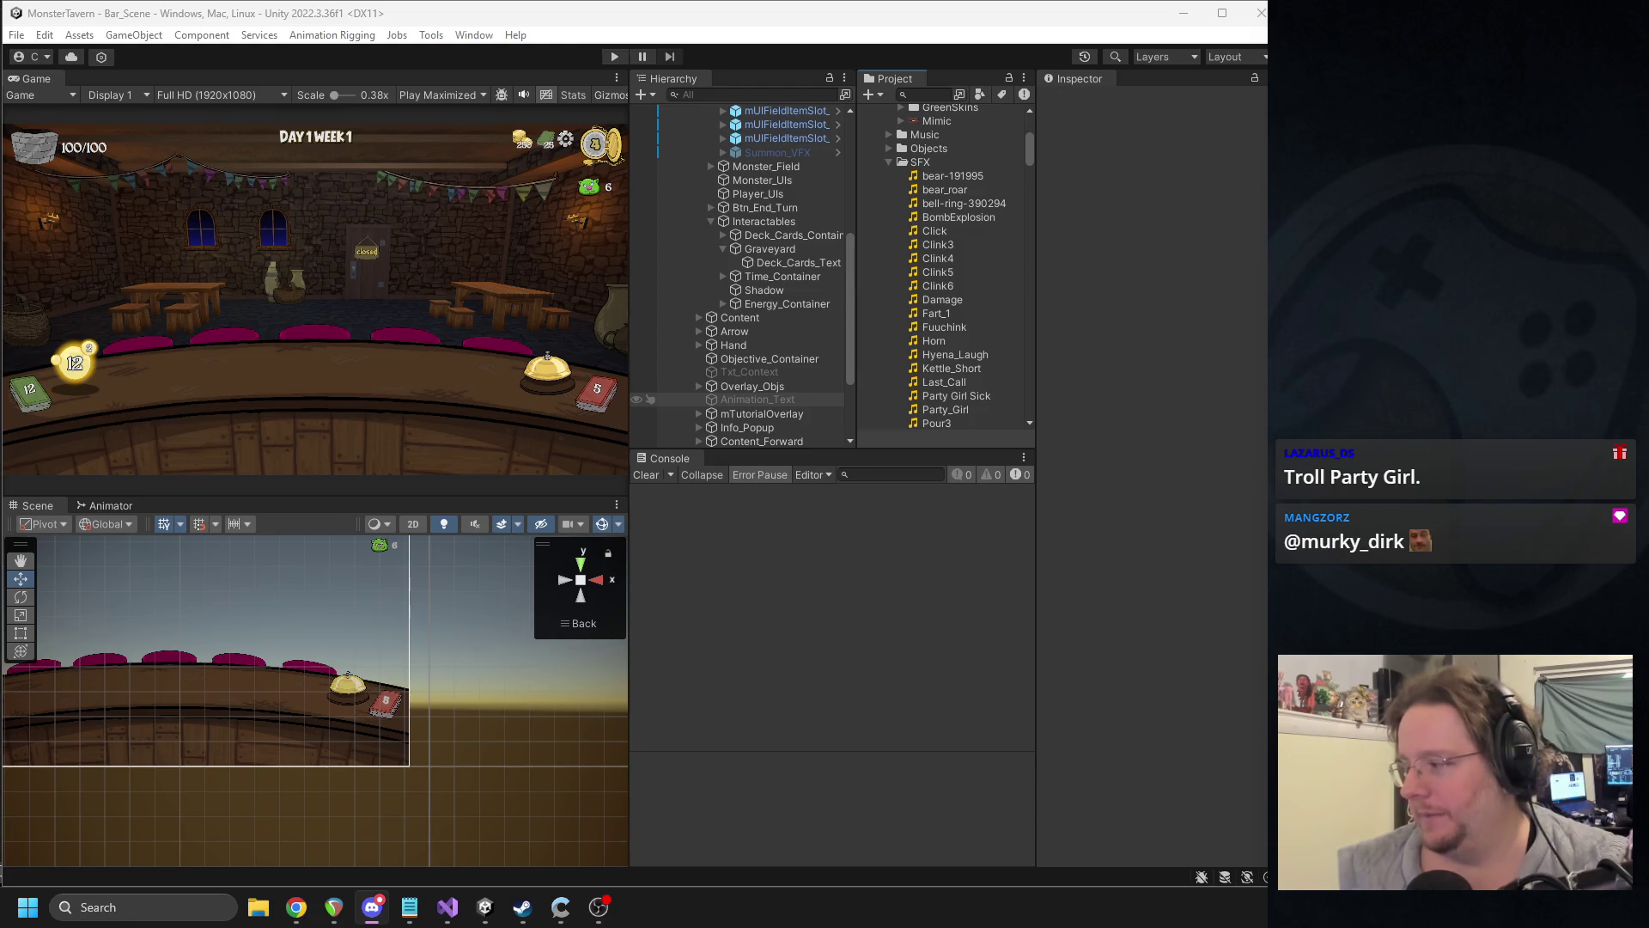
drag(952, 303, 942, 286)
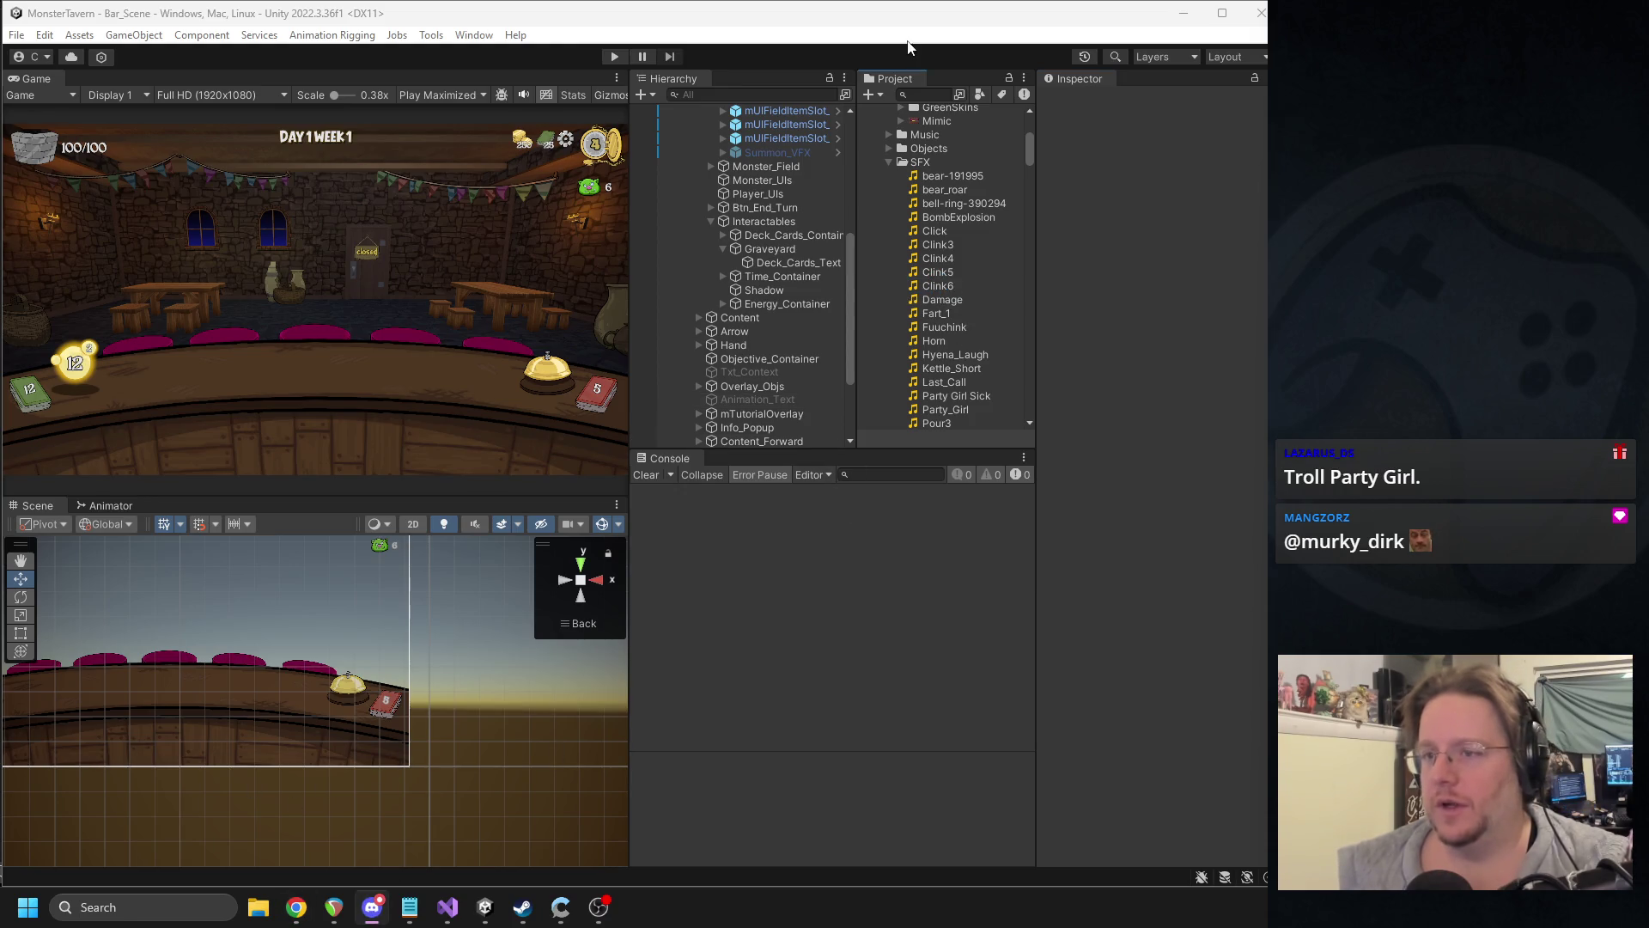
click(927, 94)
text(rat_king)
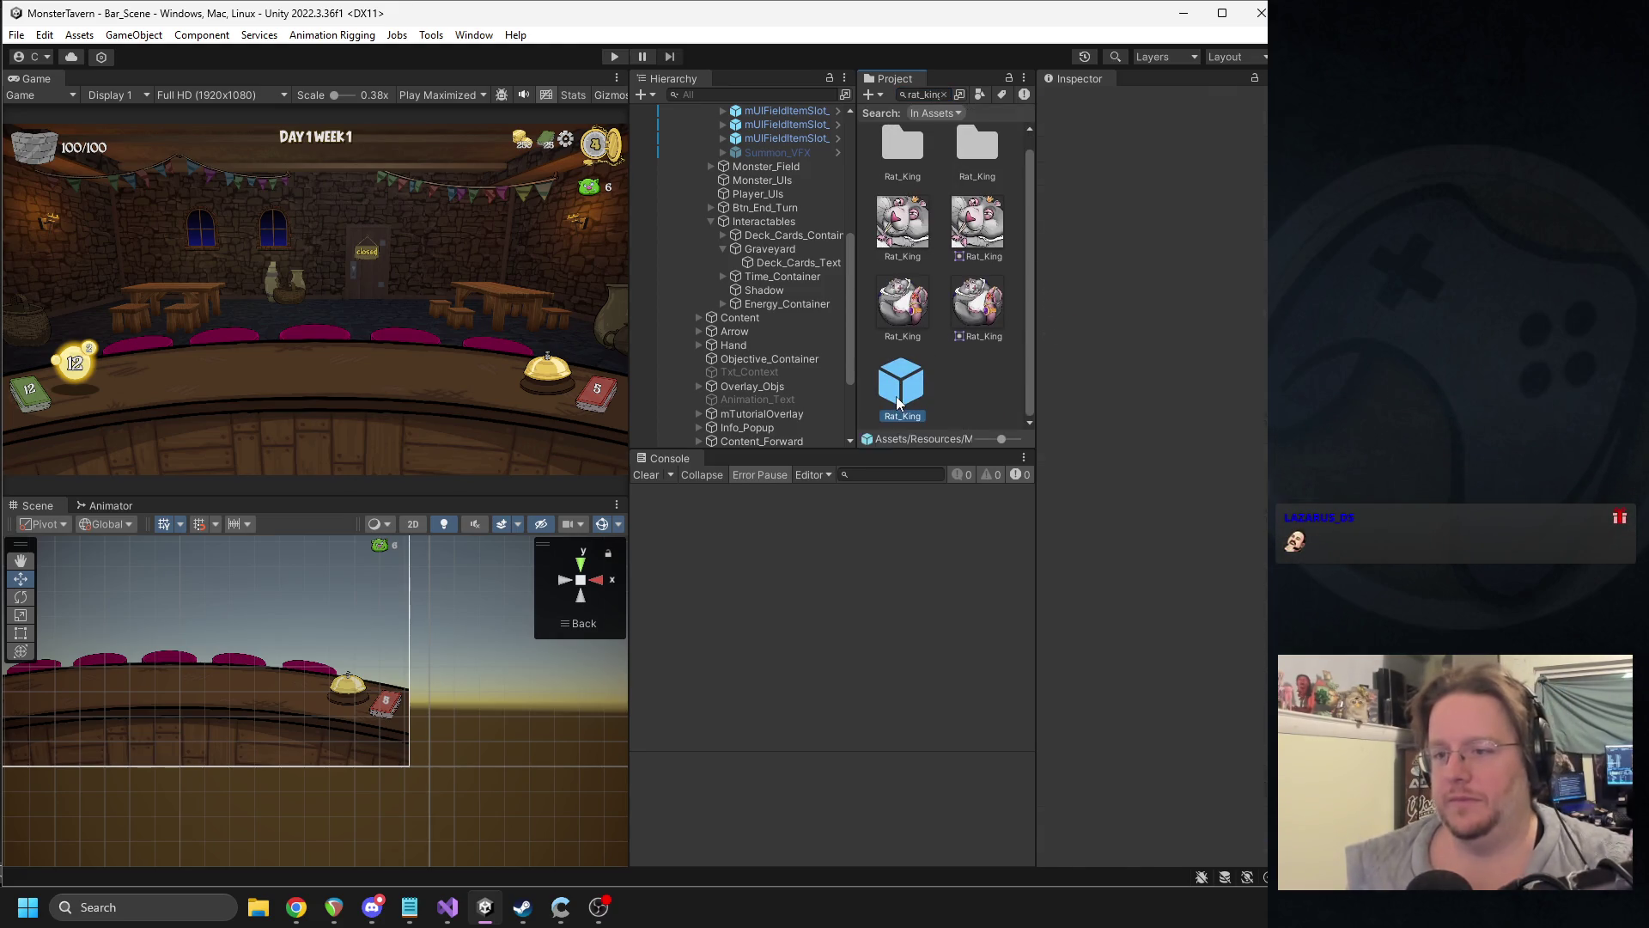
- Open the Rat_King prefab, review Enraged_Attack, Royal_Escort and root components, then exit to Bar_Scene
double_click(900, 397)
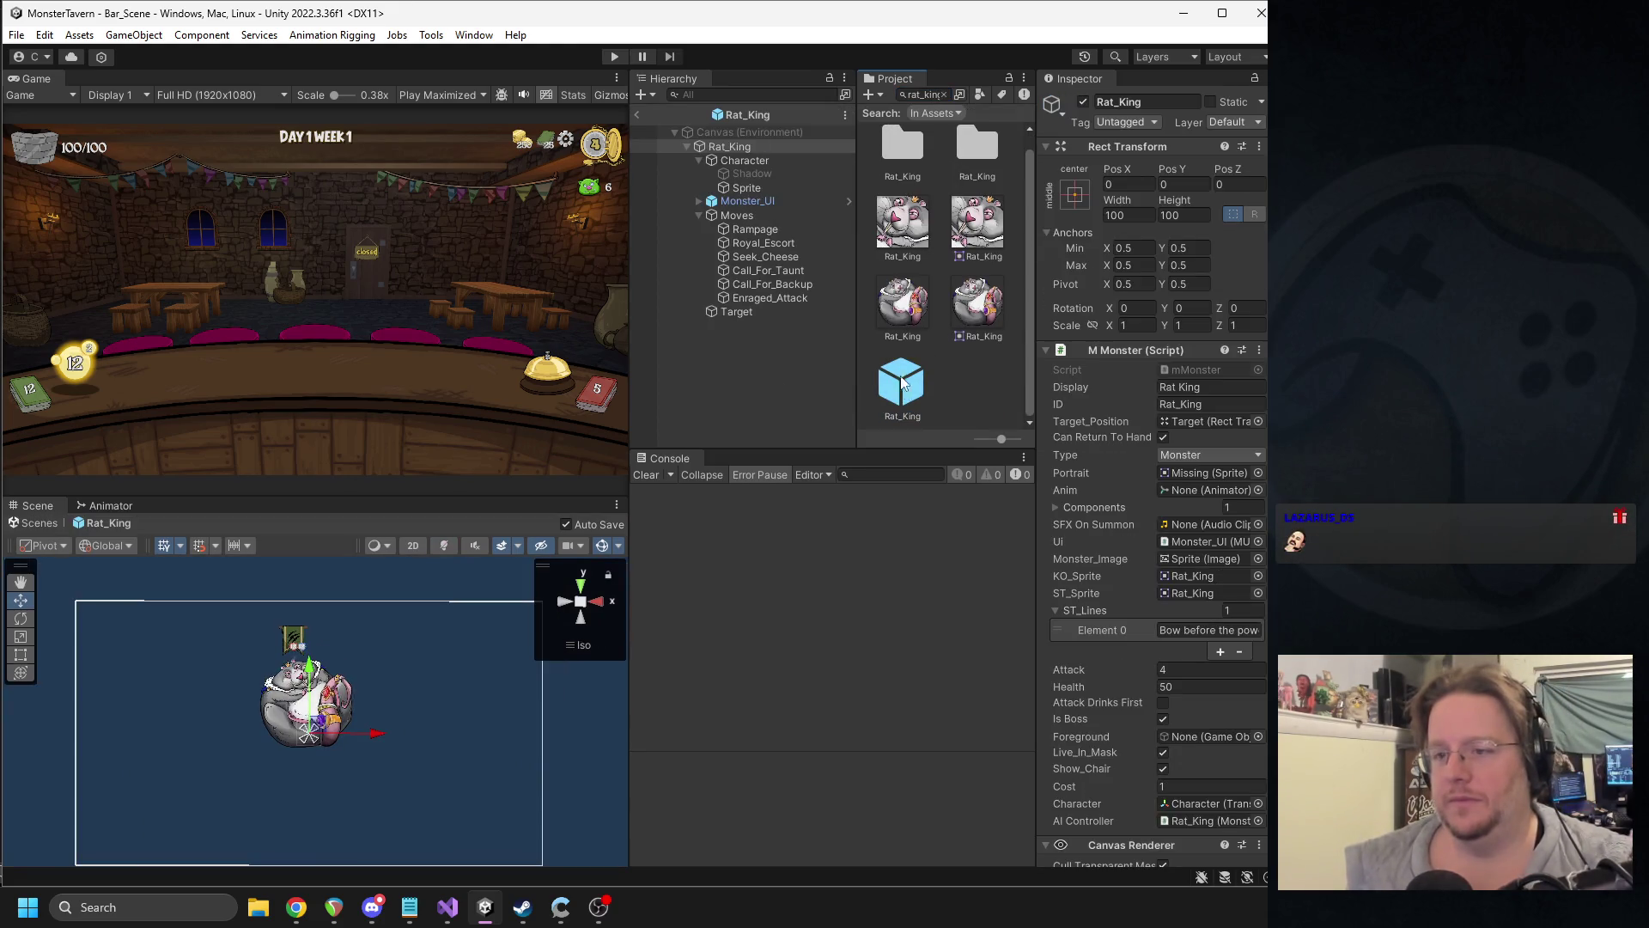
click(744, 309)
click(759, 297)
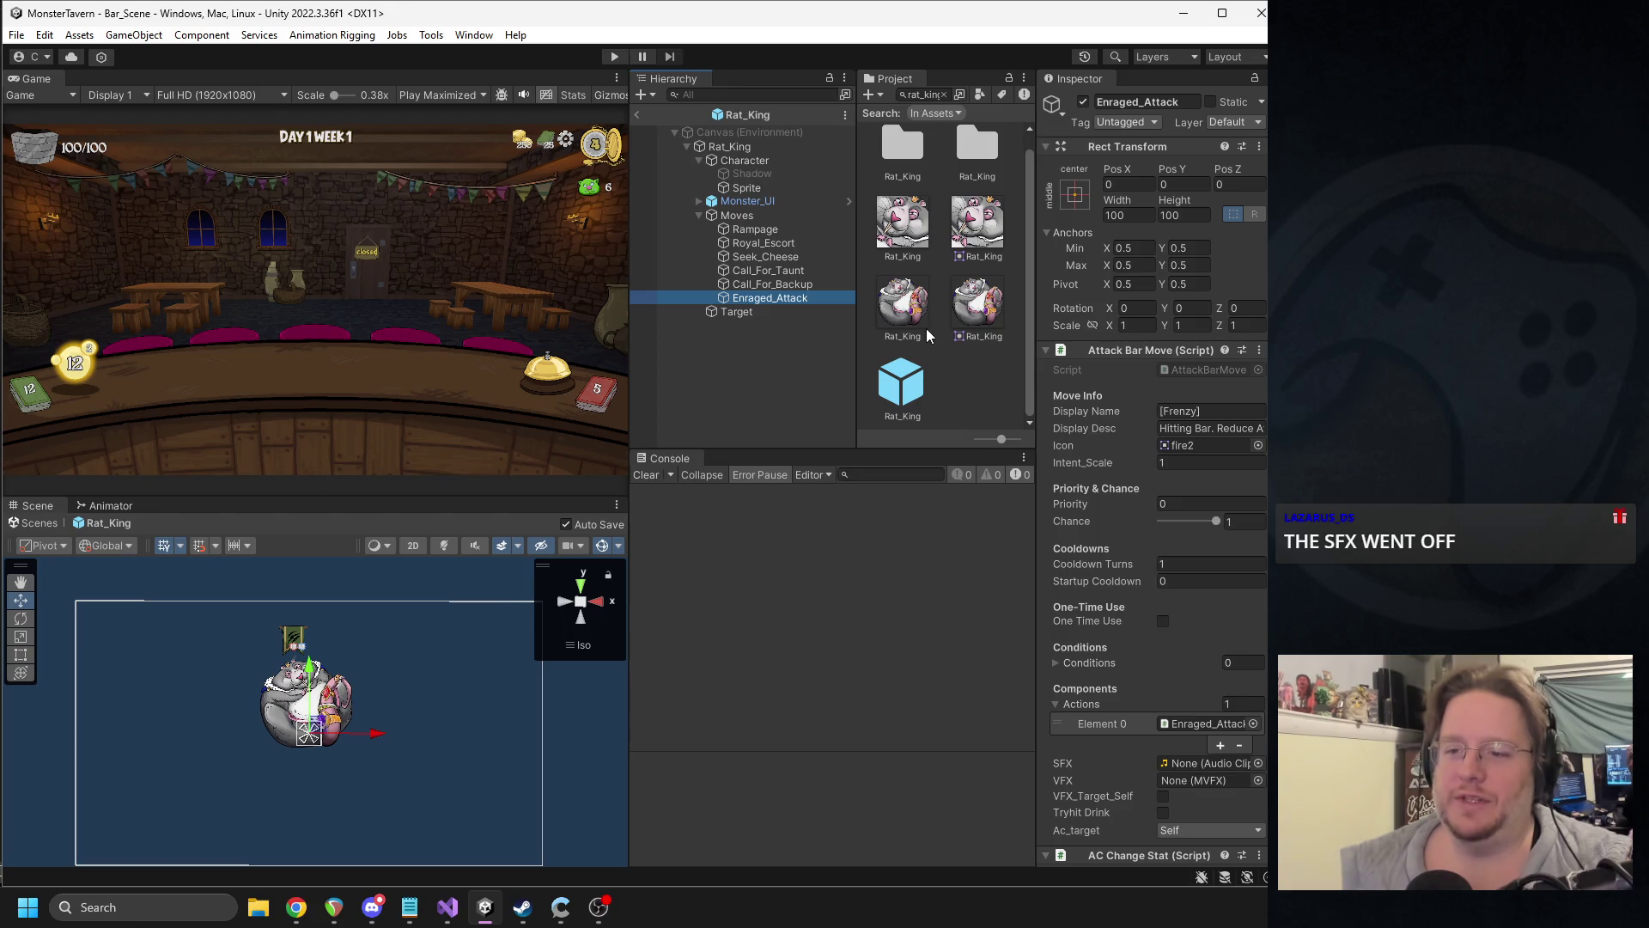
scroll(926, 335, up, 1)
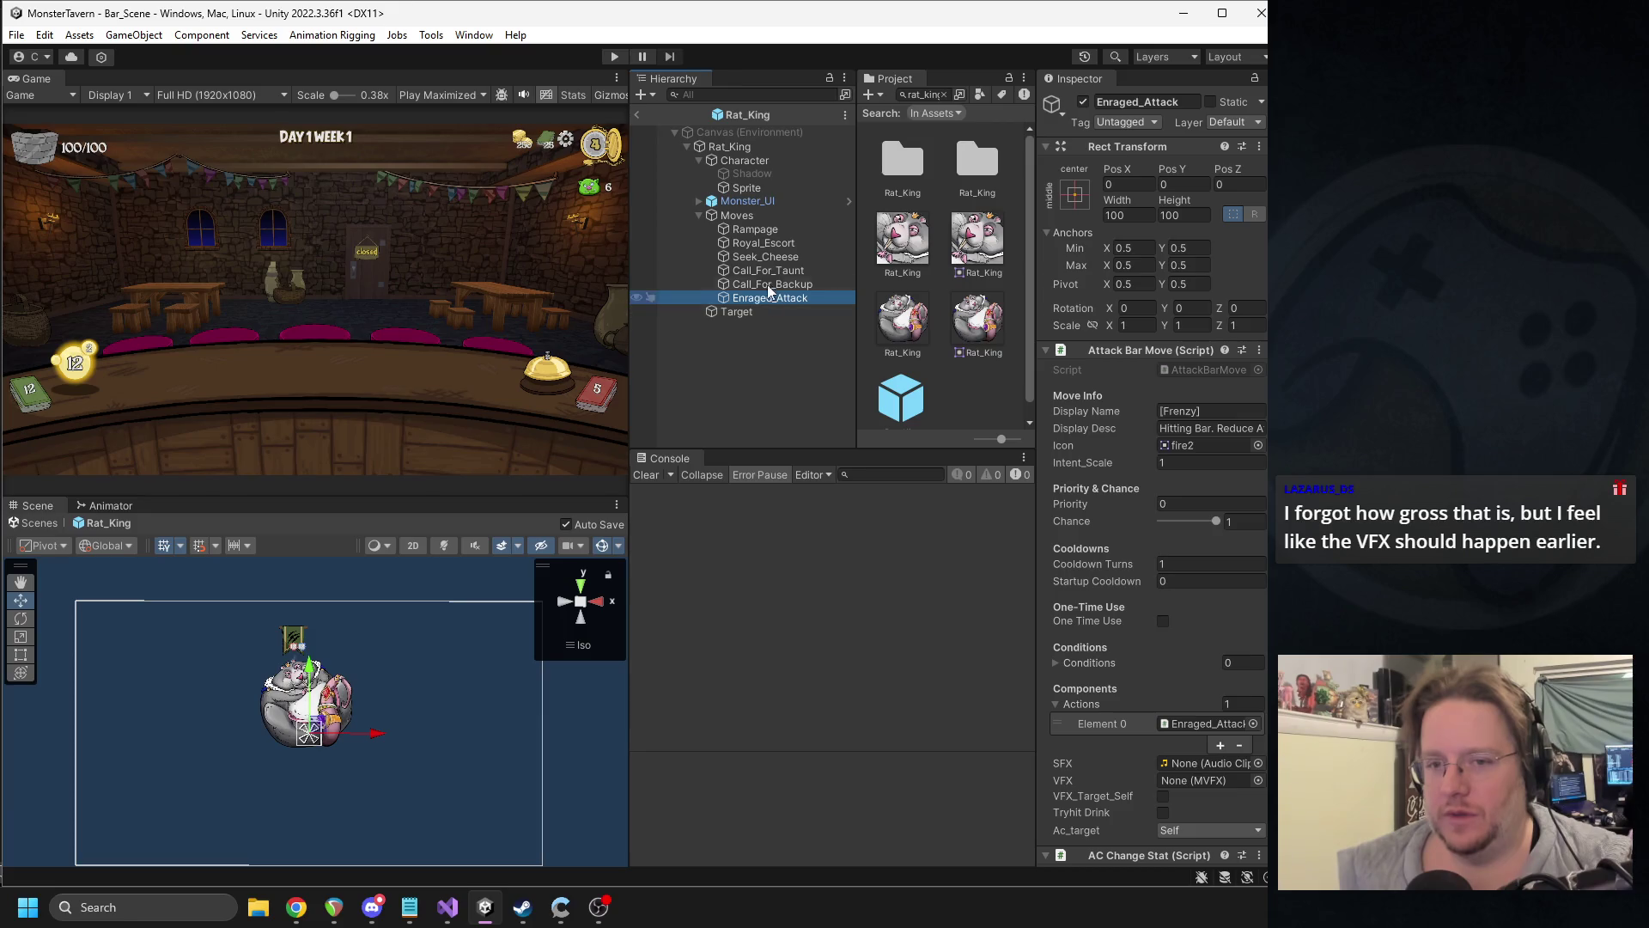
click(763, 243)
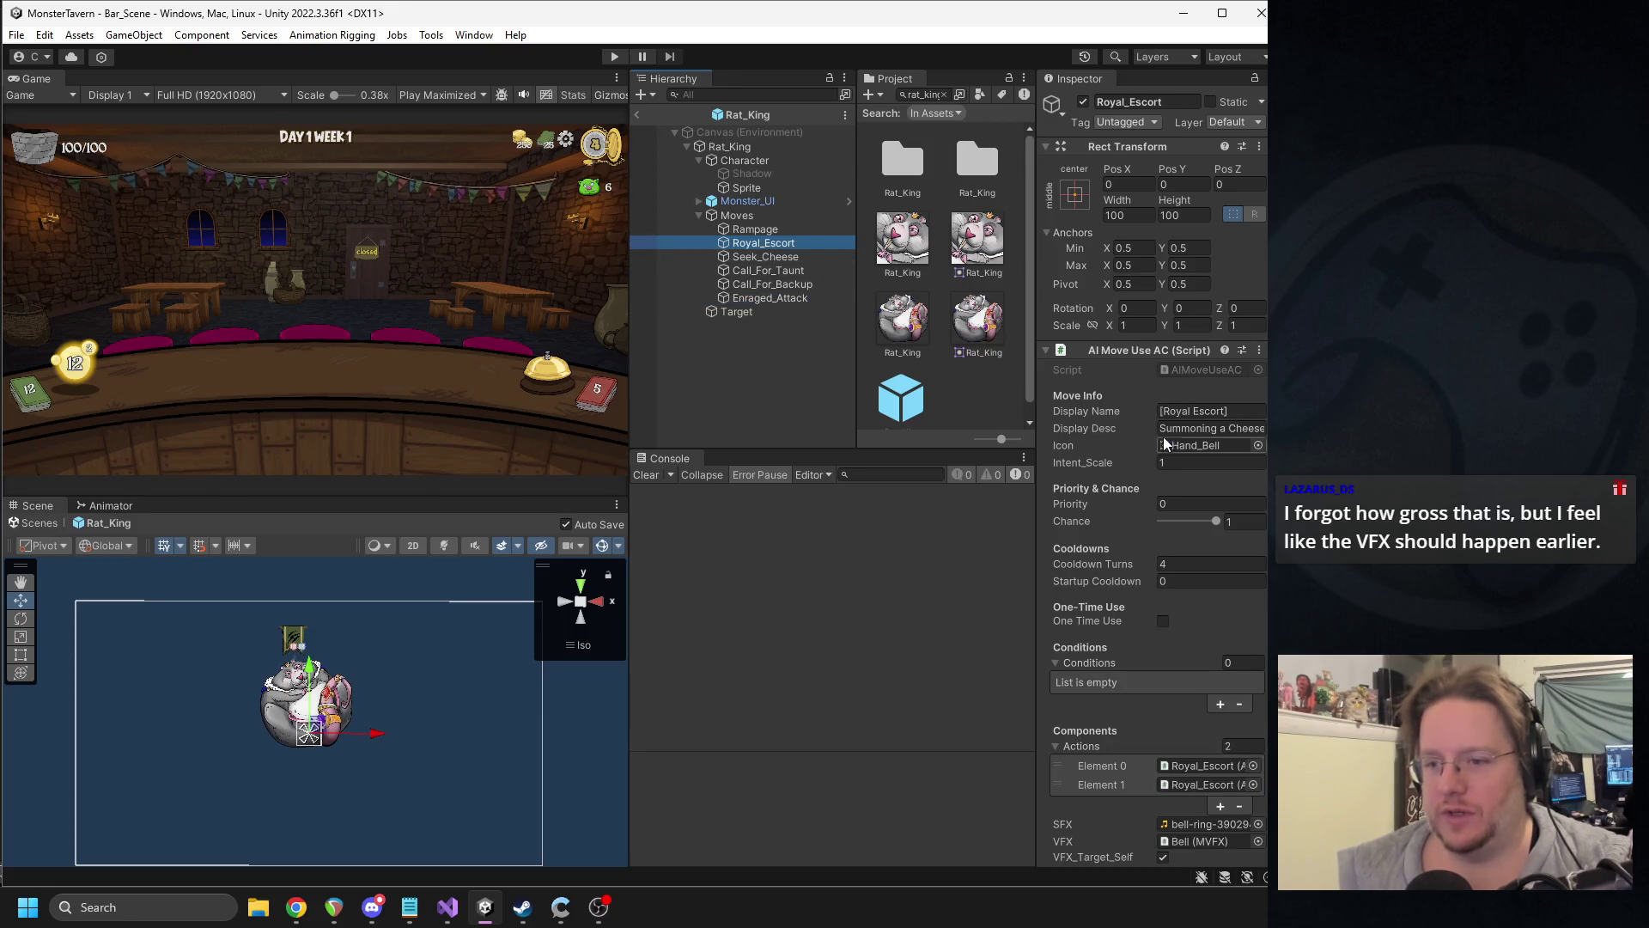
click(730, 147)
scroll(1146, 496, down, 10)
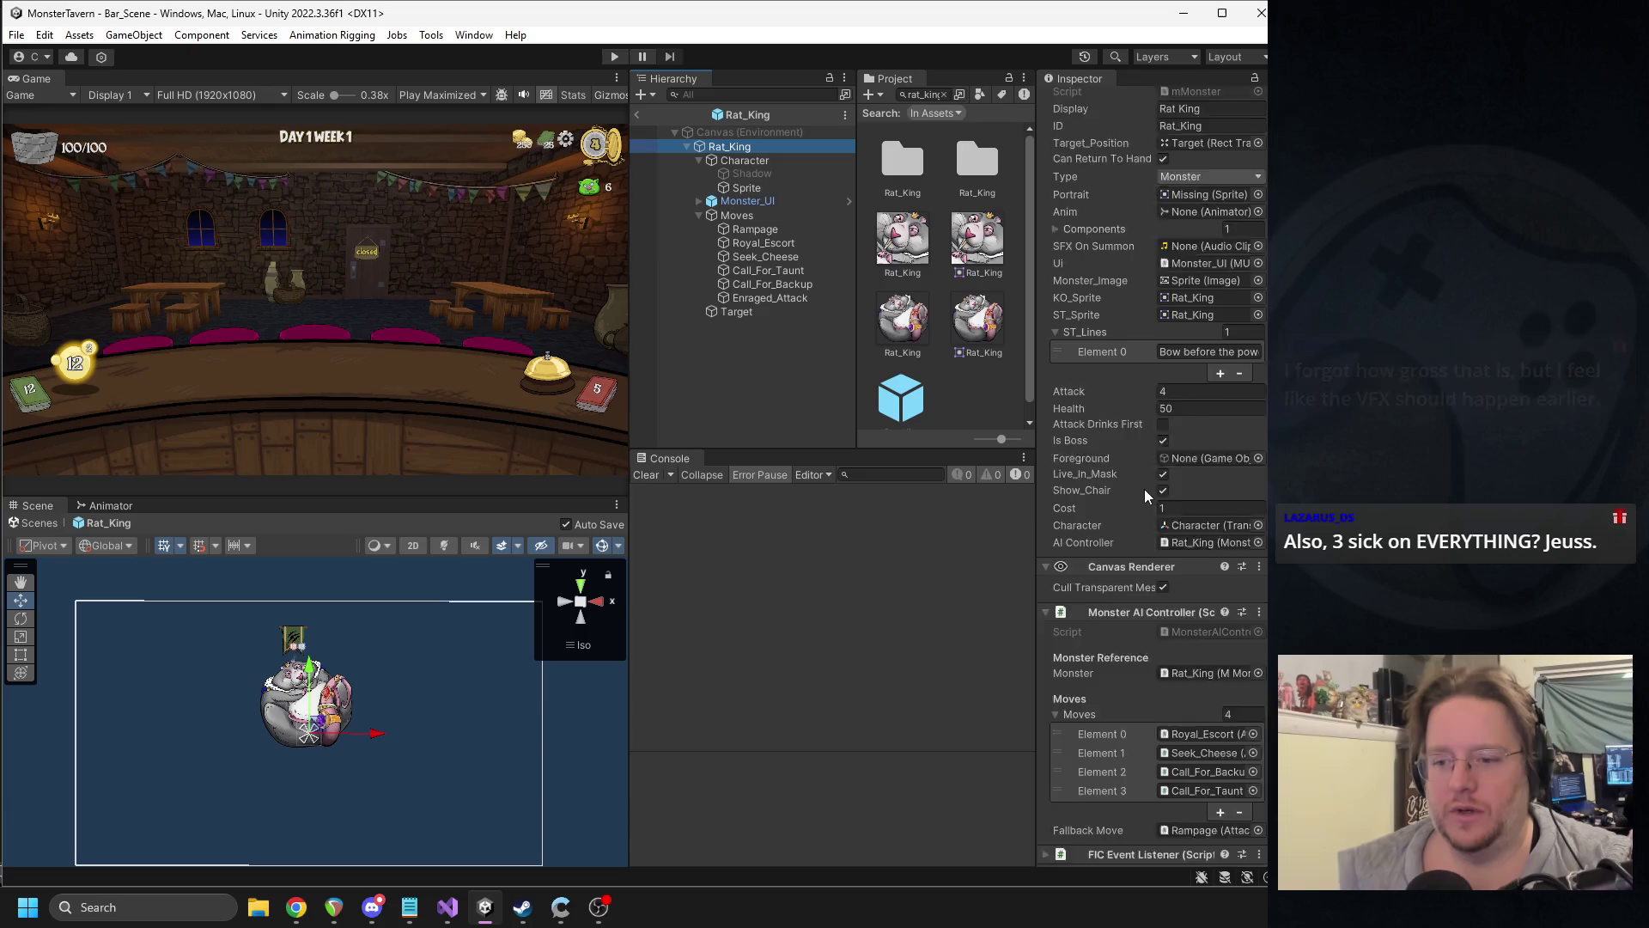
scroll(1147, 496, down, 5)
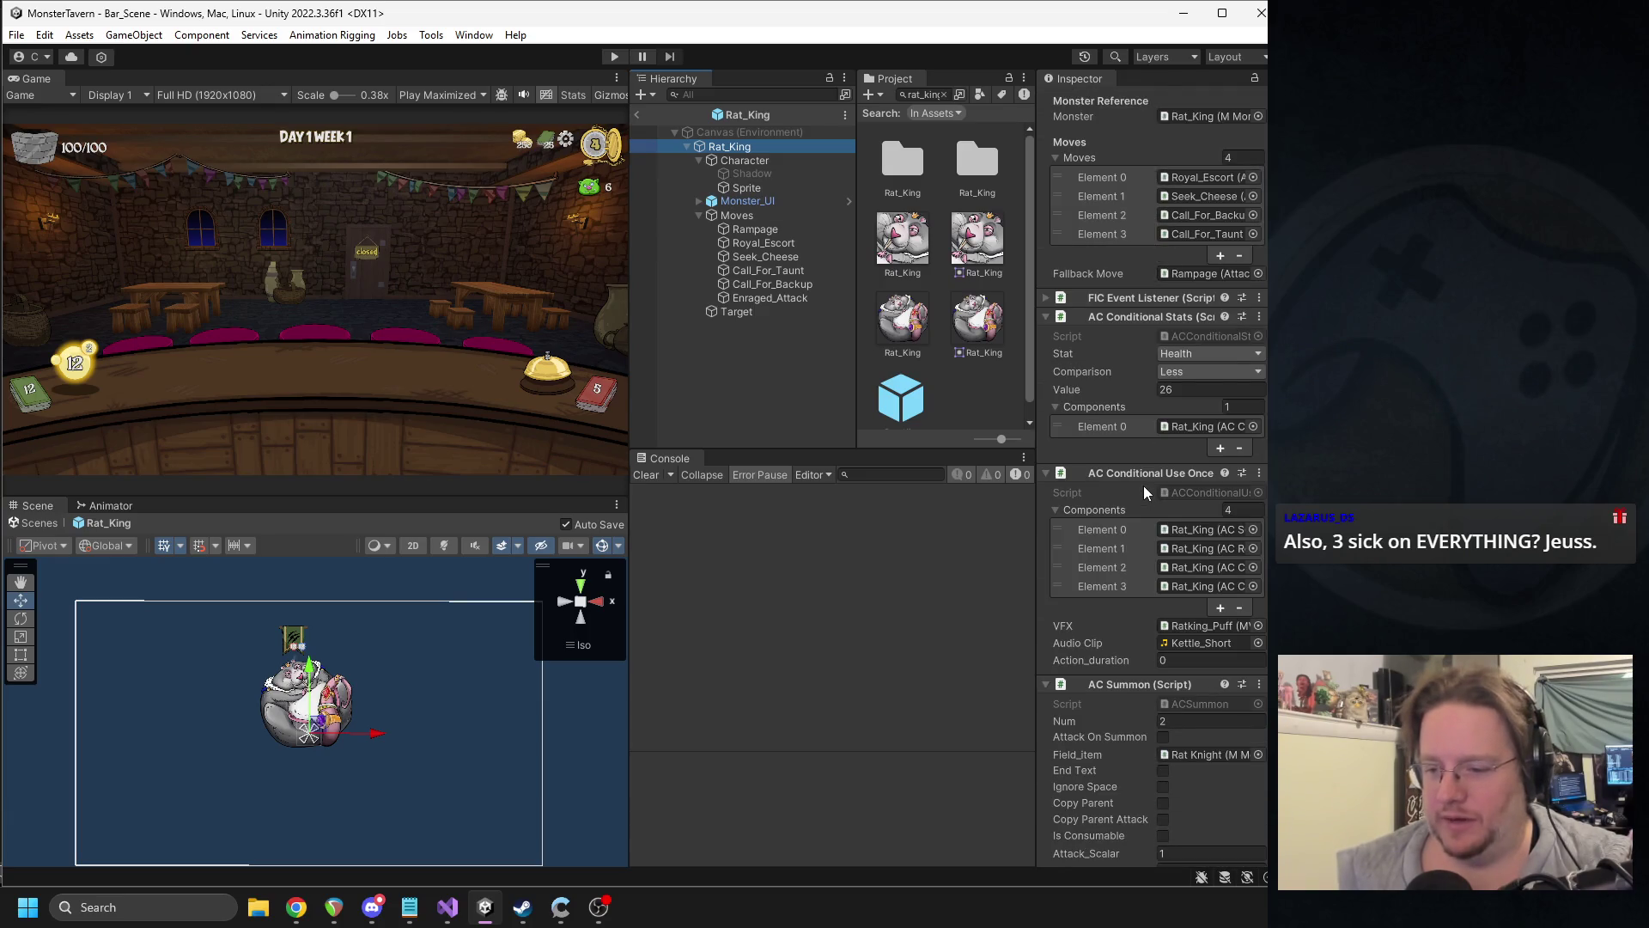
scroll(1147, 493, down, 3)
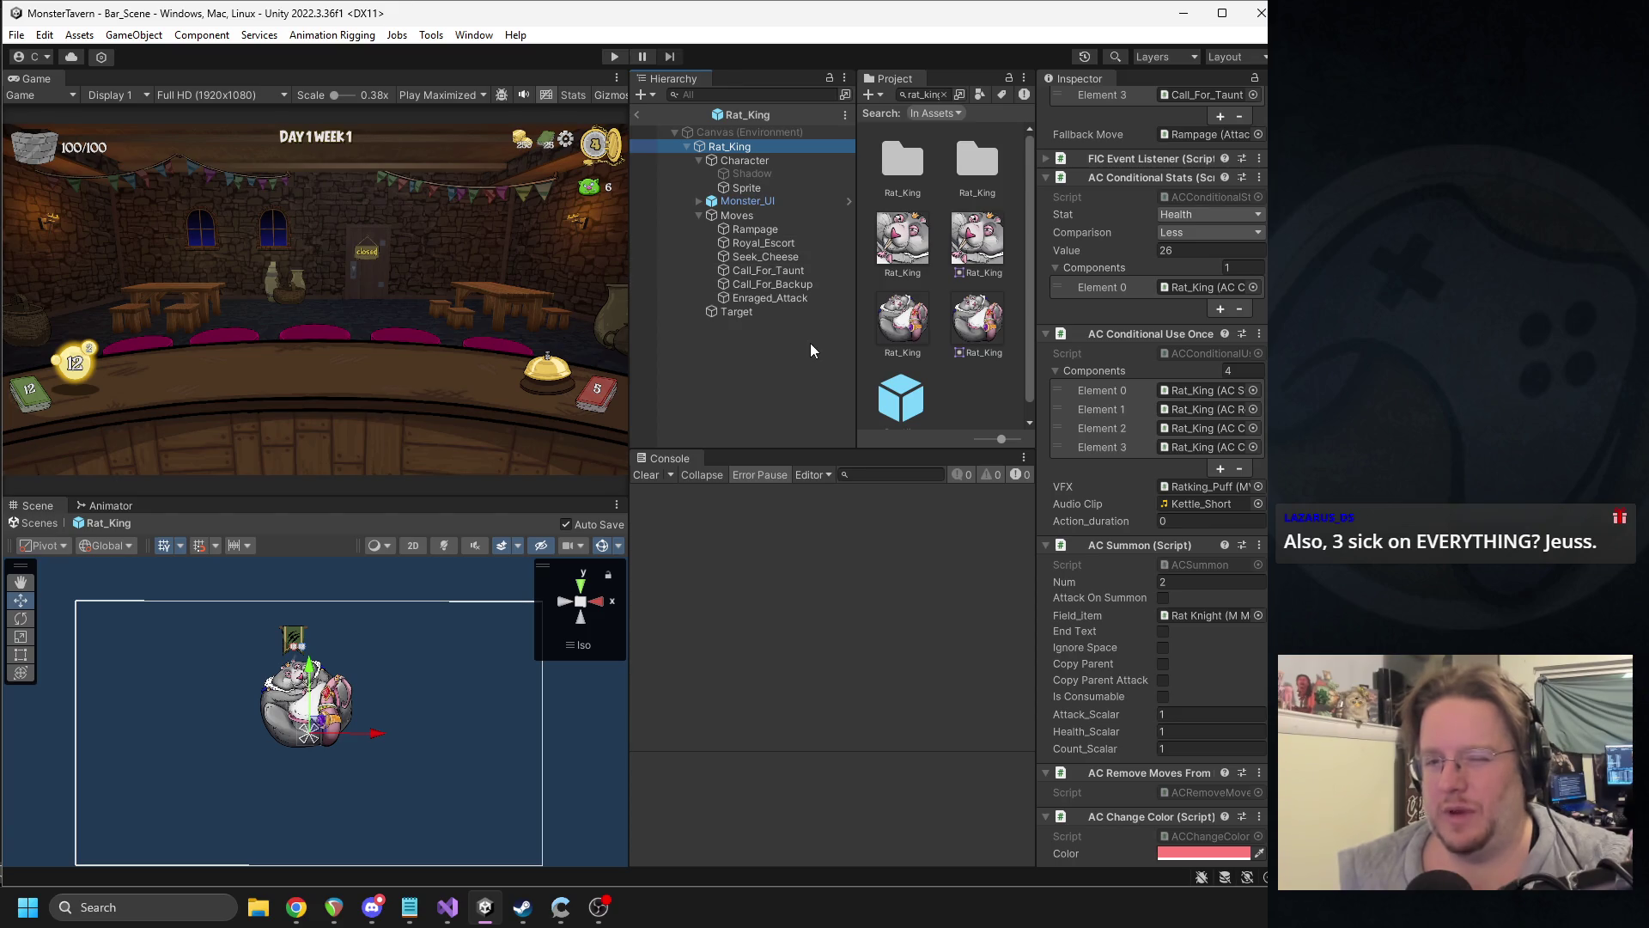
click(636, 114)
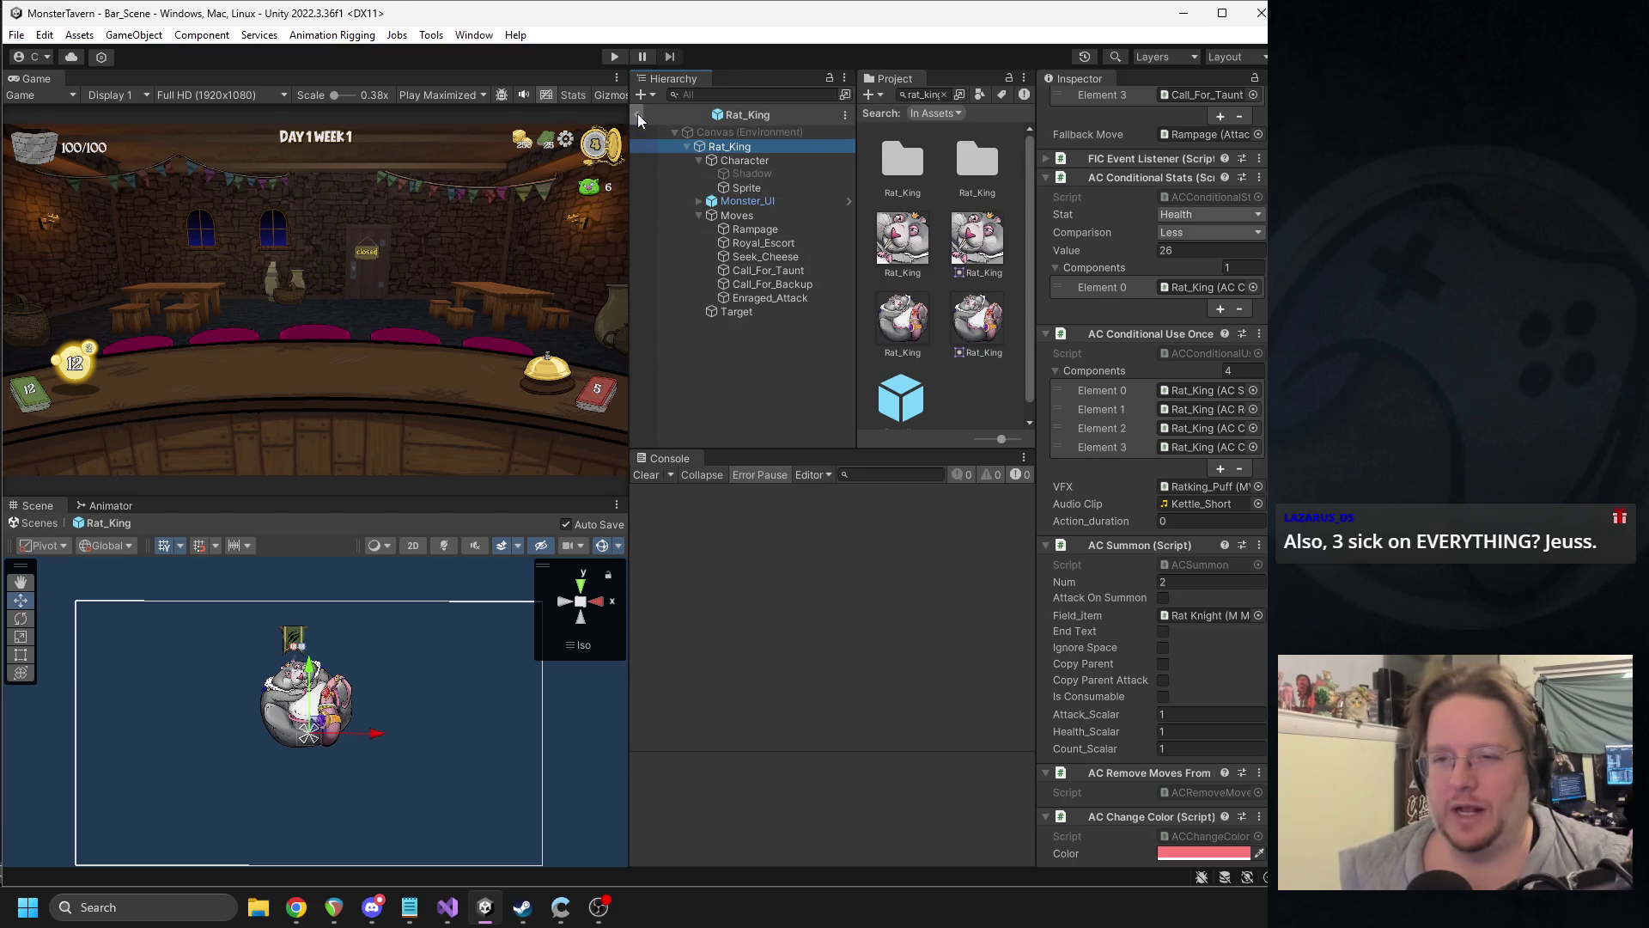
click(913, 94)
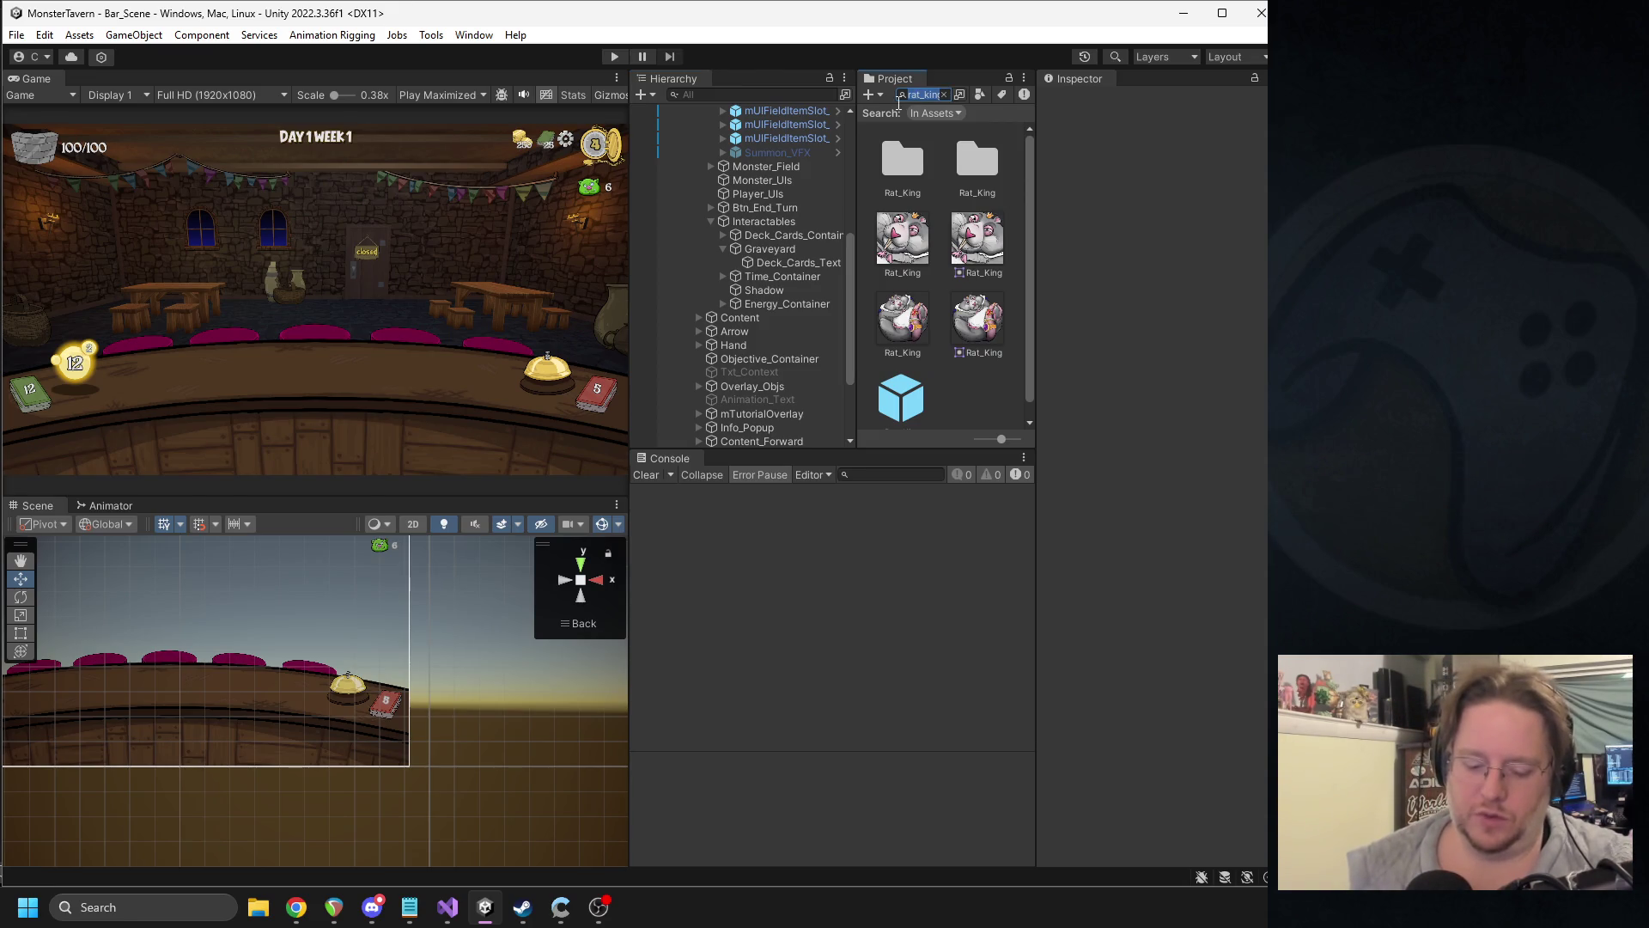
- Open the Warbringers_Horn prefab and assign the Horn clip to its status effect
text(wa)
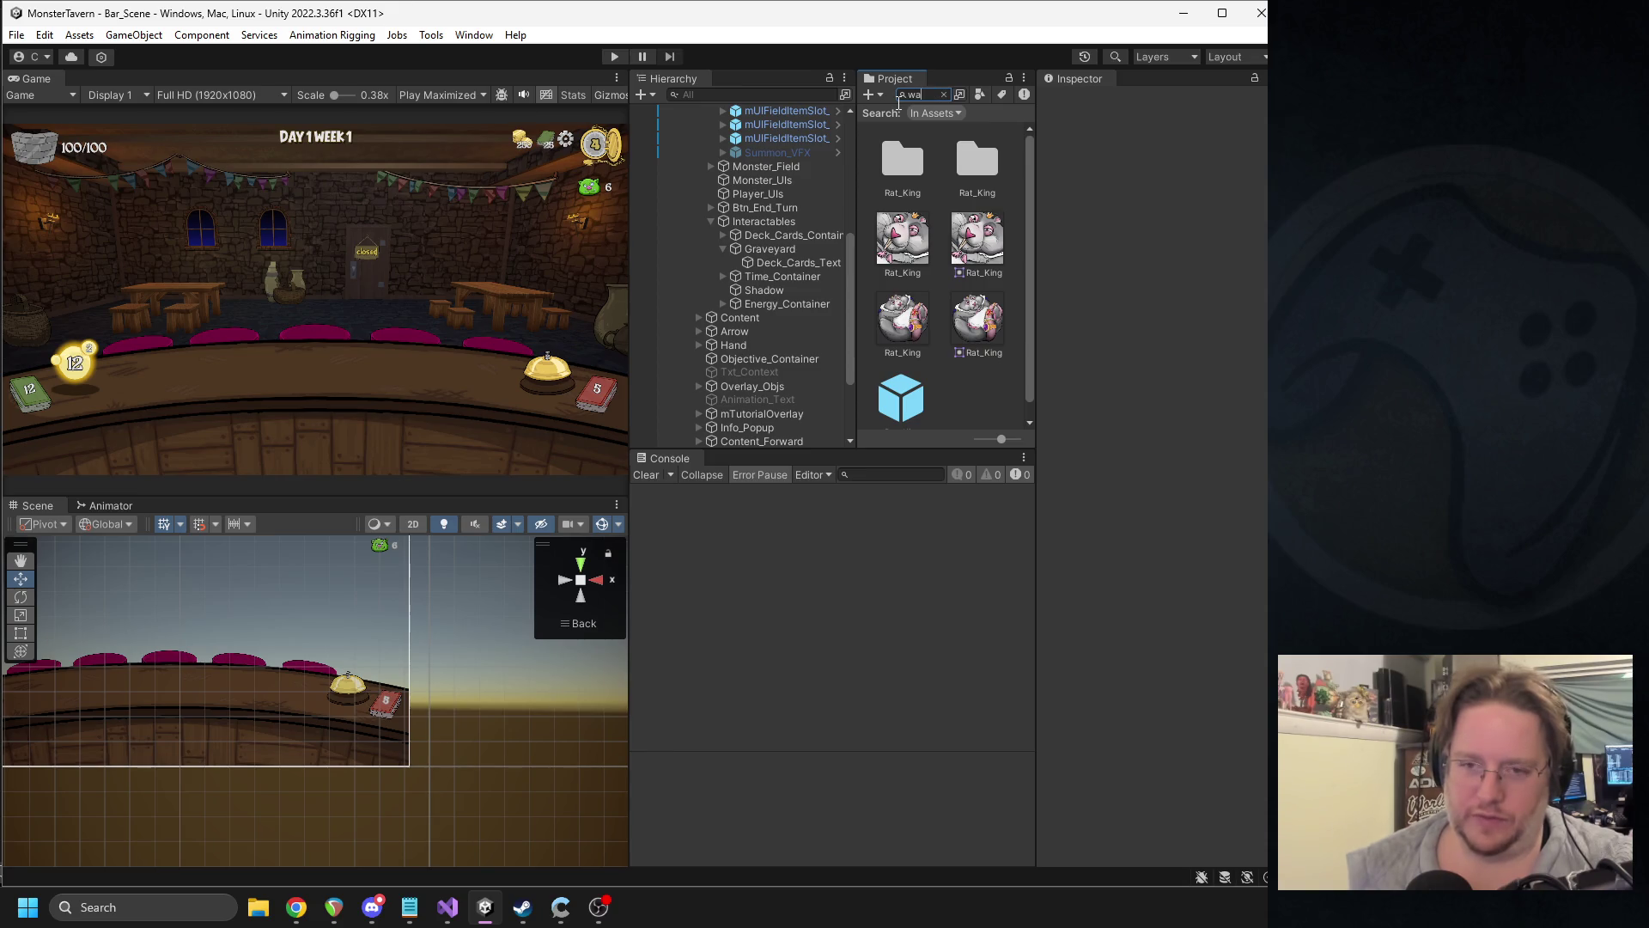
text(rhorhorn)
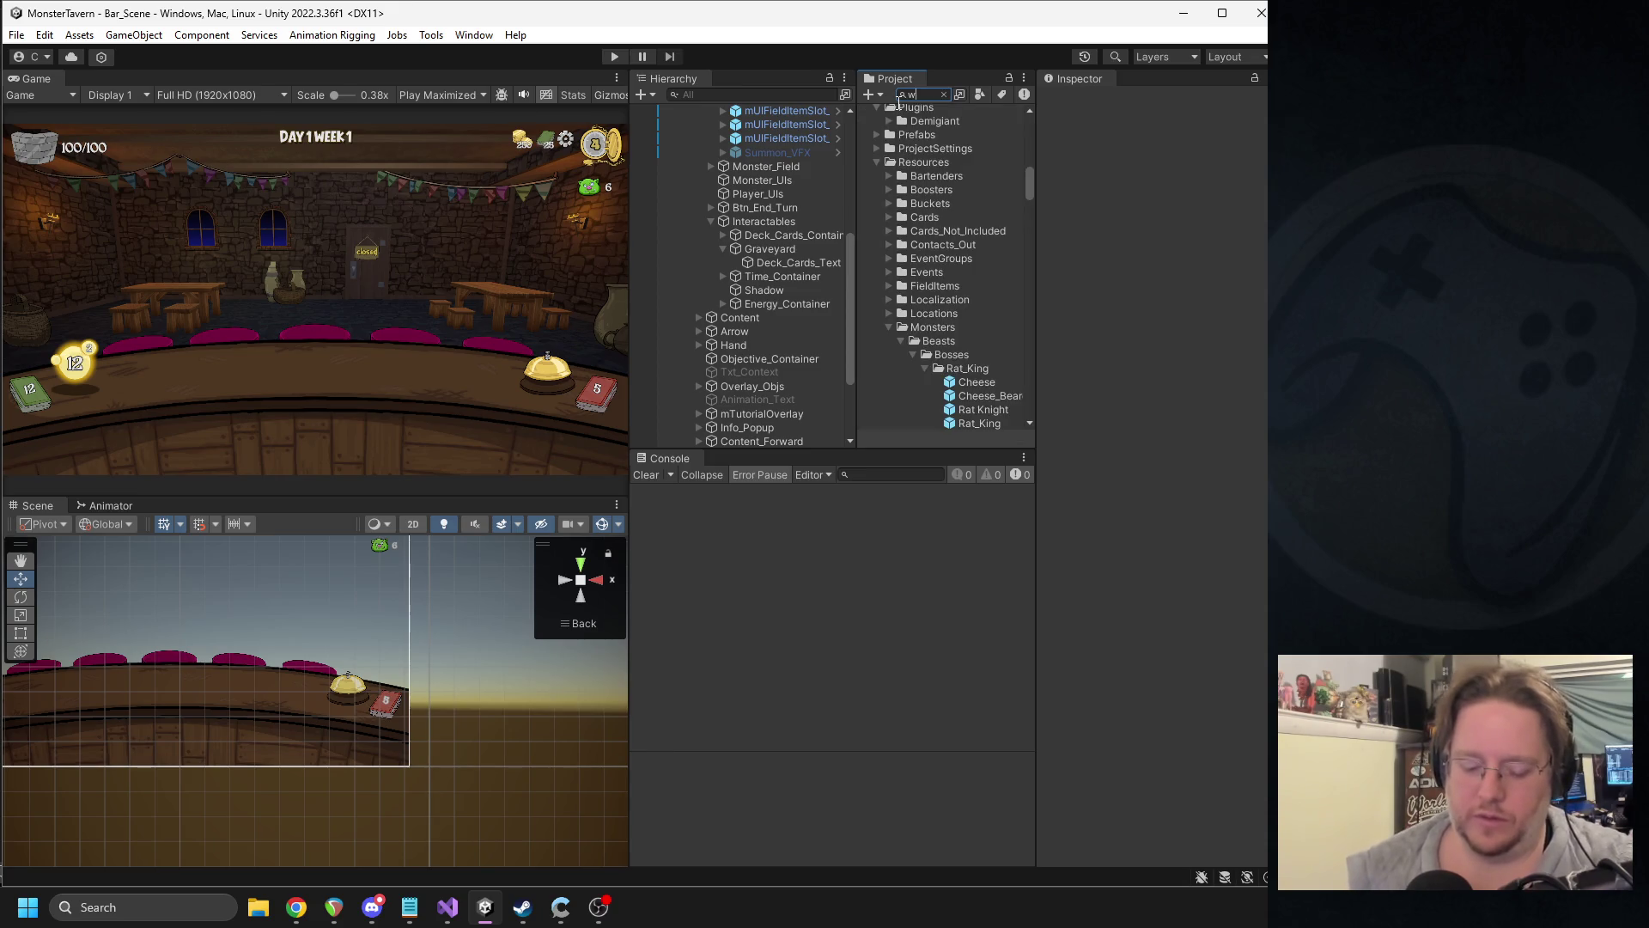
double_click(983, 239)
scroll(1113, 394, down, 3)
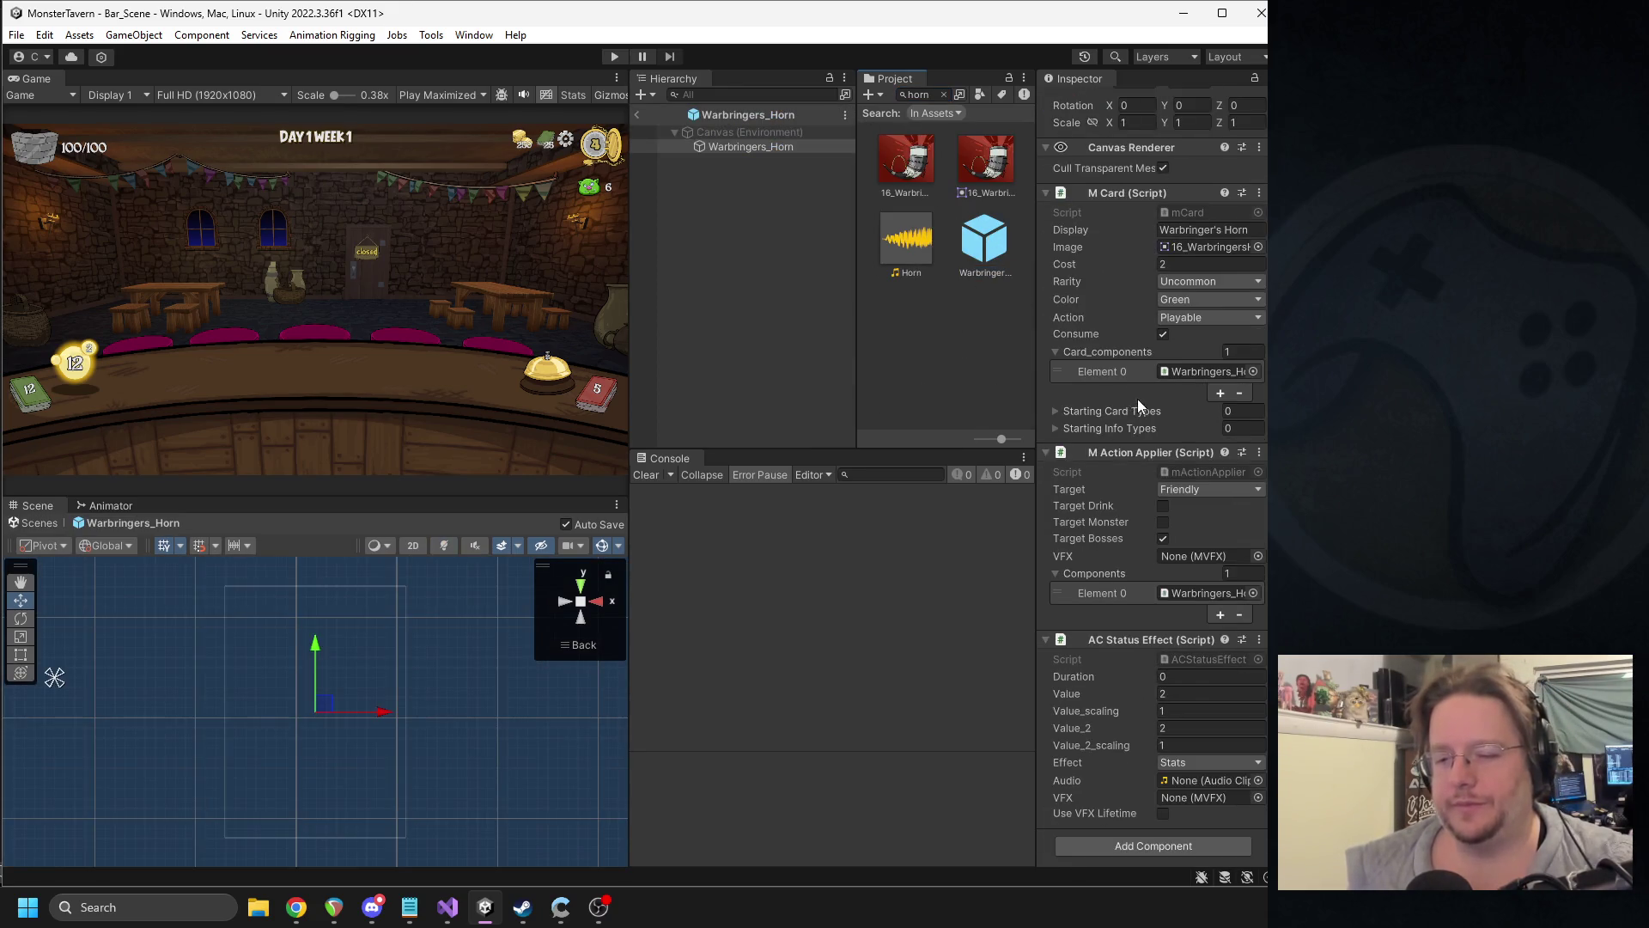
mouse_move(916, 243)
mouse_down()
mouse_move(1181, 711)
mouse_move(1183, 785)
mouse_up()
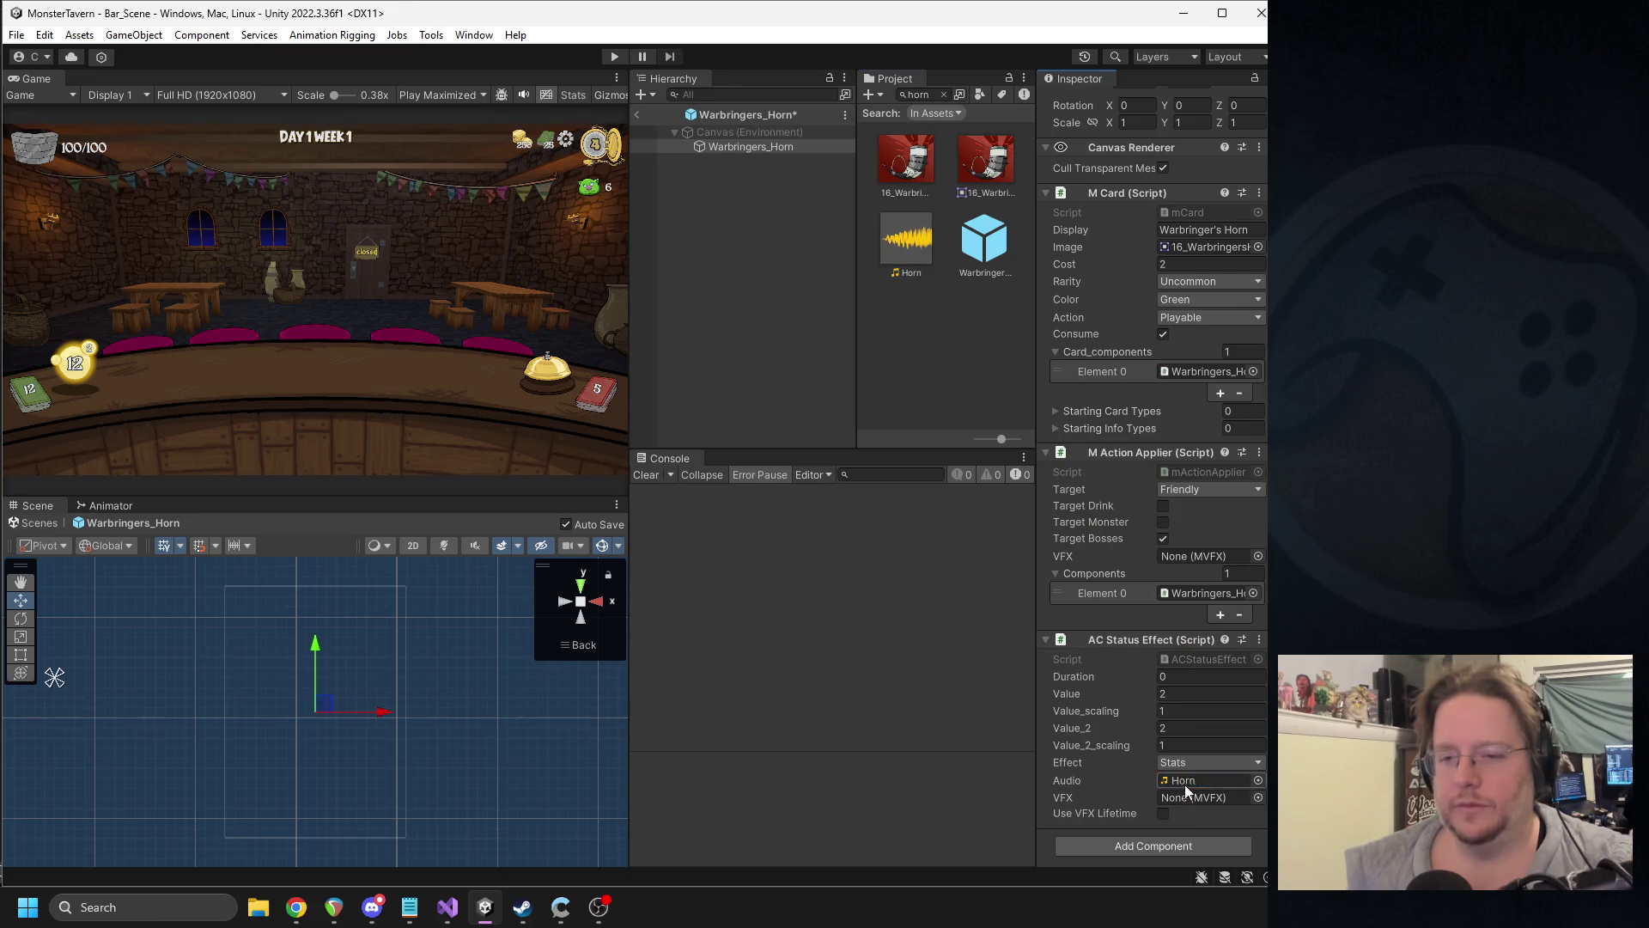
- Preview the Horn sound, then exit the prefab and clear the project search
double_click(899, 241)
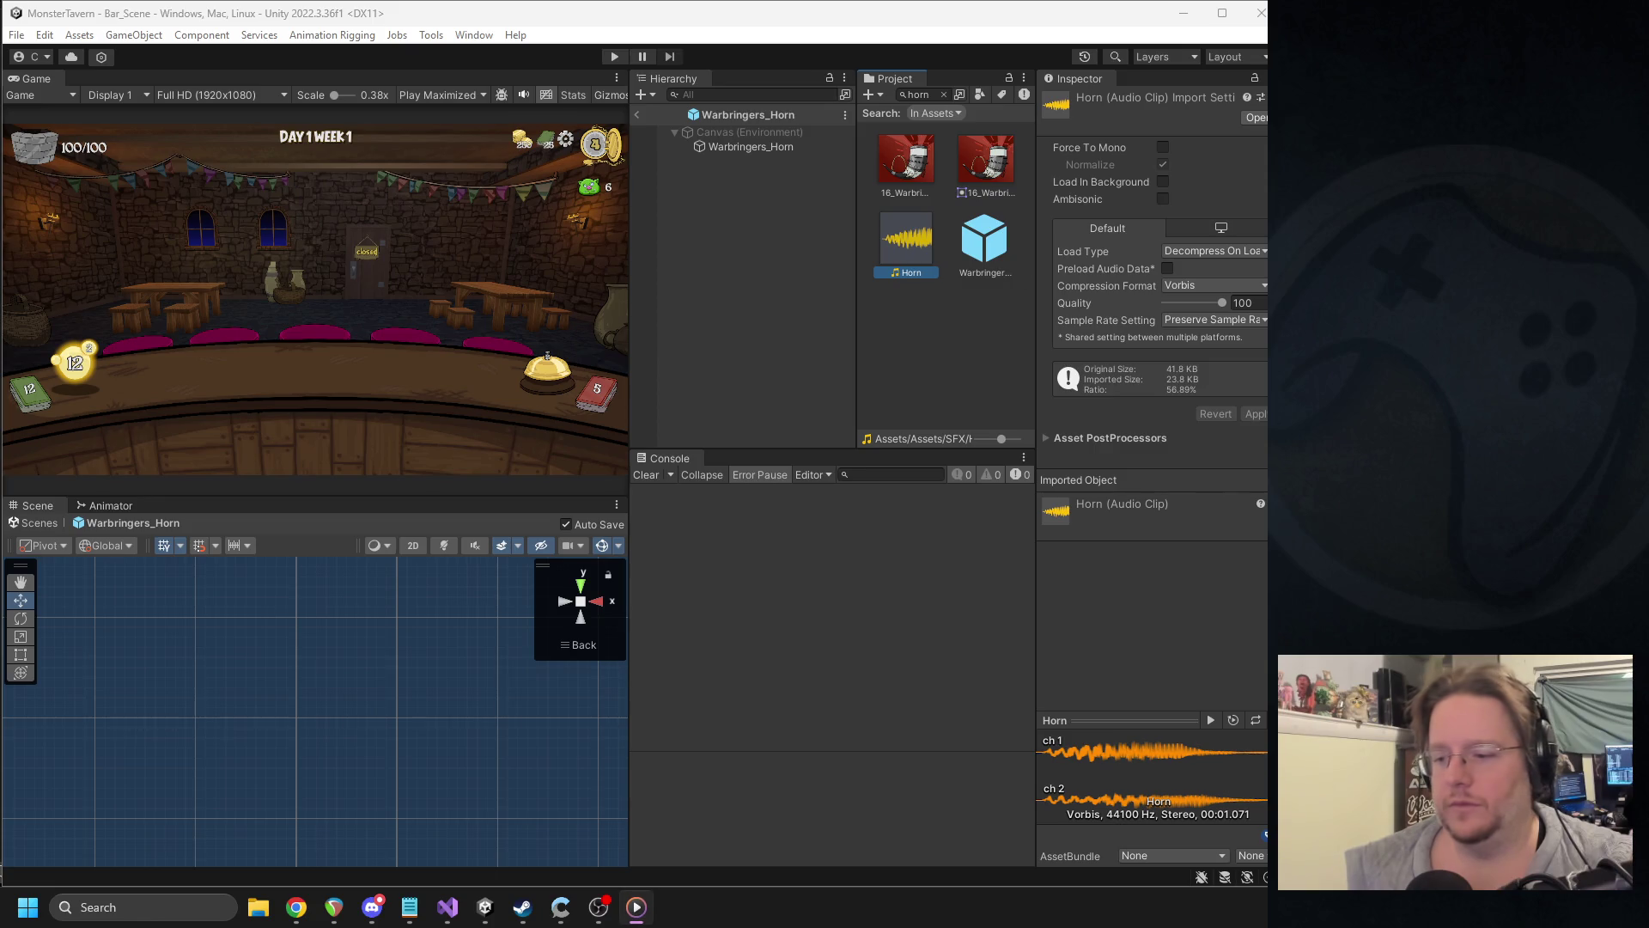
key(alt+F4)
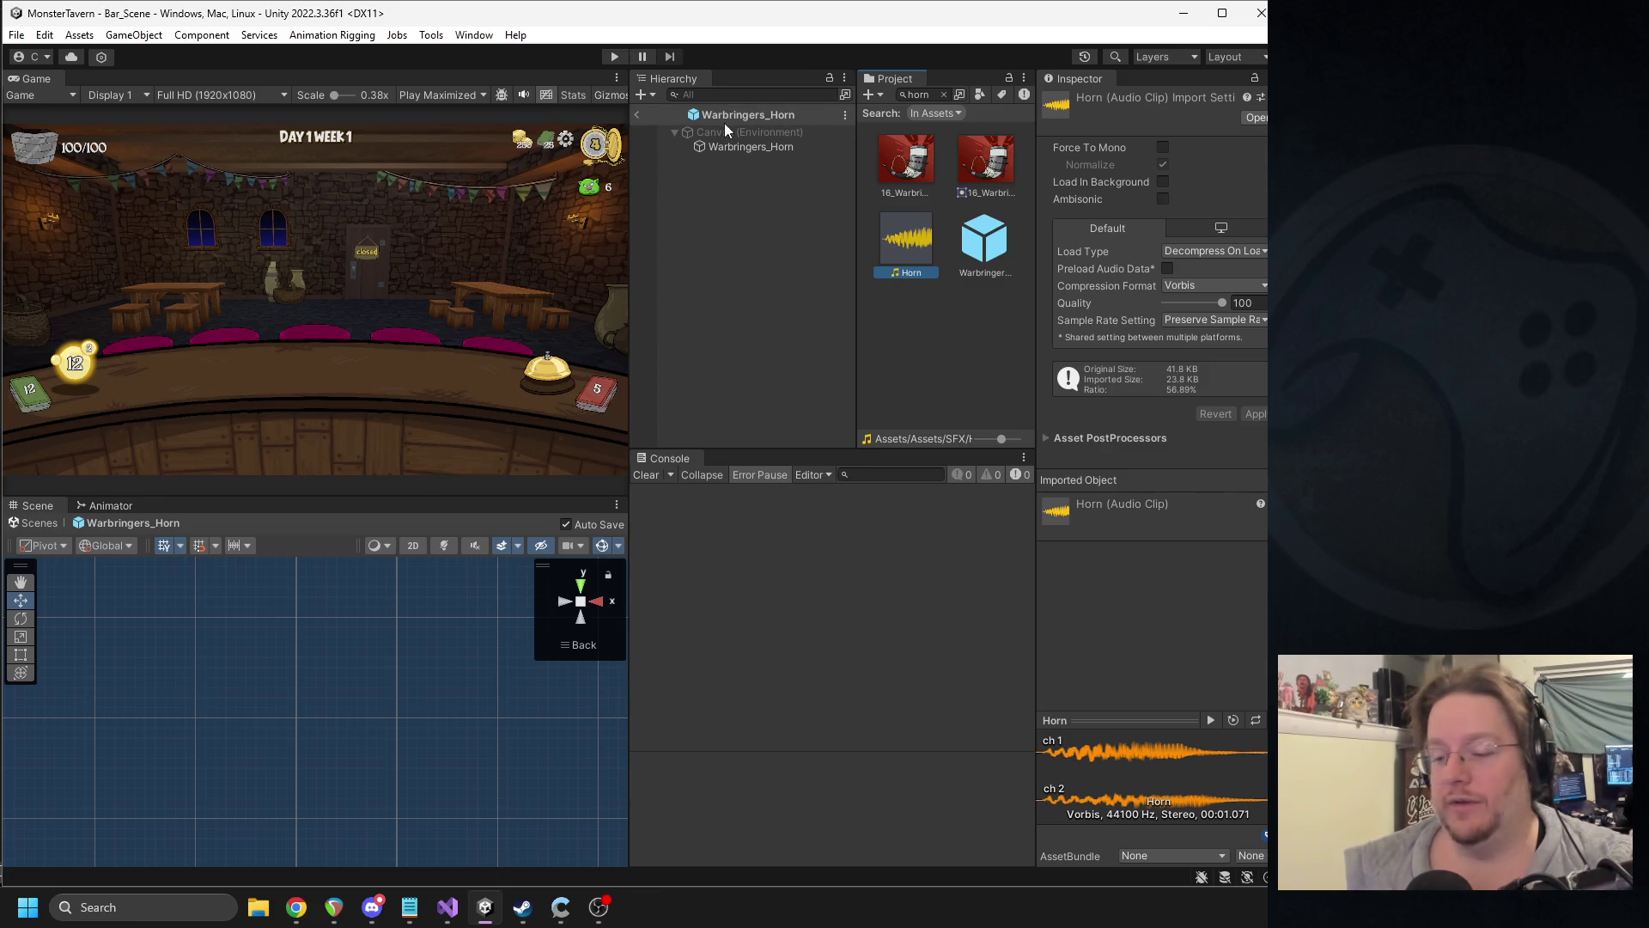
click(636, 115)
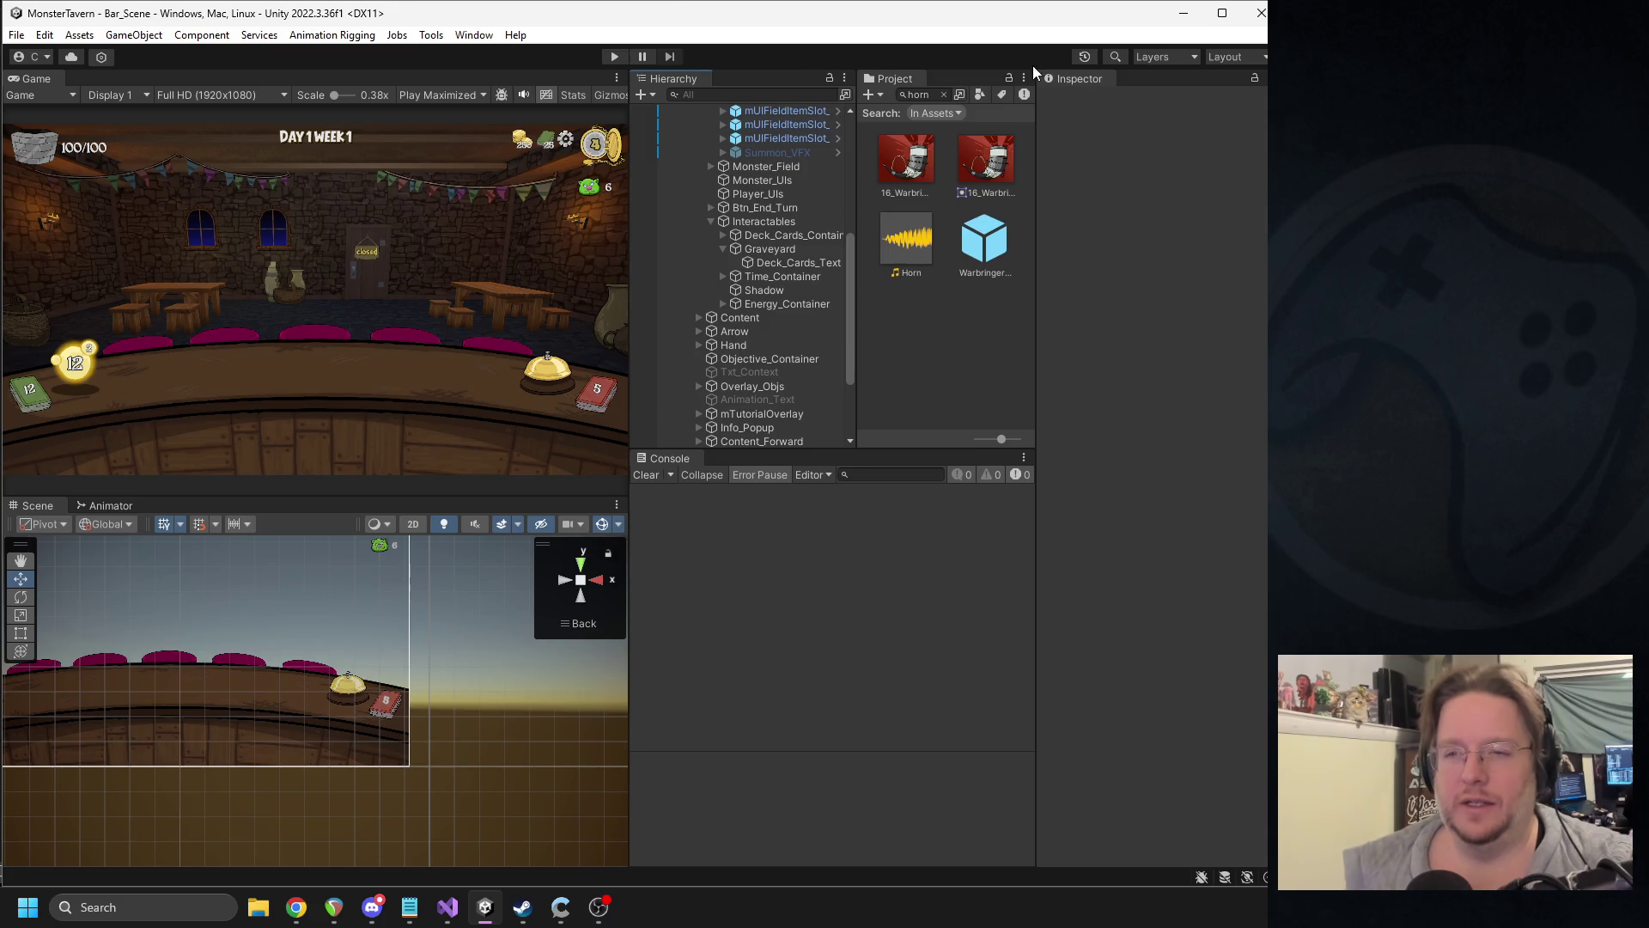
click(944, 95)
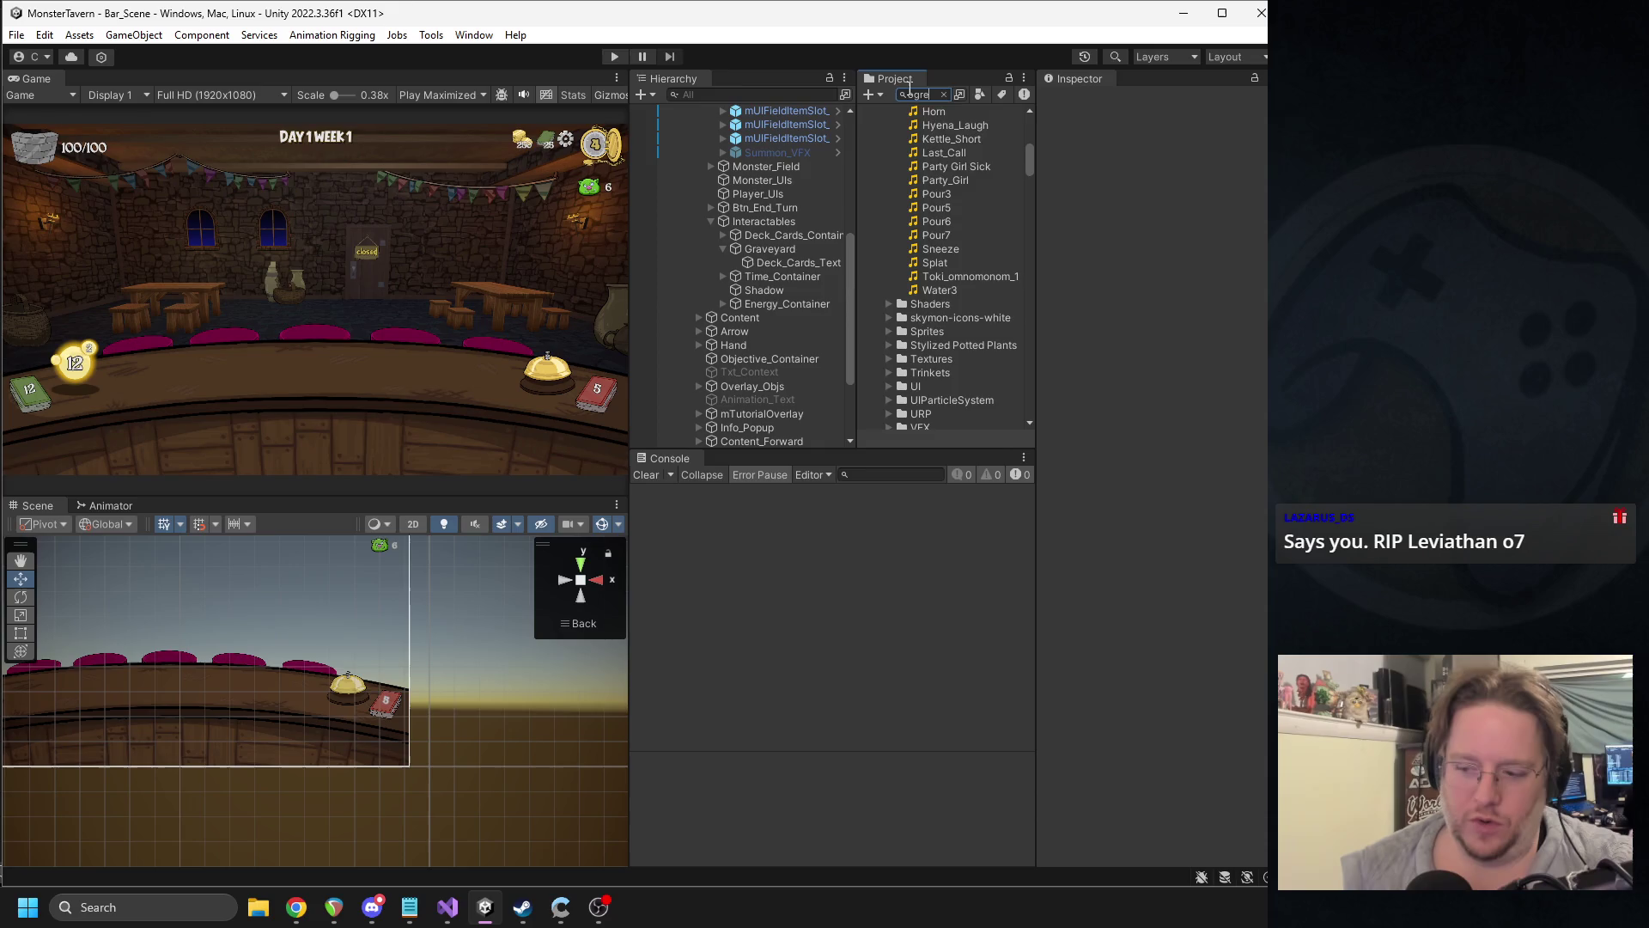
- Search the project for 'ogre', inspect the Ogre_Booger effect prefab, and reopen the Ogre prefab
text(ogre)
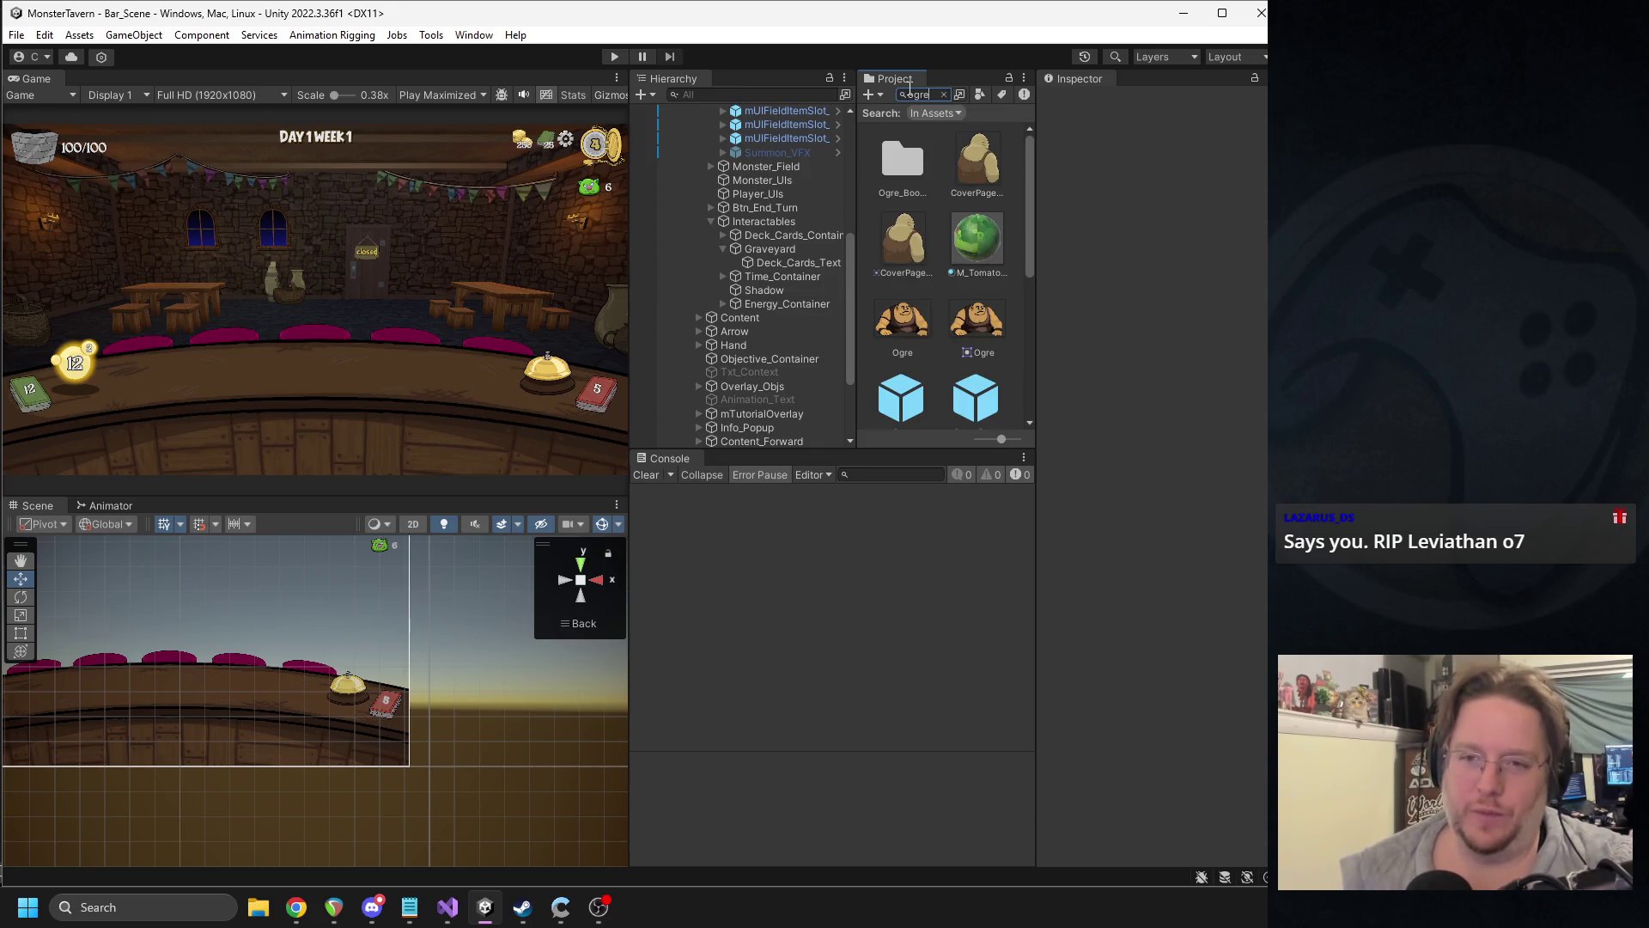
scroll(931, 218, down, 3)
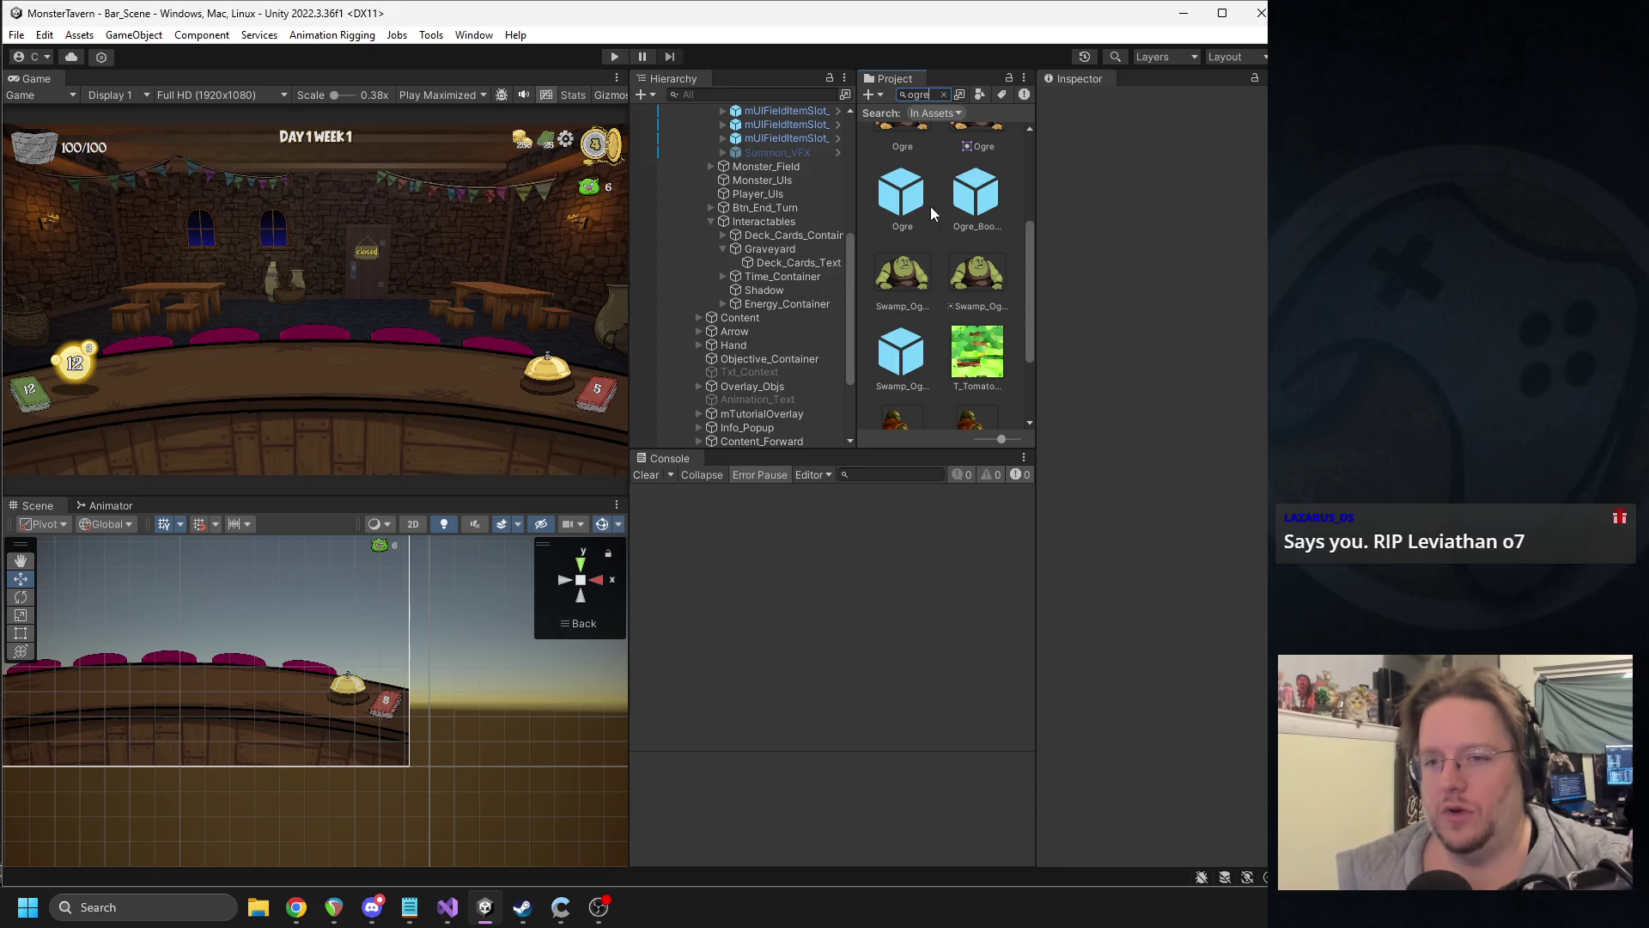
double_click(925, 210)
click(638, 115)
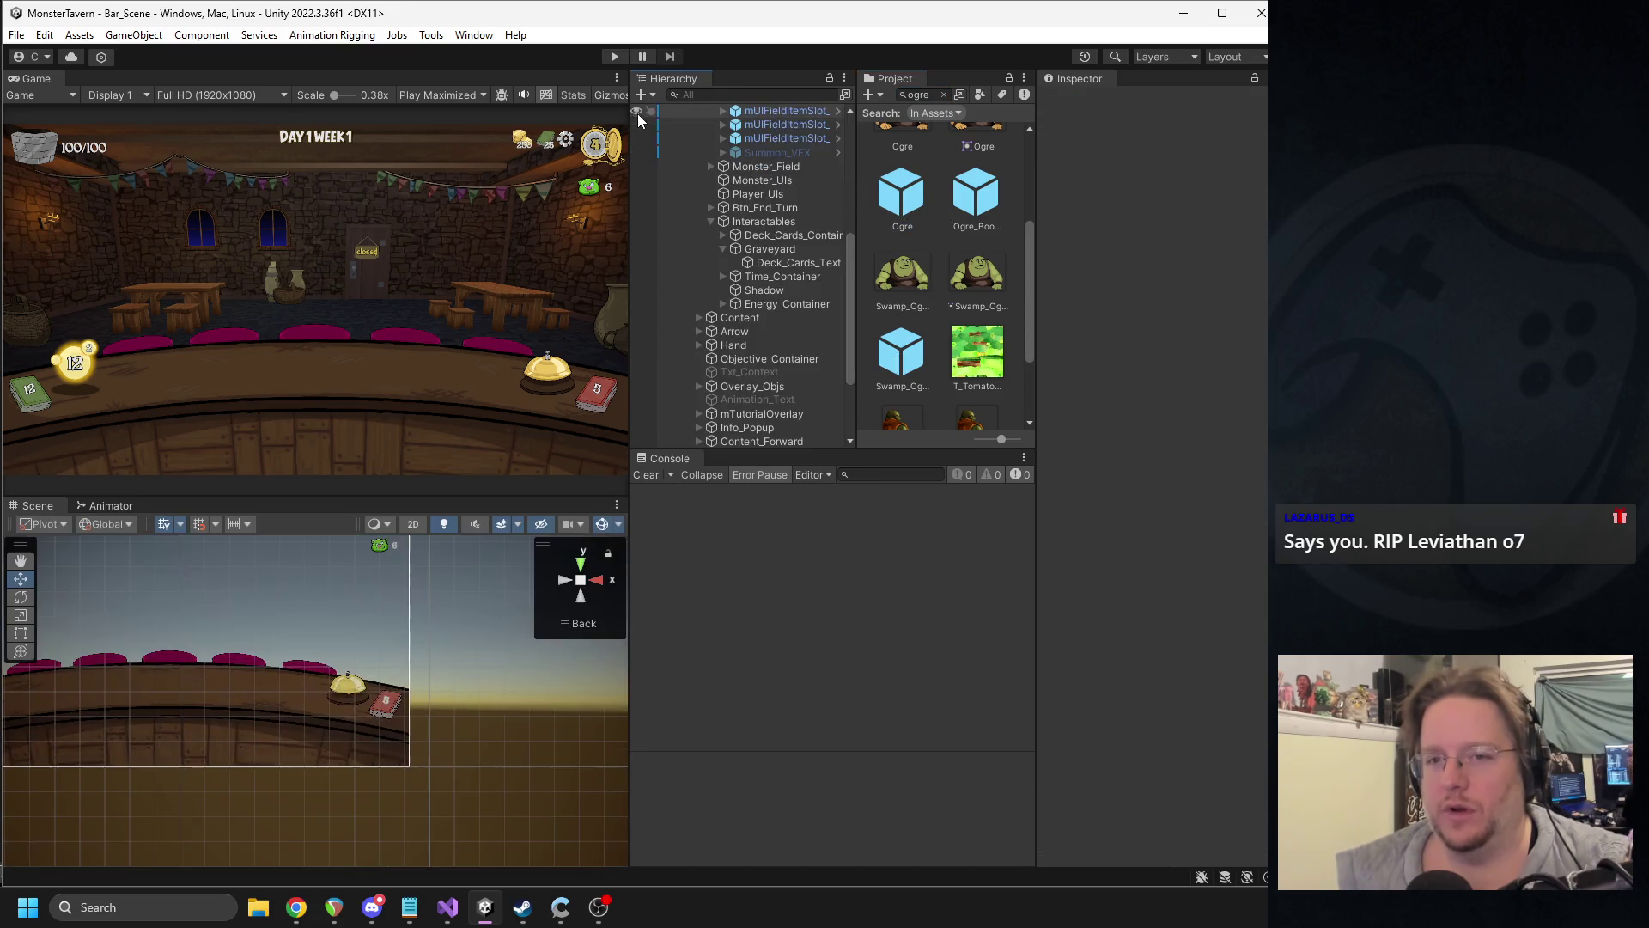
click(977, 198)
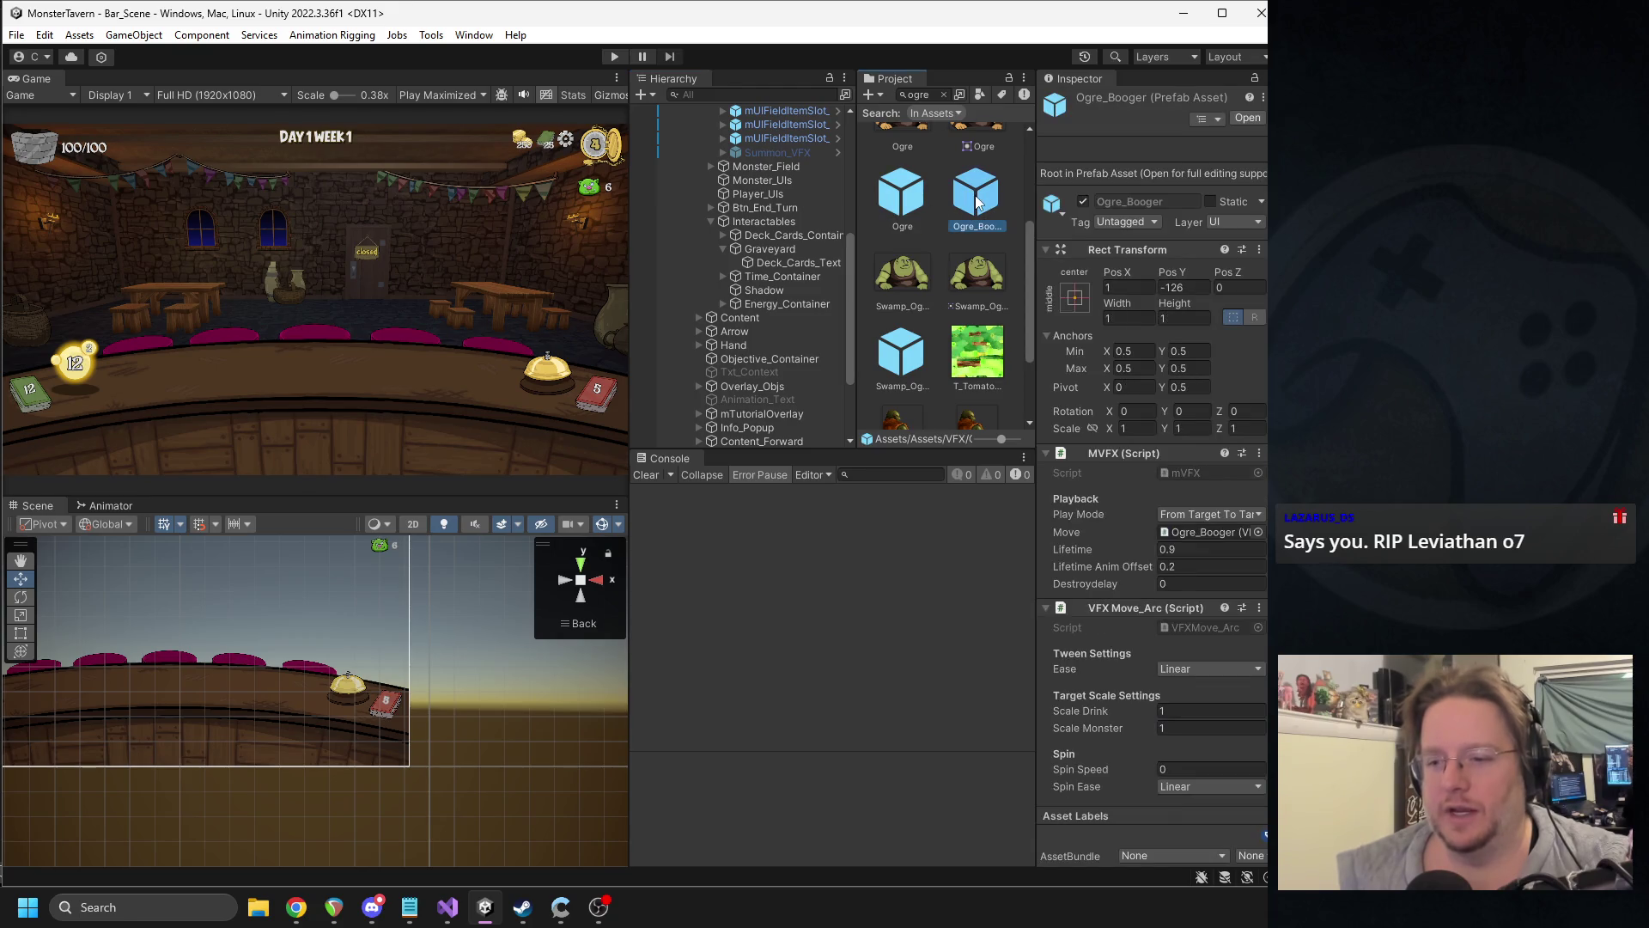
double_click(919, 200)
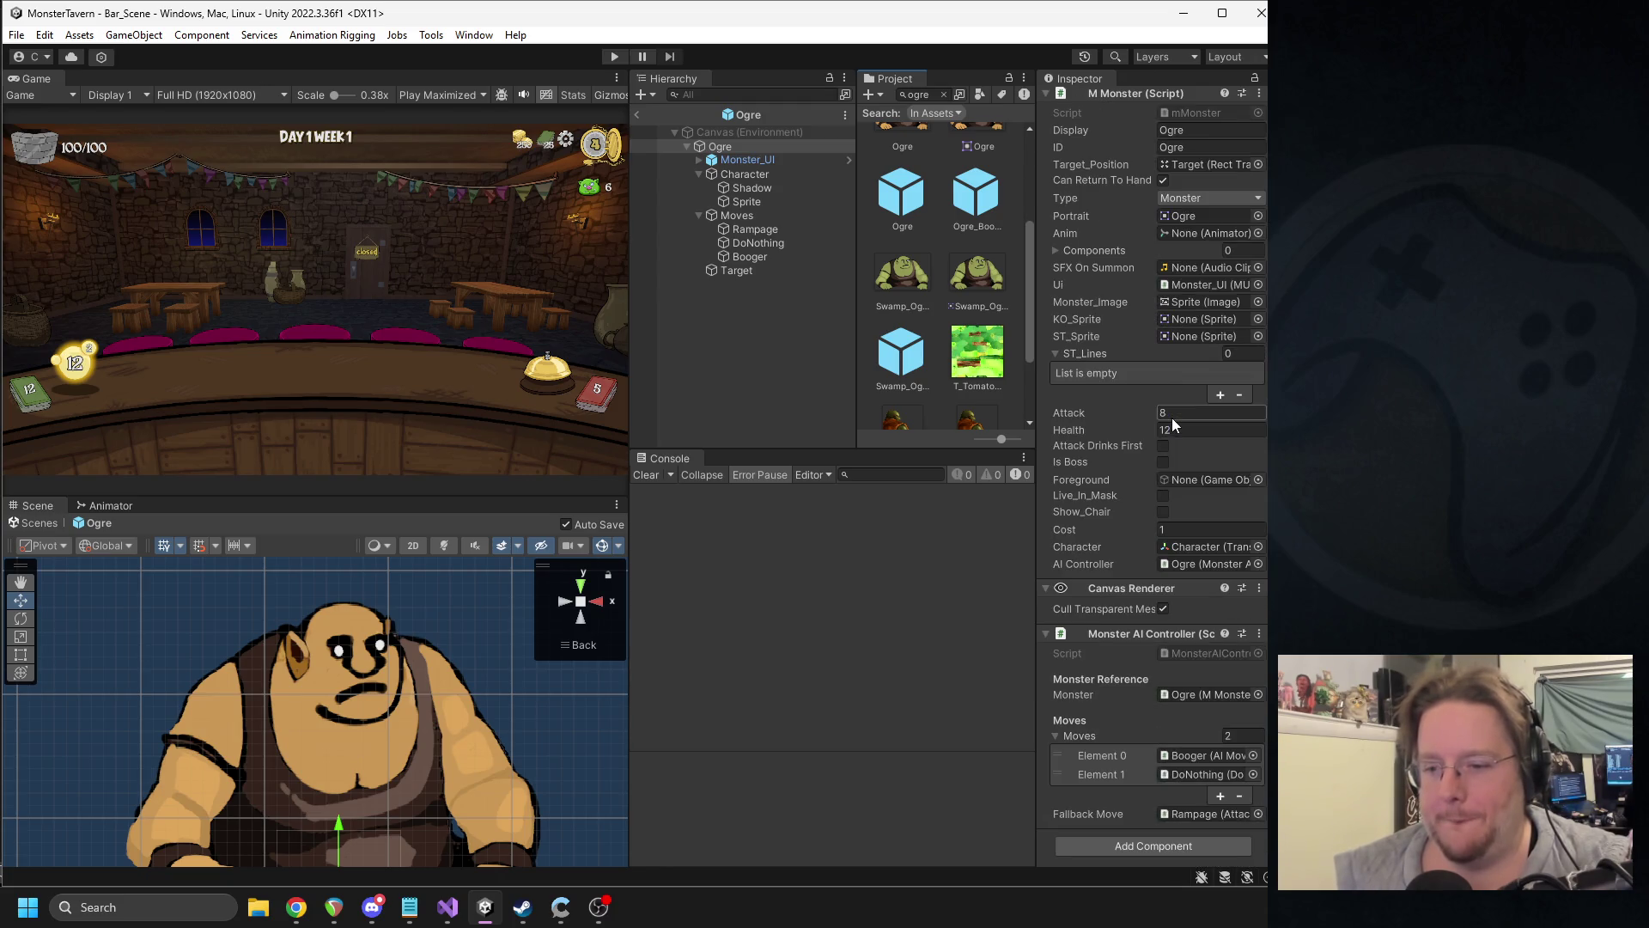
- Select the Booger move and assign the Splat sound to its status effect audio
click(740, 257)
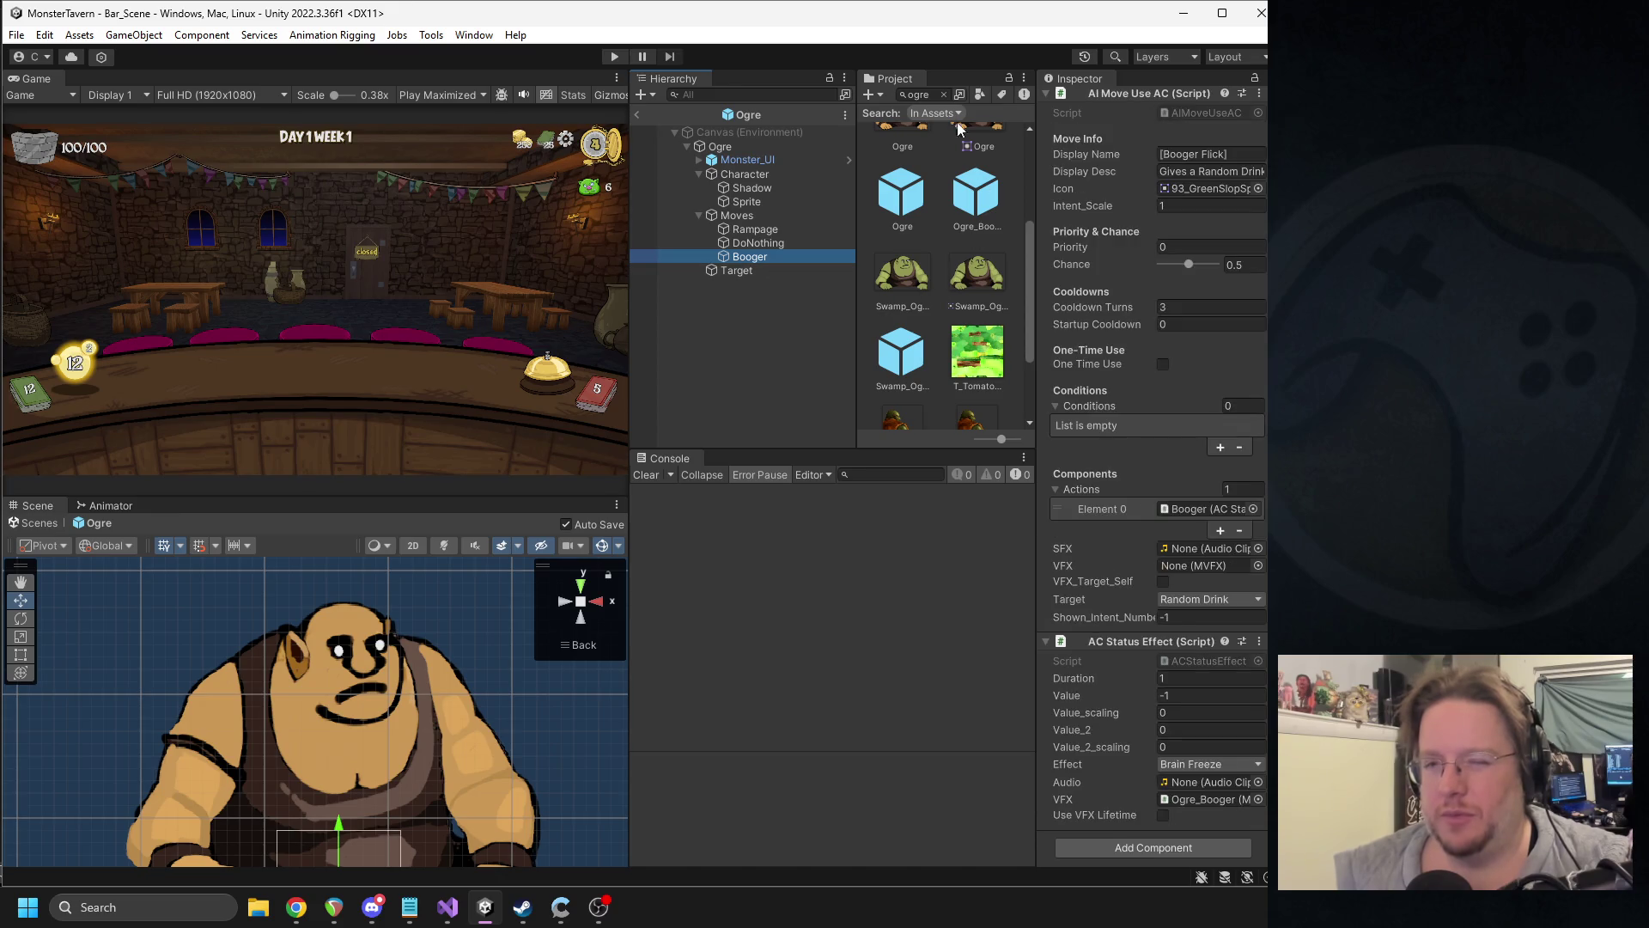
click(936, 97)
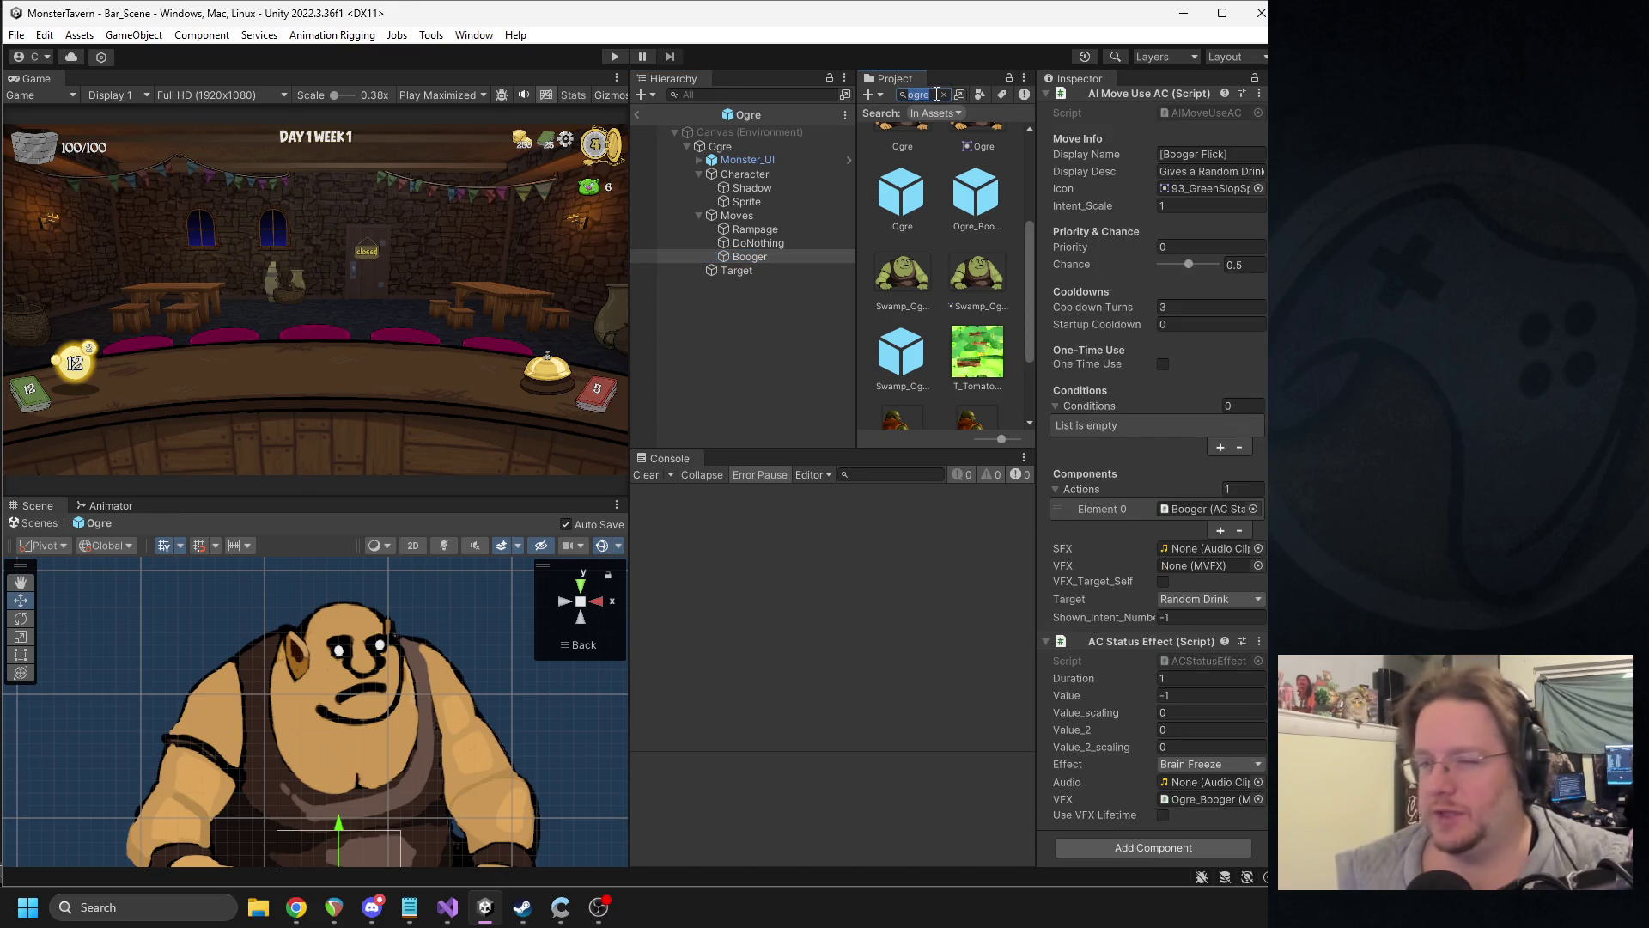
text(splat)
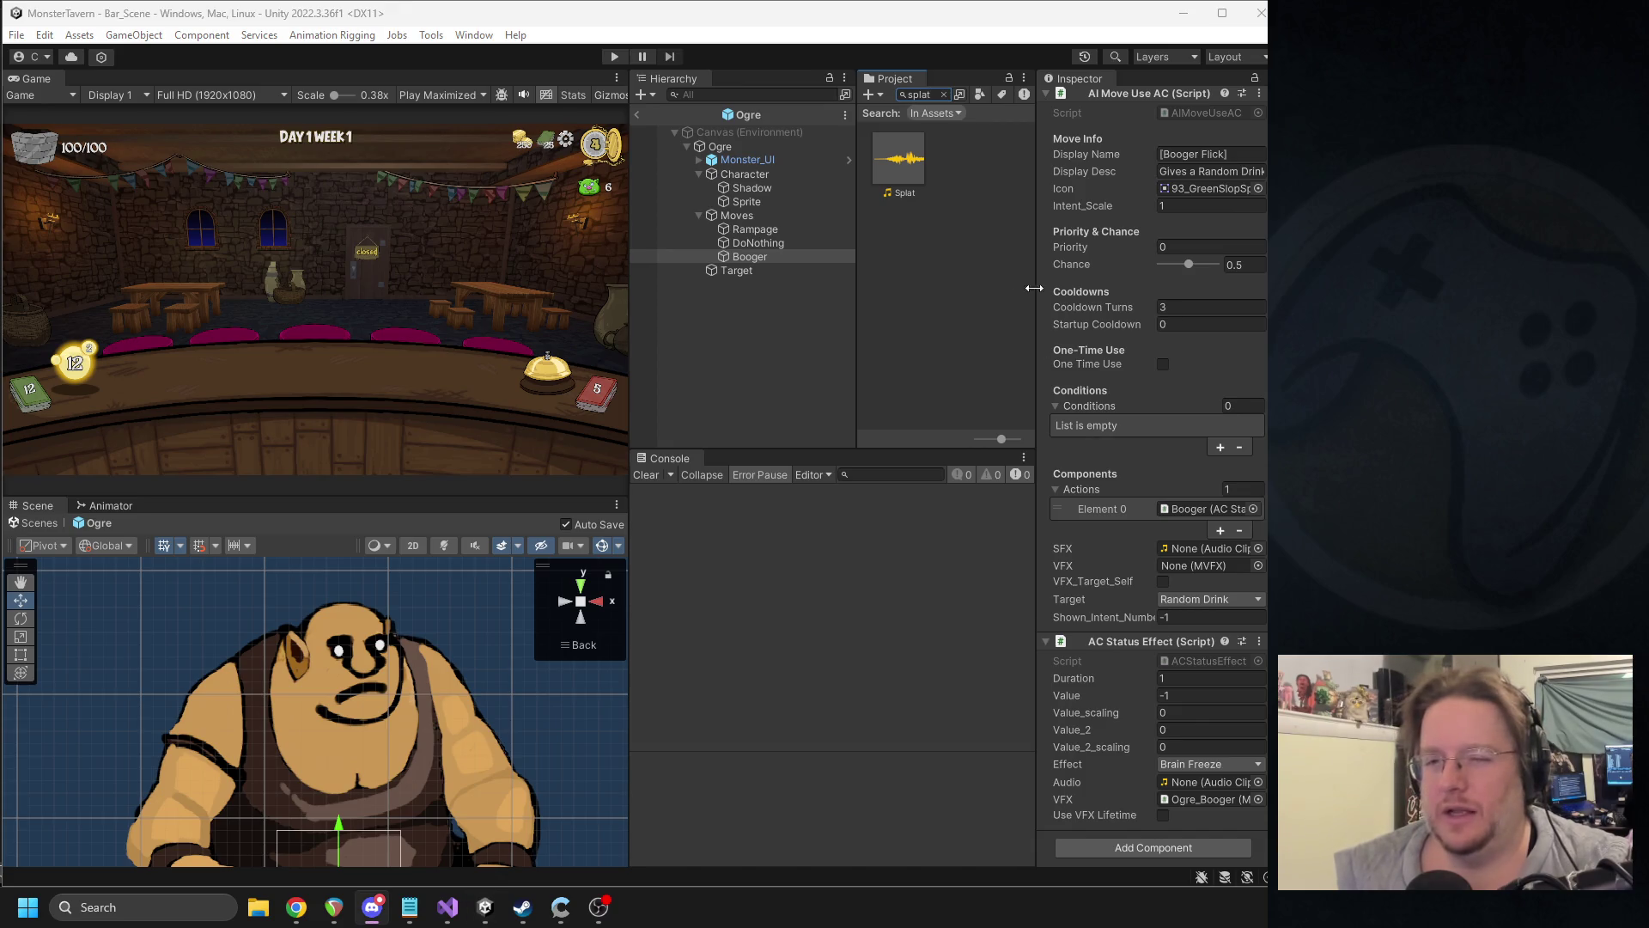
drag(889, 174, 1197, 783)
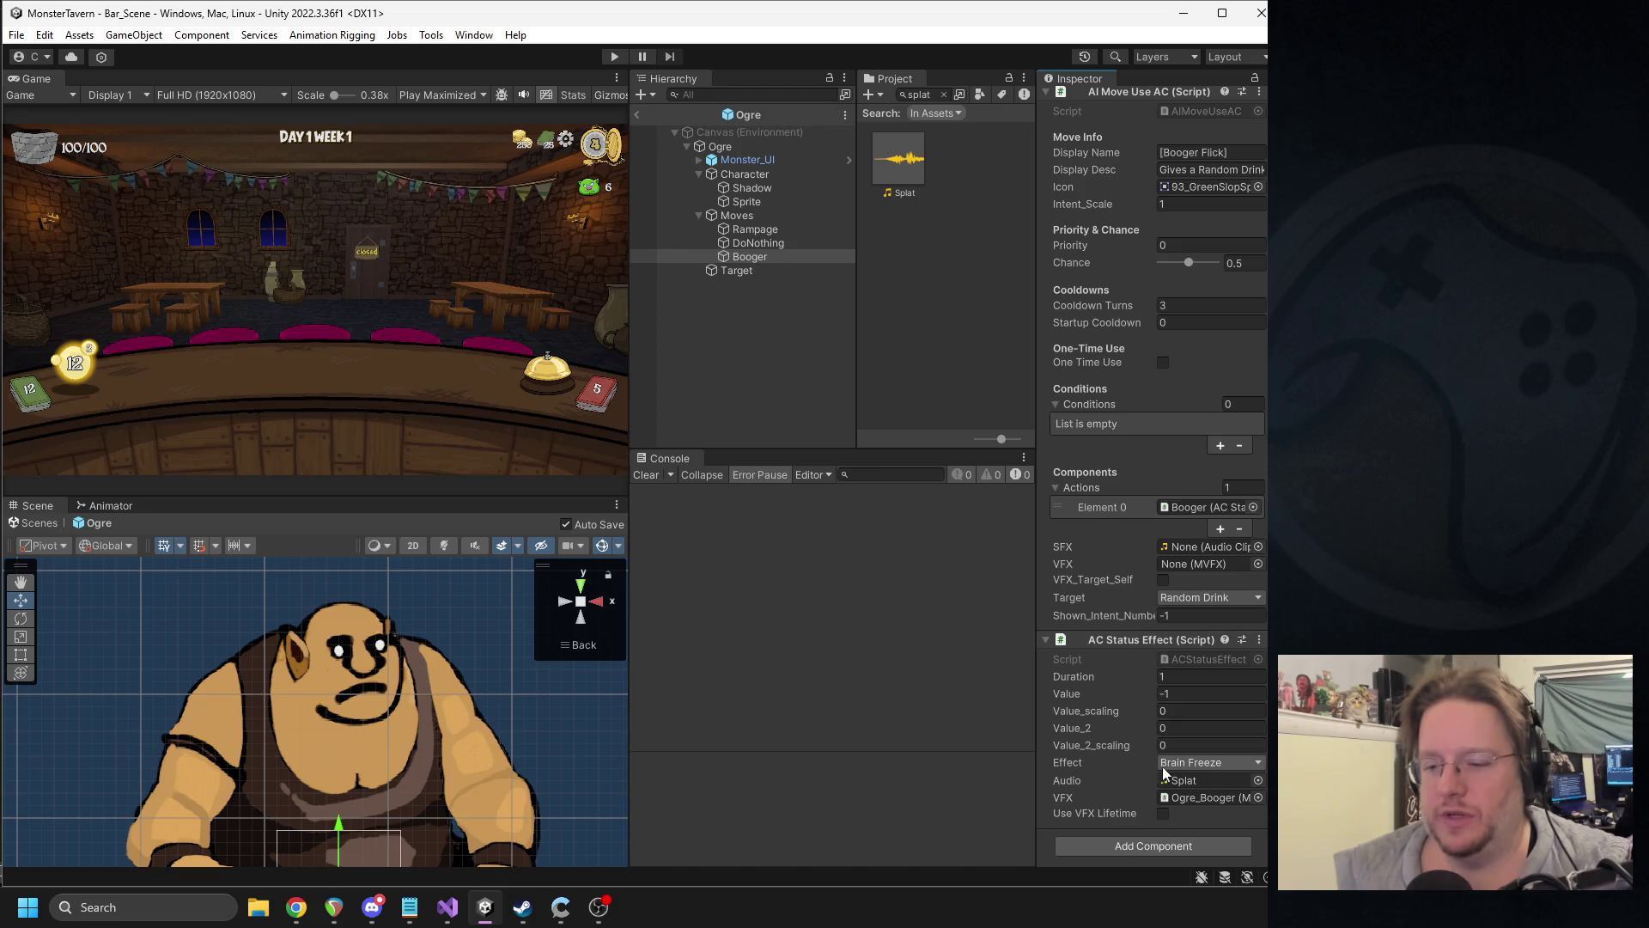
scroll(1203, 747, up, 1)
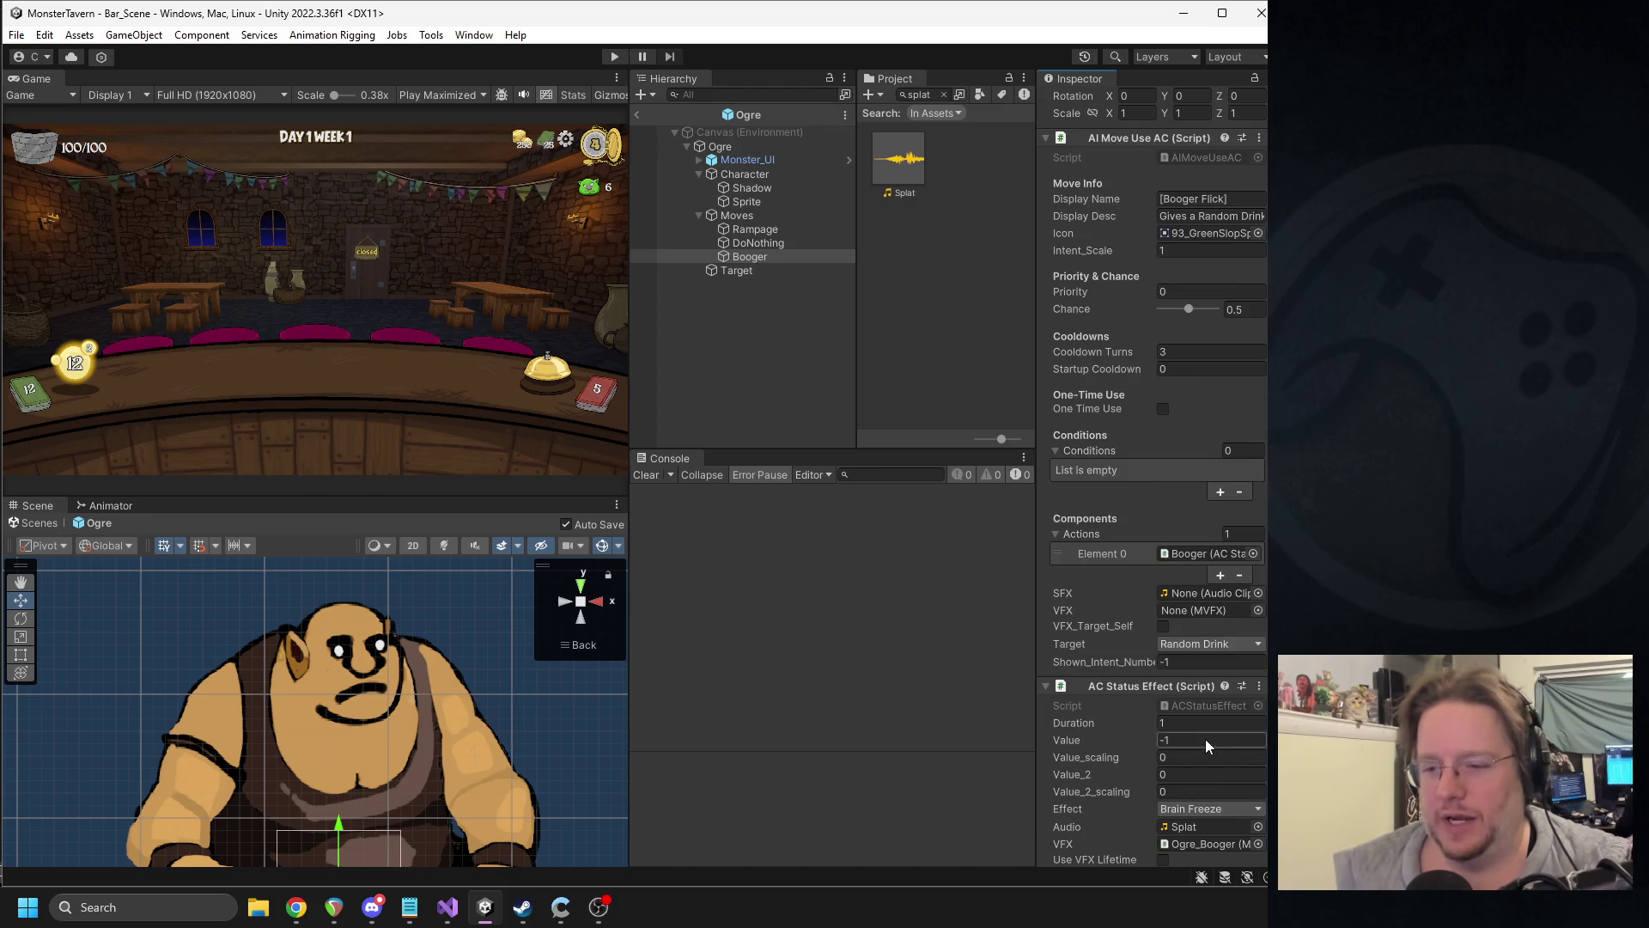
scroll(1207, 727, down, 1)
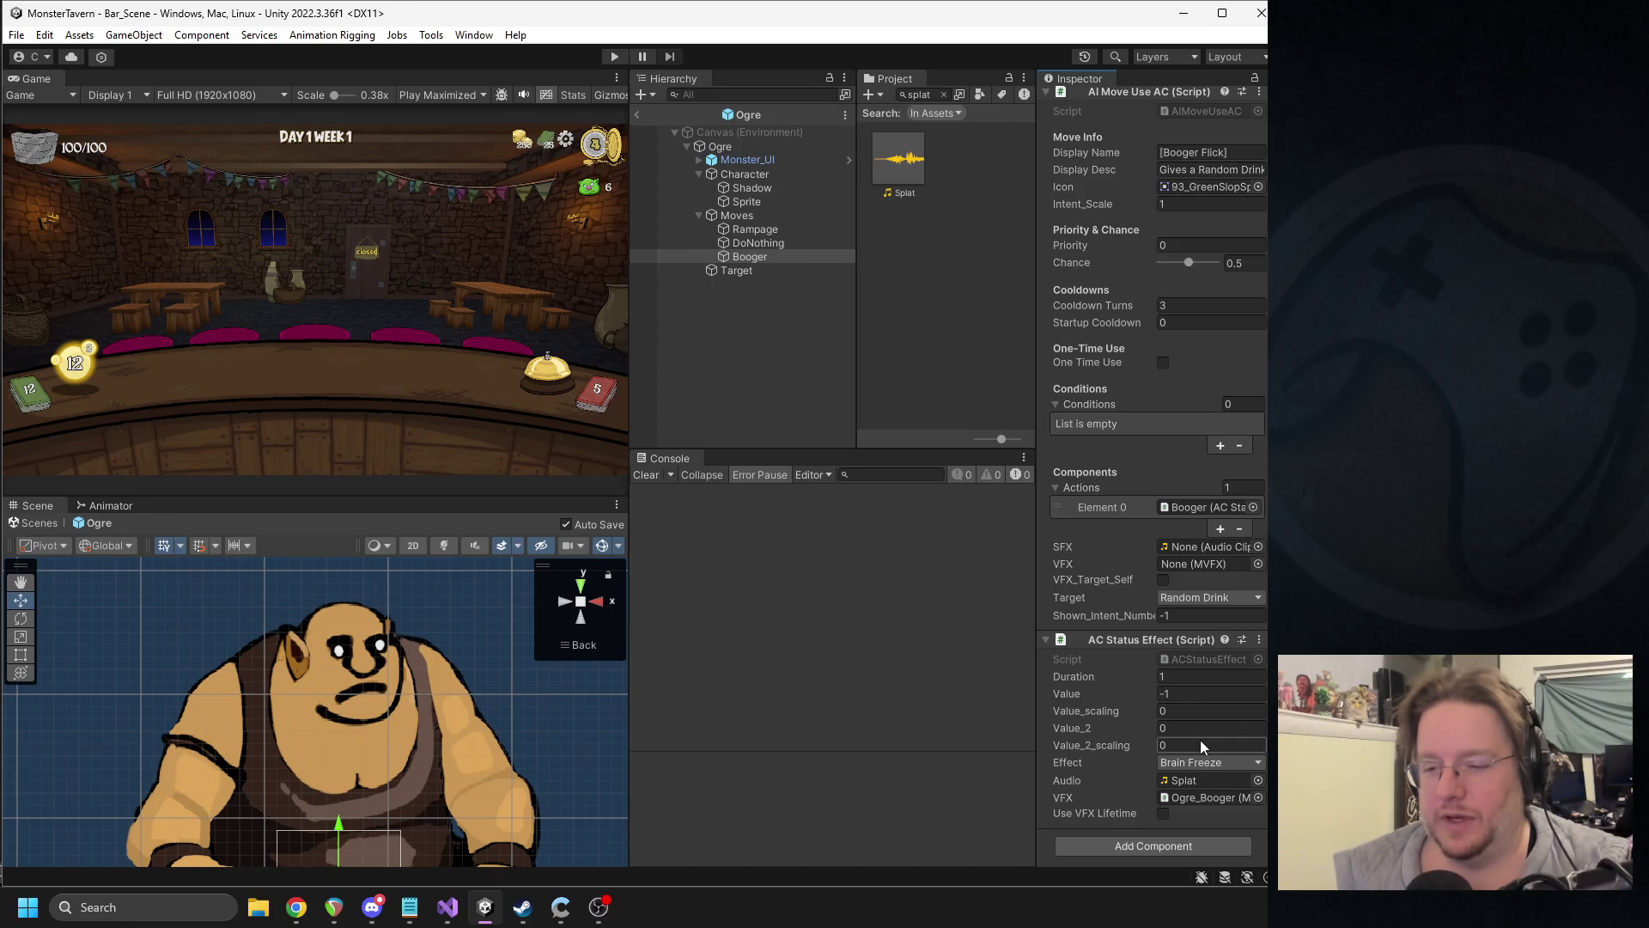
- Set the Booger move's VFX to Ogre_Booger, clear the status effect VFX to None, and exit the prefab
click(1180, 798)
drag(962, 112, 1183, 569)
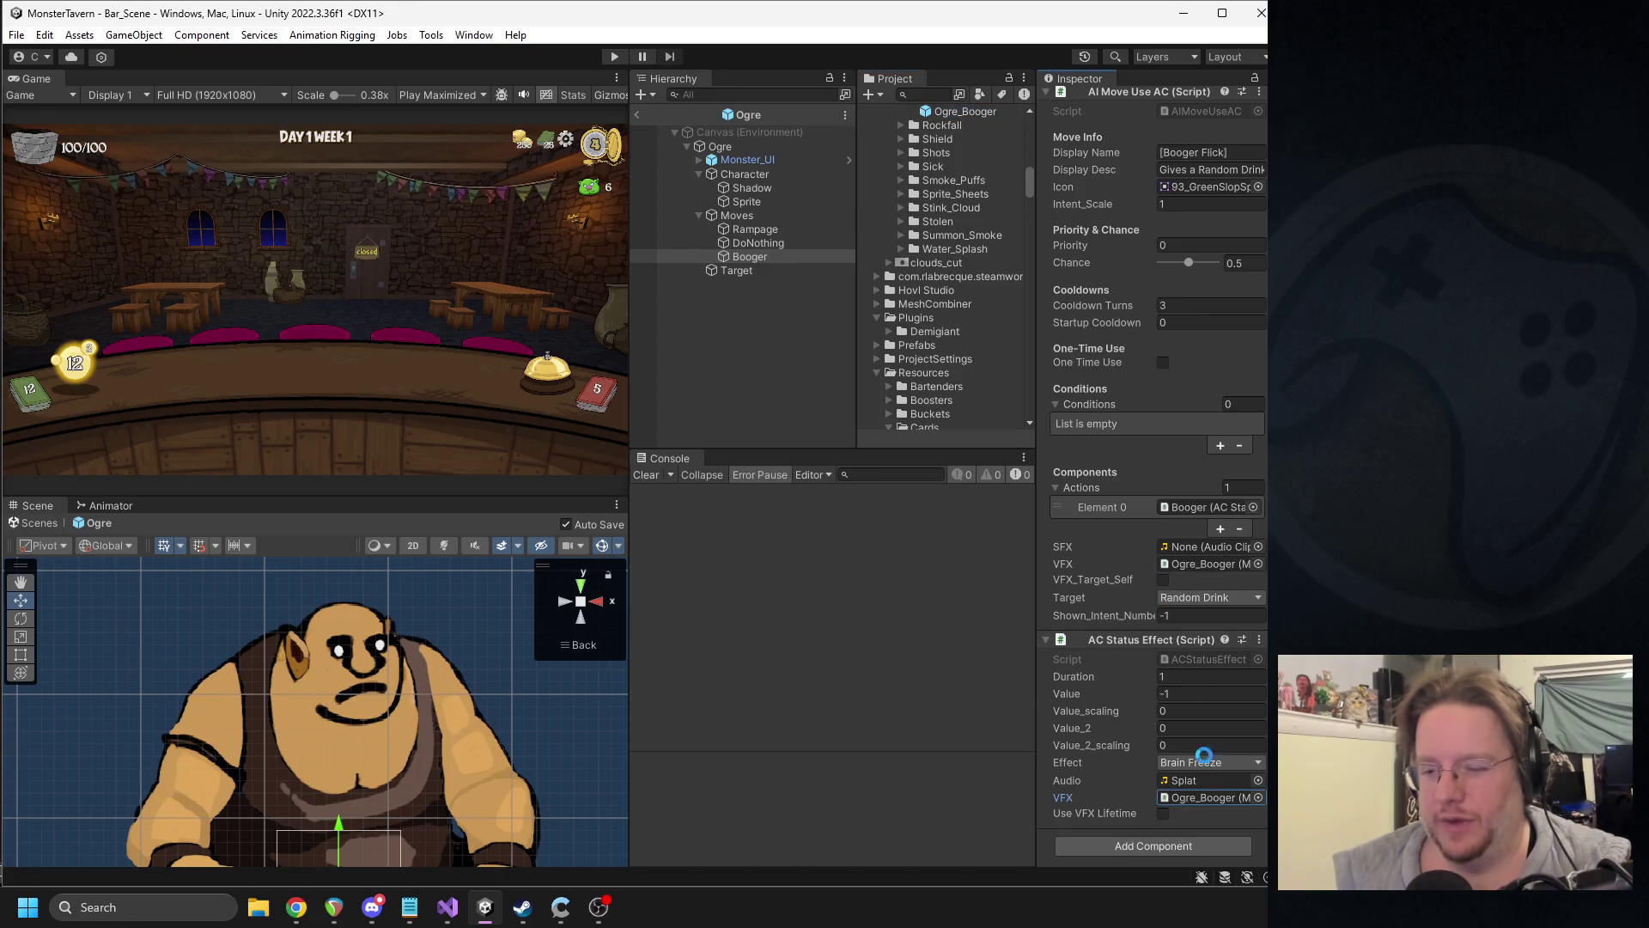
click(1257, 799)
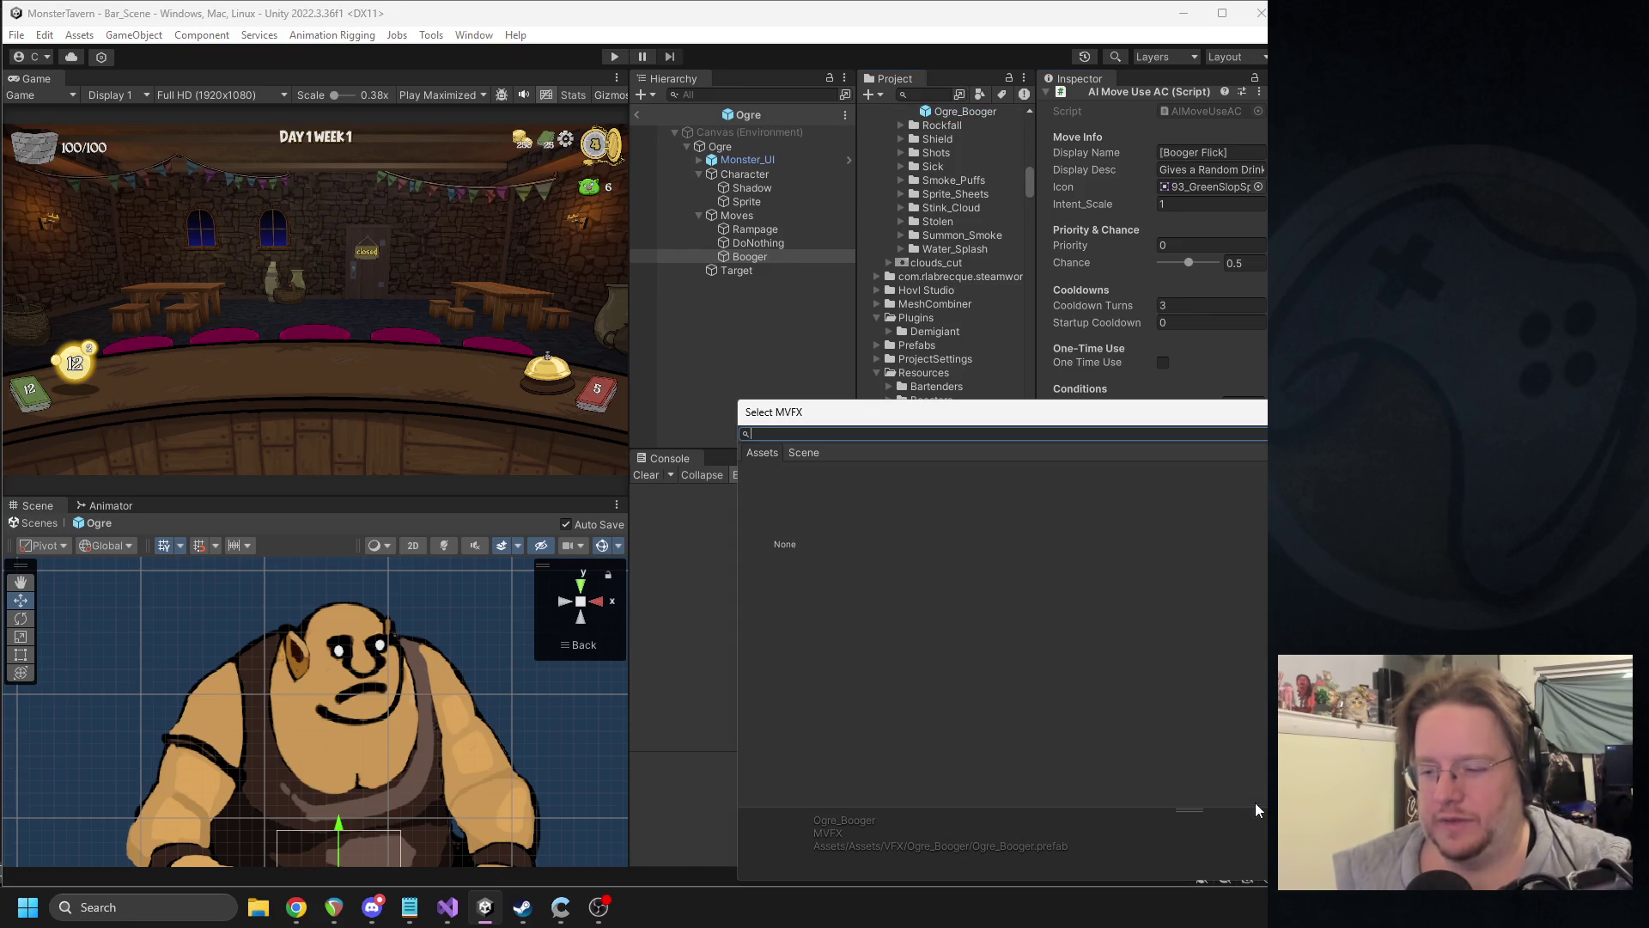
double_click(796, 514)
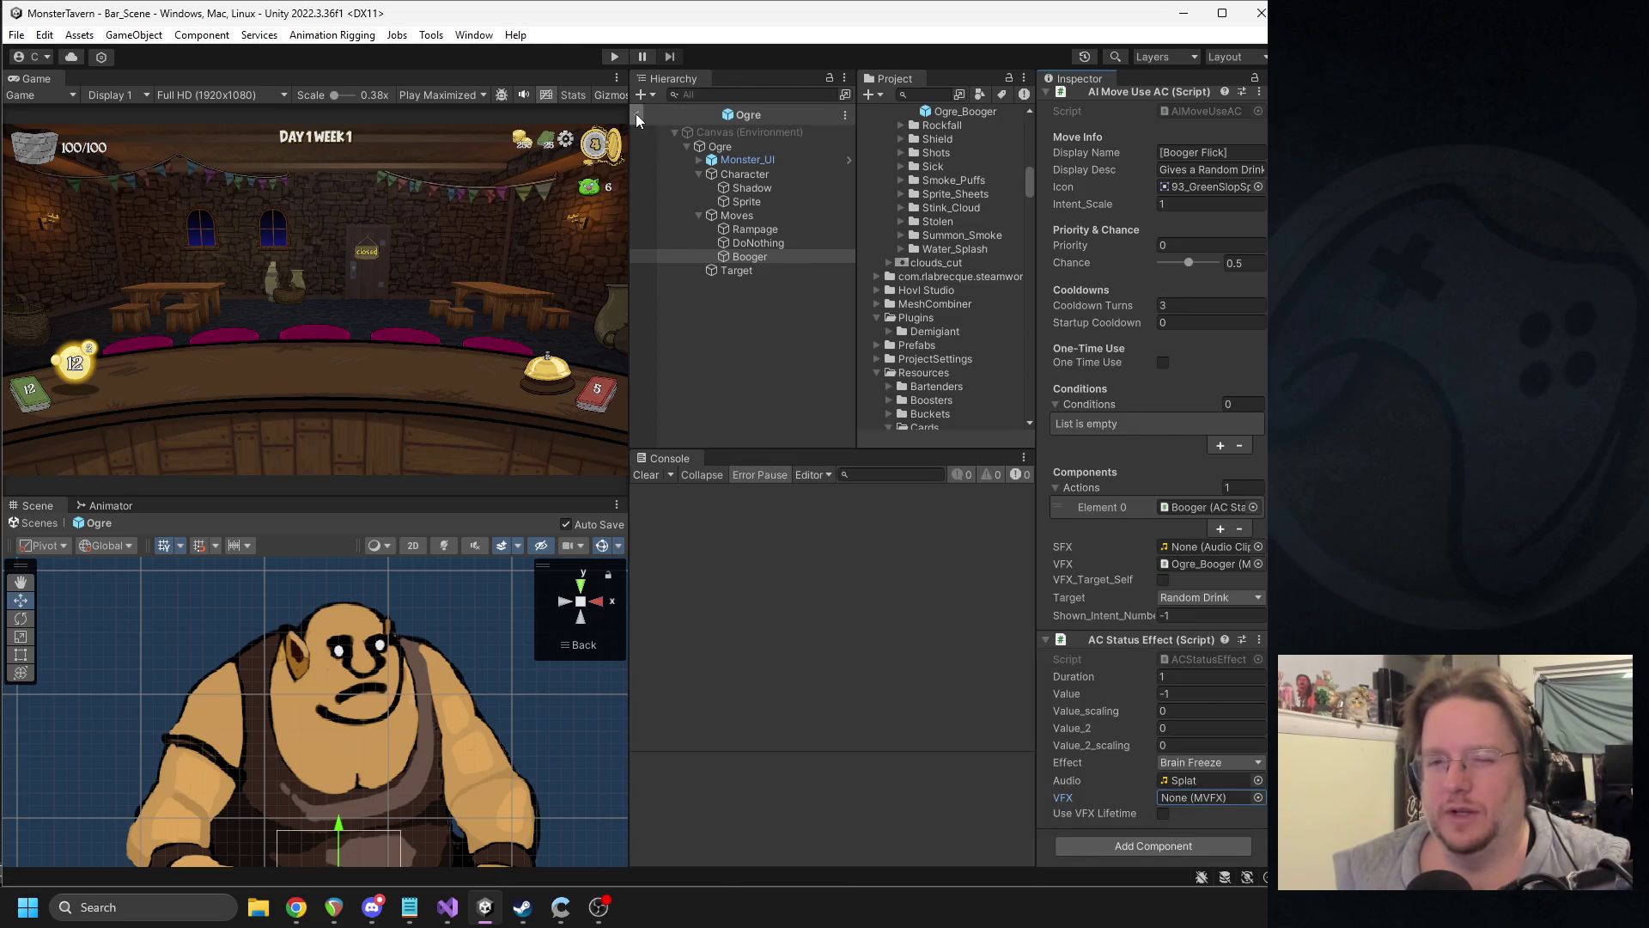
click(637, 114)
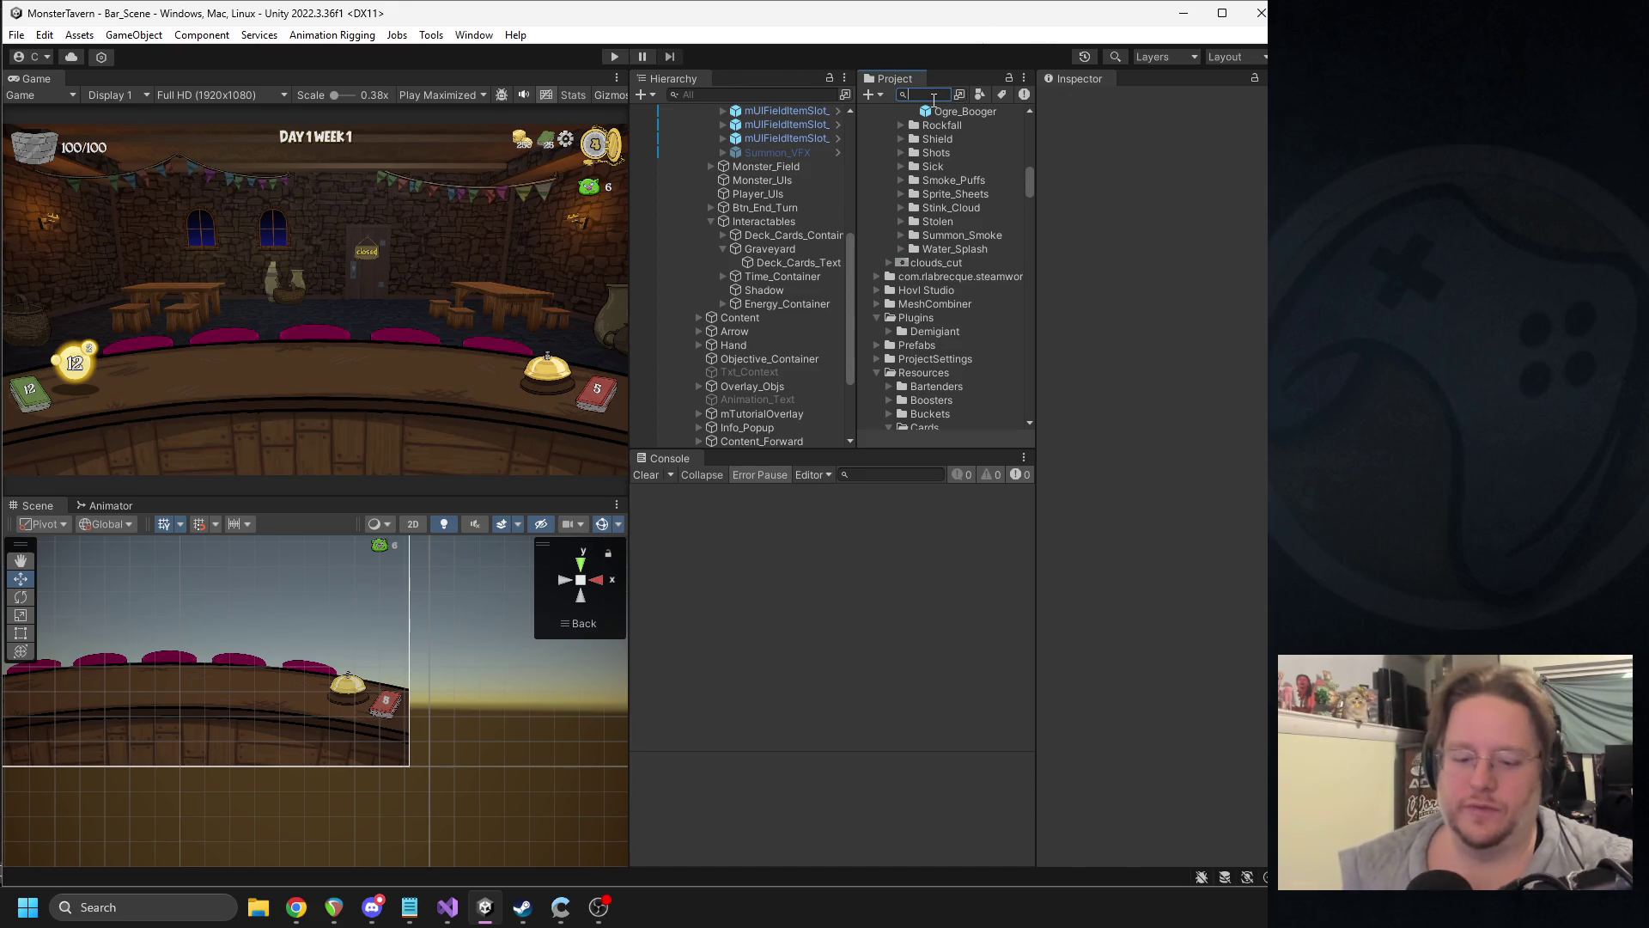
- Open the Goblin_Sapper prefab from a 'sapper' search and select its Goblin_Bombs move
text(sapper)
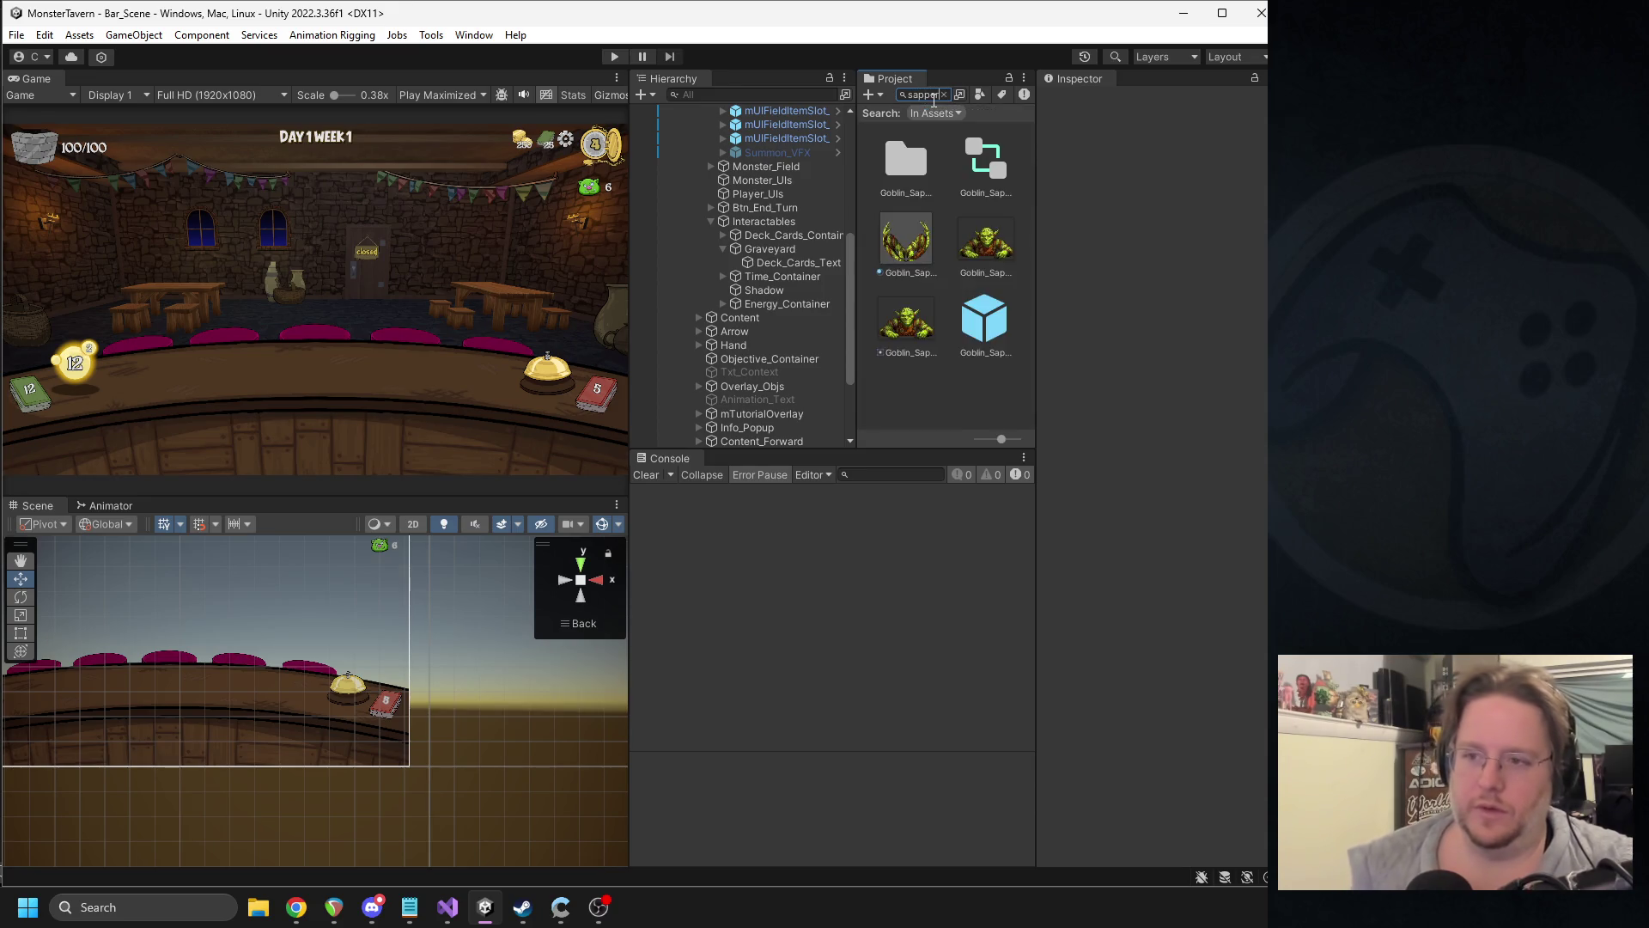
double_click(982, 305)
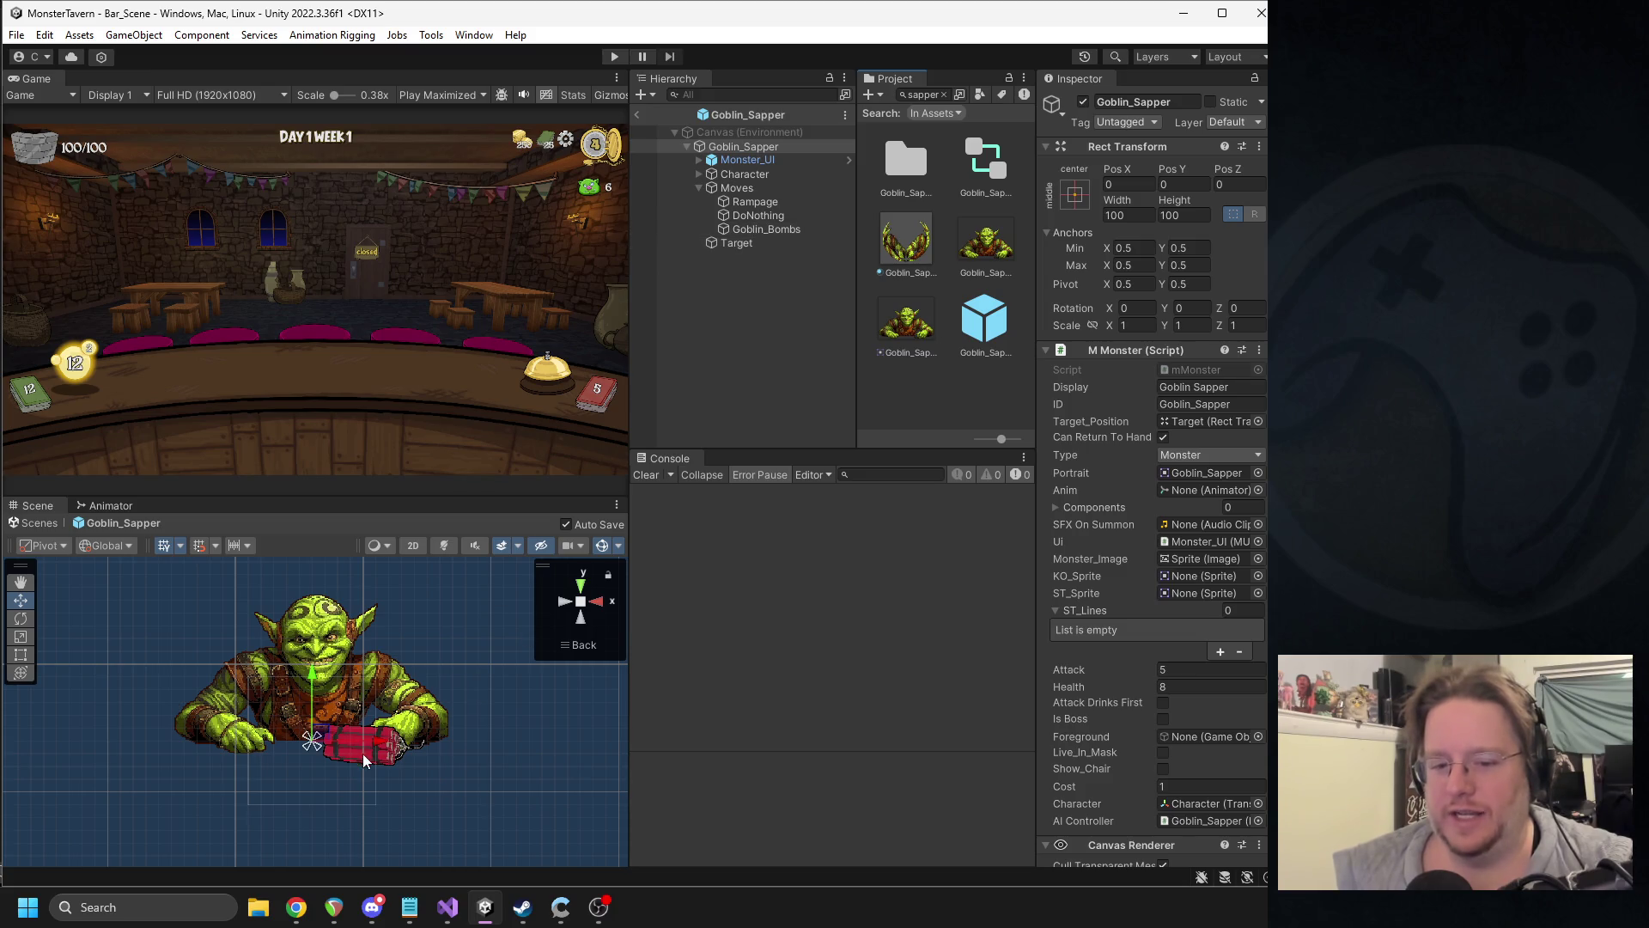
click(766, 229)
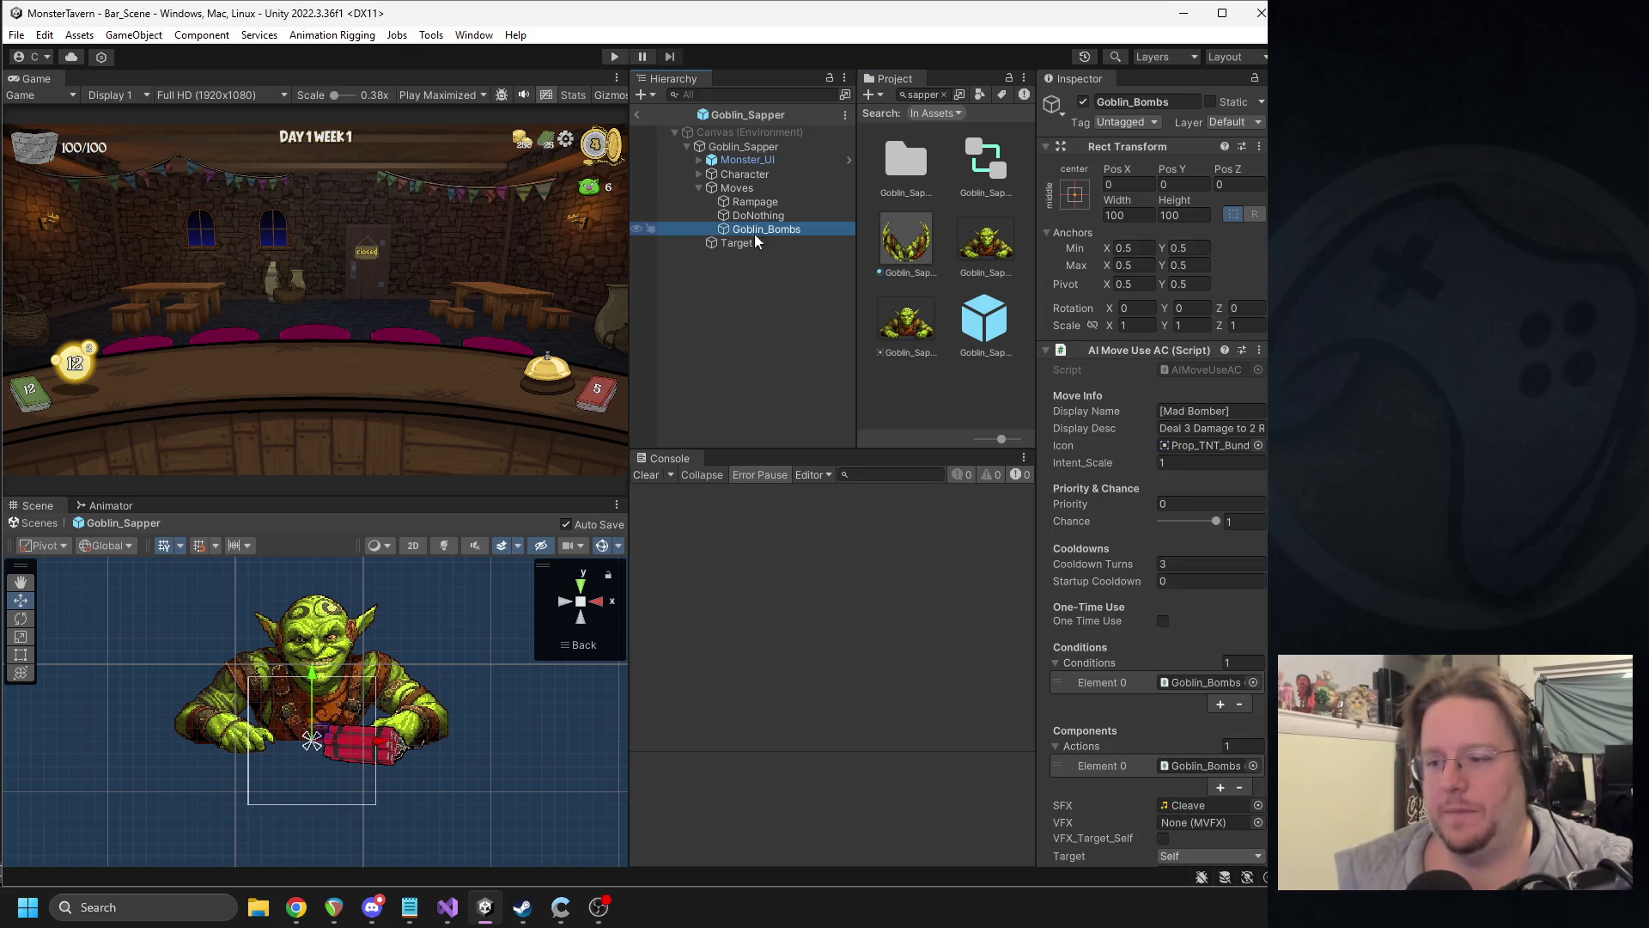
scroll(1164, 628, down, 5)
scroll(1165, 624, down, 3)
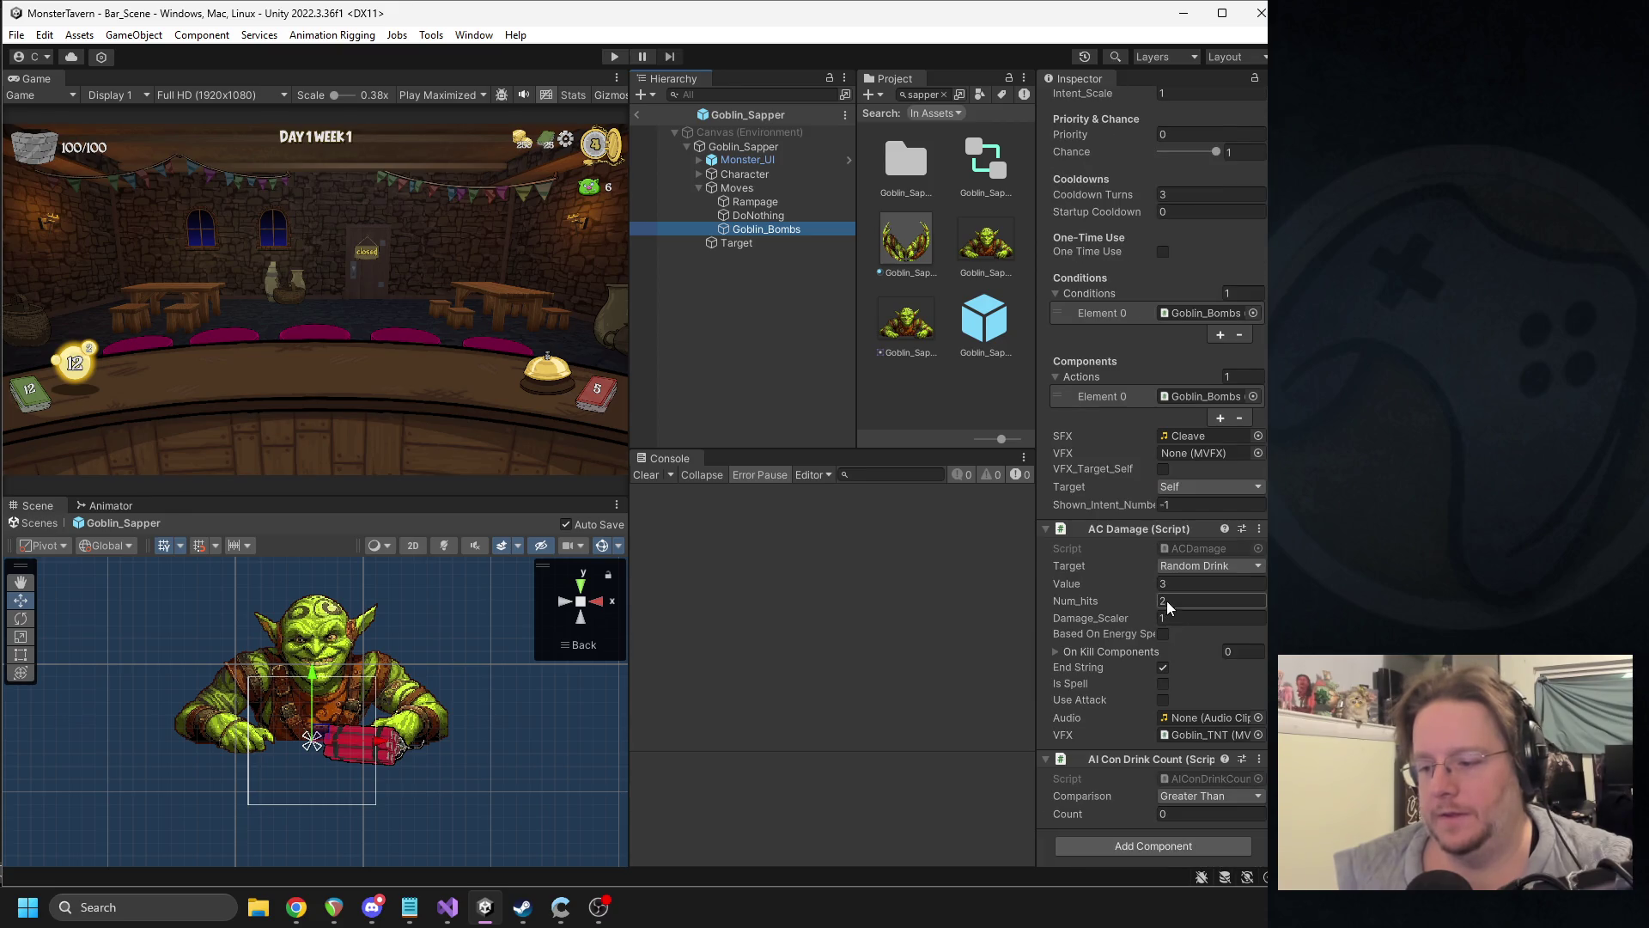
- Try BombExplosion as the damage audio, undo it, and leave the Goblin_Sapper prefab
click(919, 93)
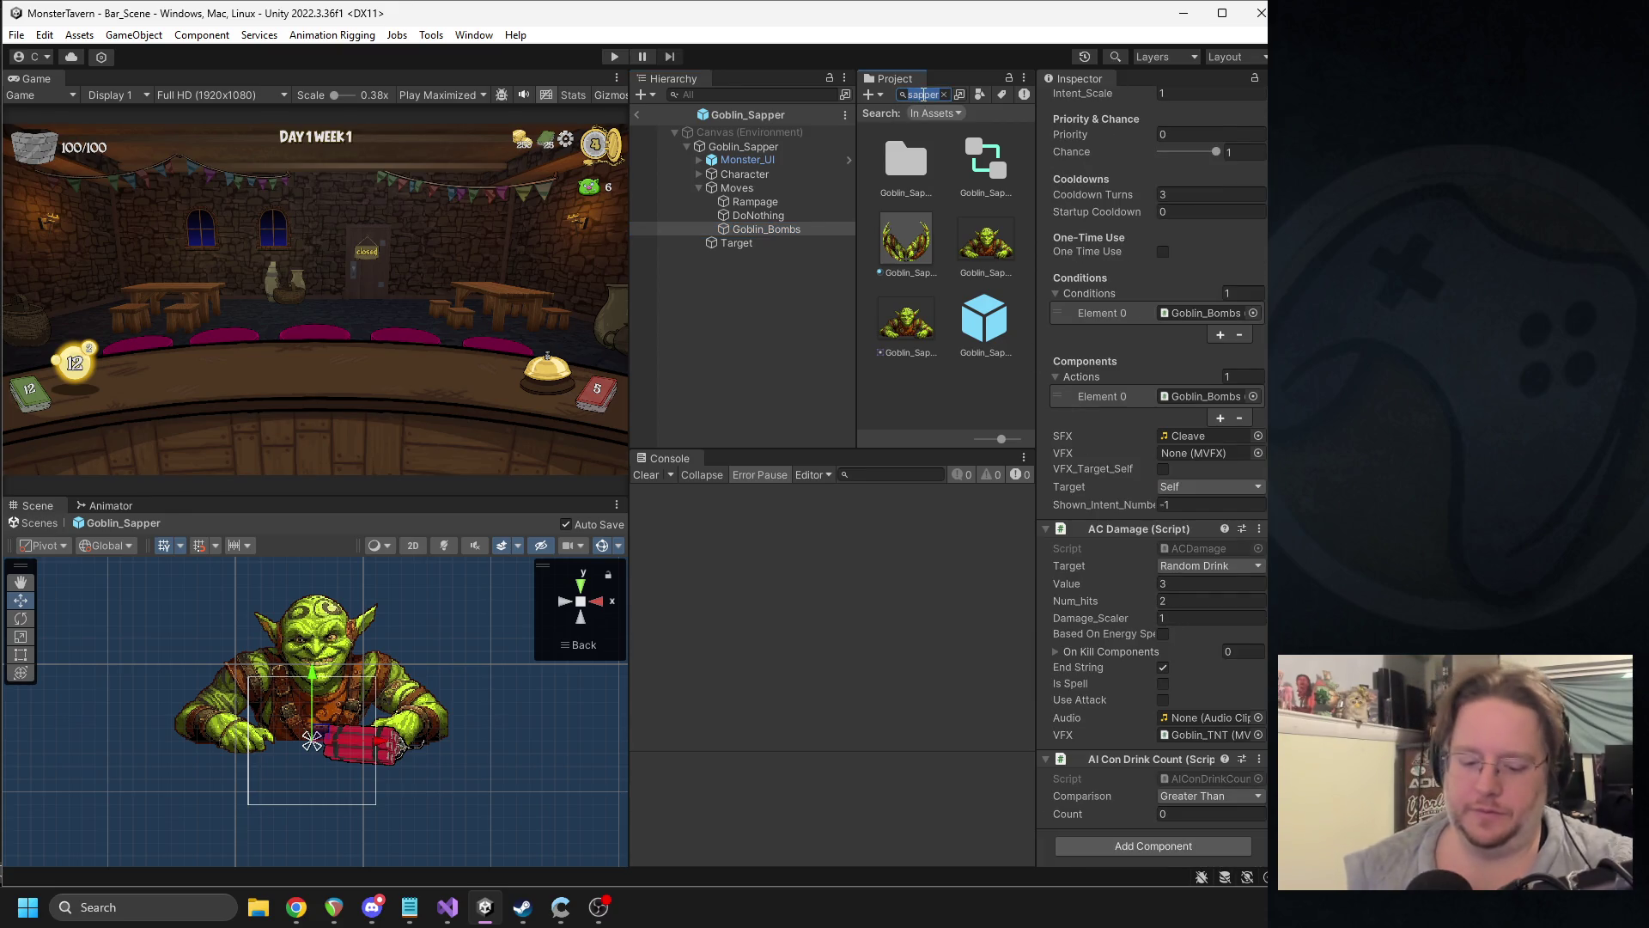
text(bomb)
mouse_move(931, 248)
mouse_down()
mouse_move(1205, 704)
mouse_move(1203, 822)
mouse_move(1195, 720)
mouse_up()
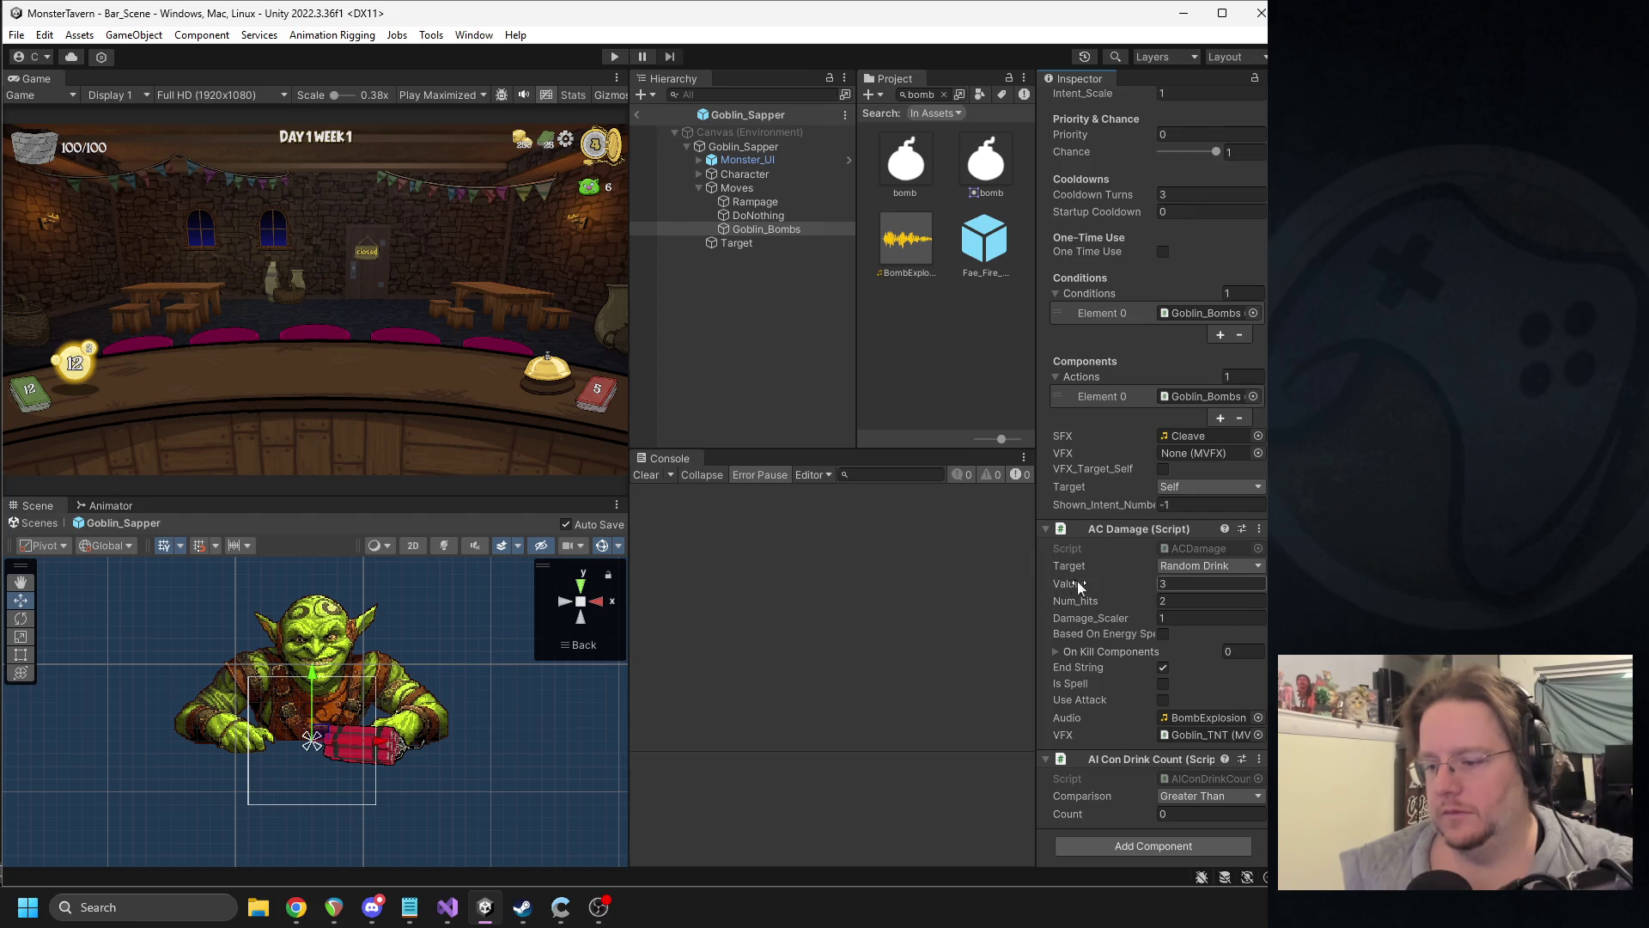
key(ctrl+z)
drag(906, 241, 1186, 698)
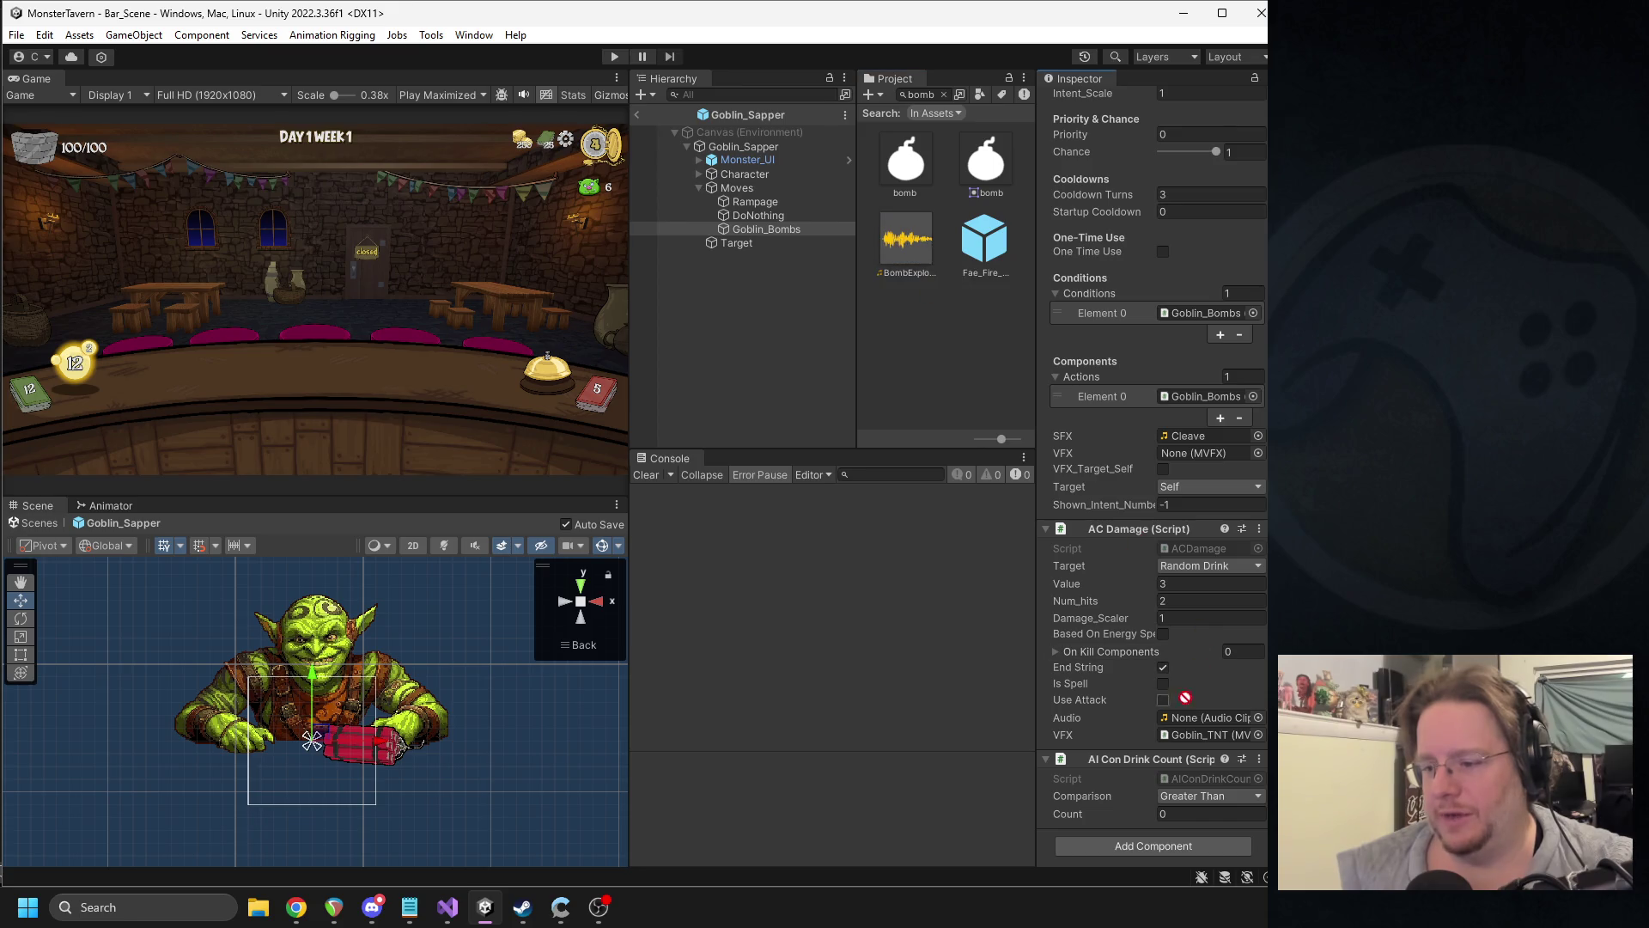
click(639, 113)
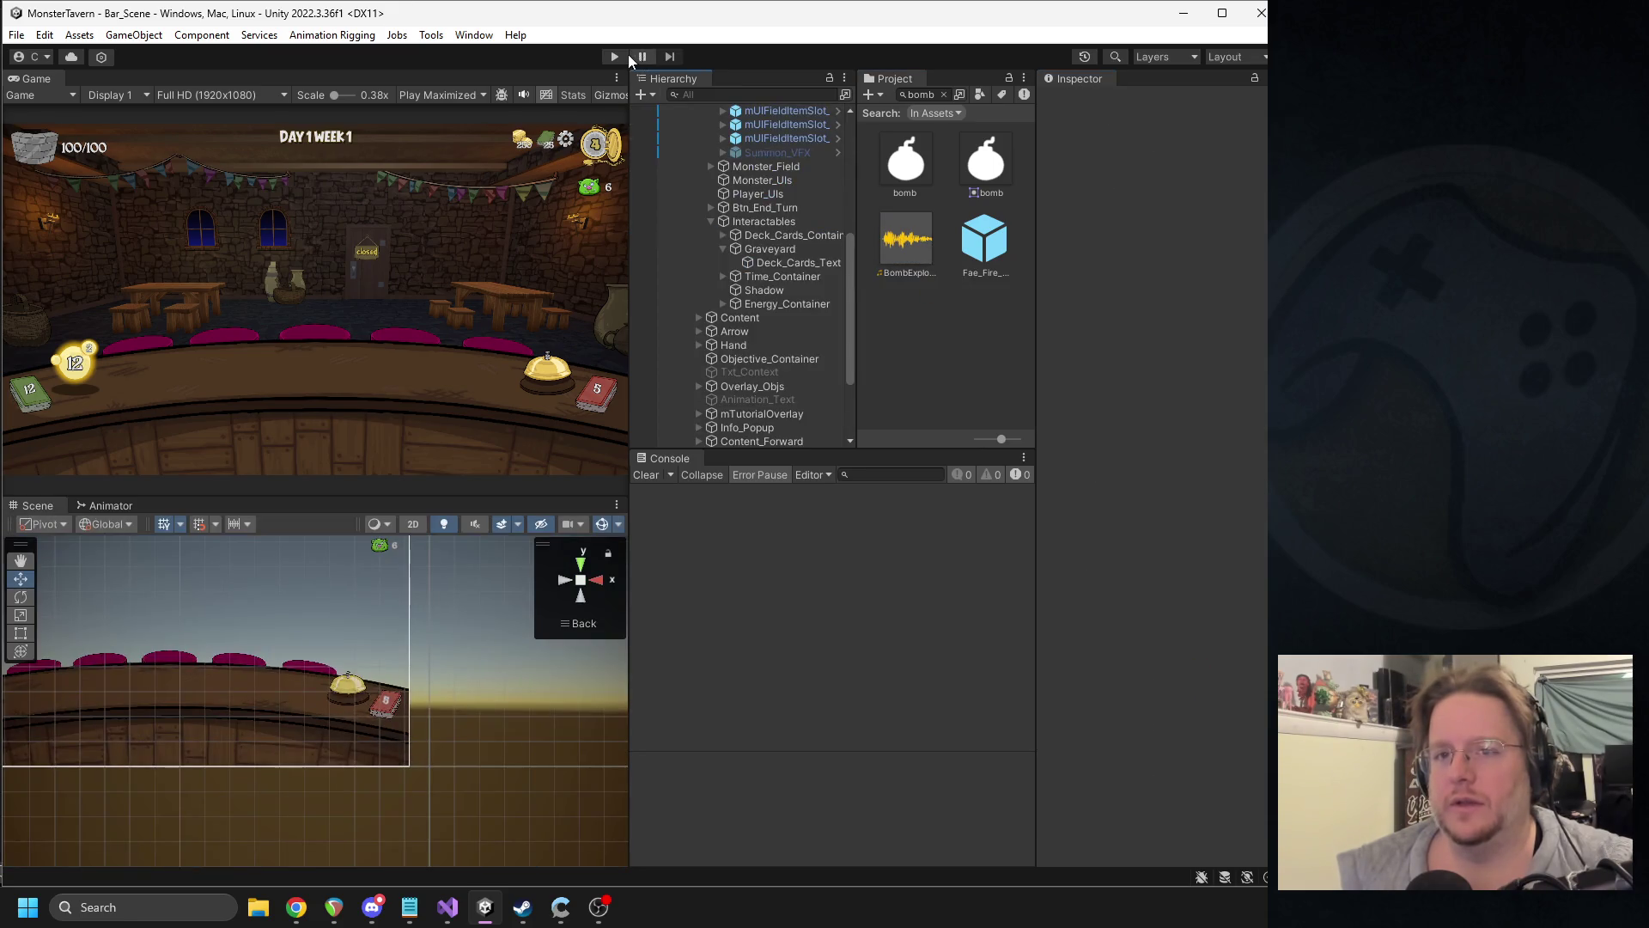
- Enter Play mode, end the day, take Keg Dump and Sewer Brew, boost Keg Dump, start Week 1 Day 3
click(615, 56)
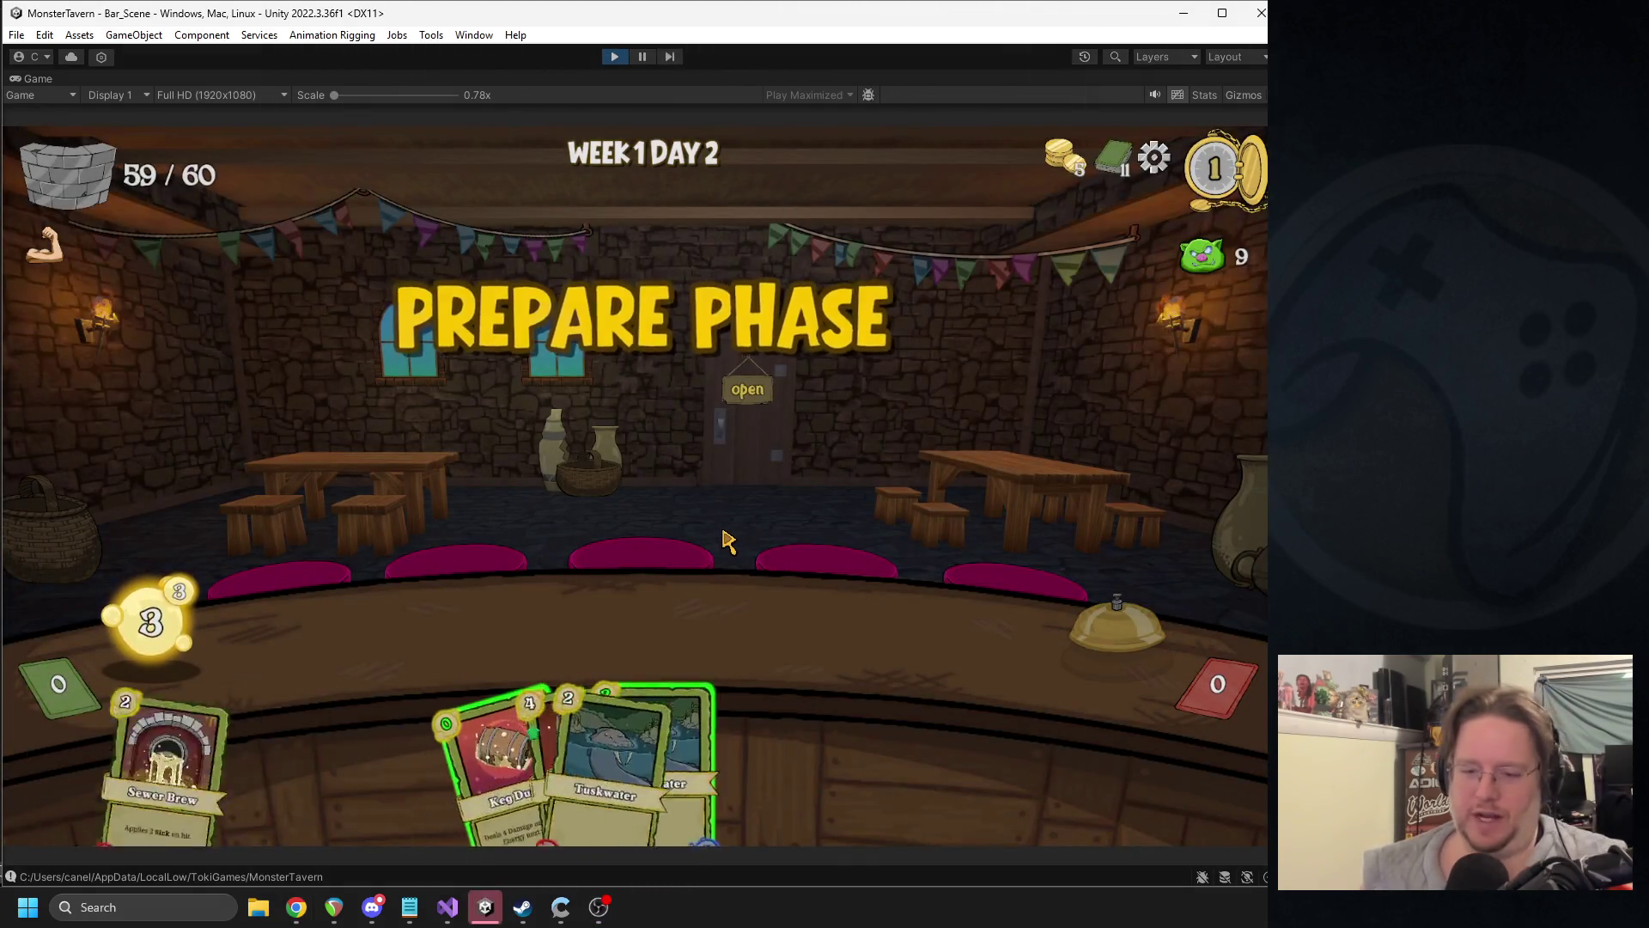
click(747, 482)
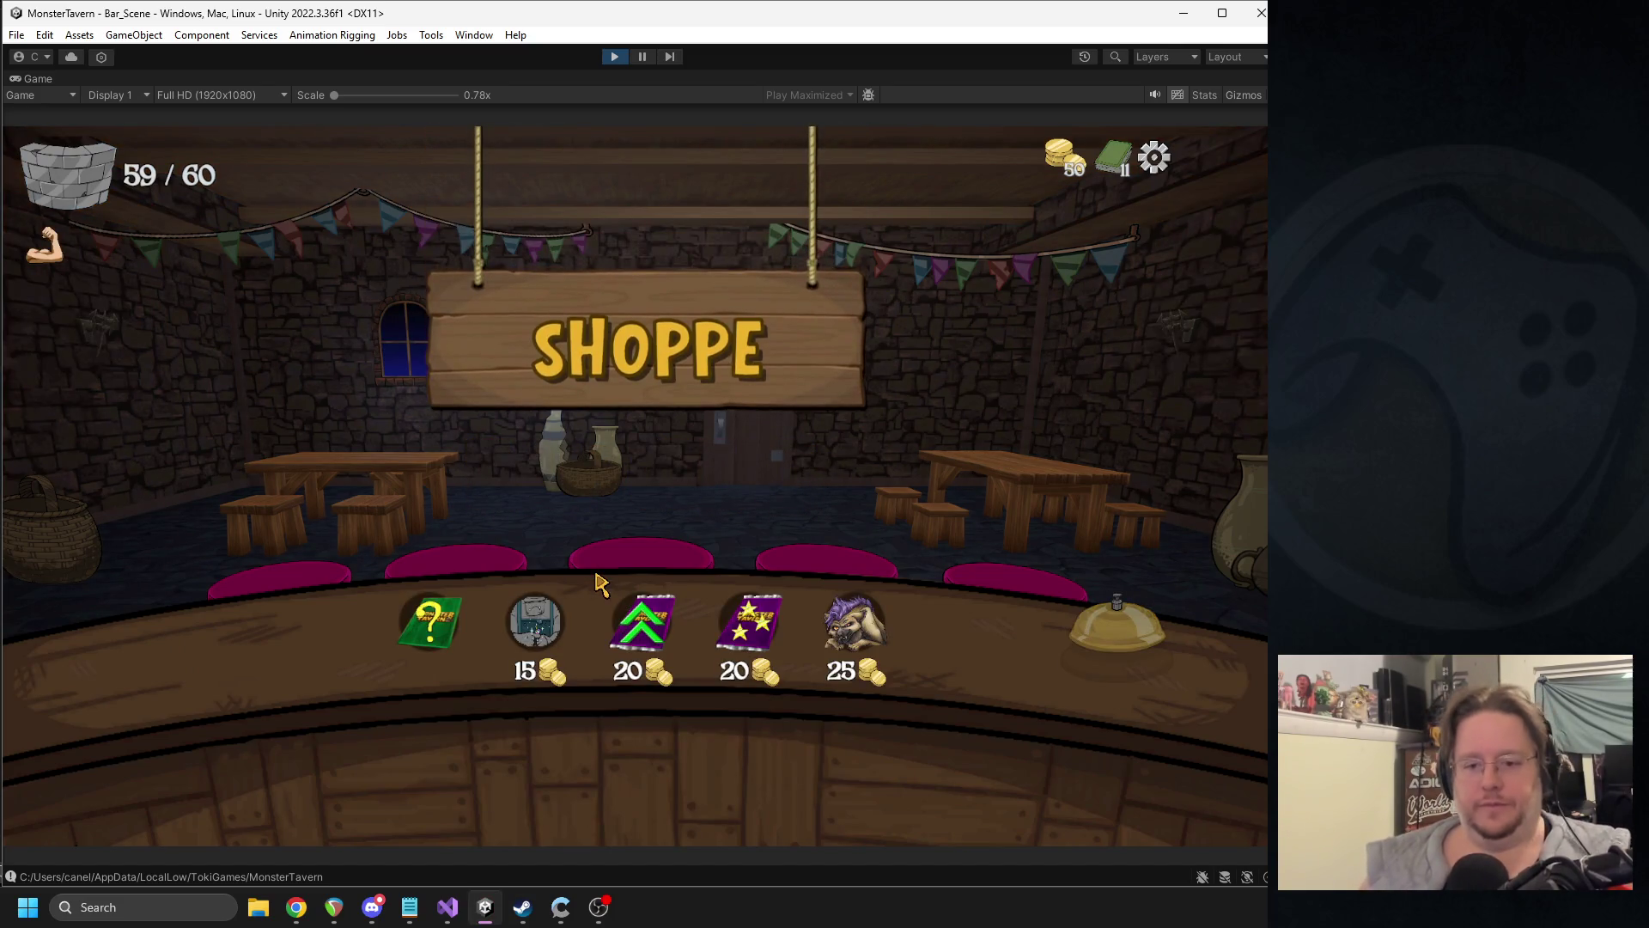
click(437, 621)
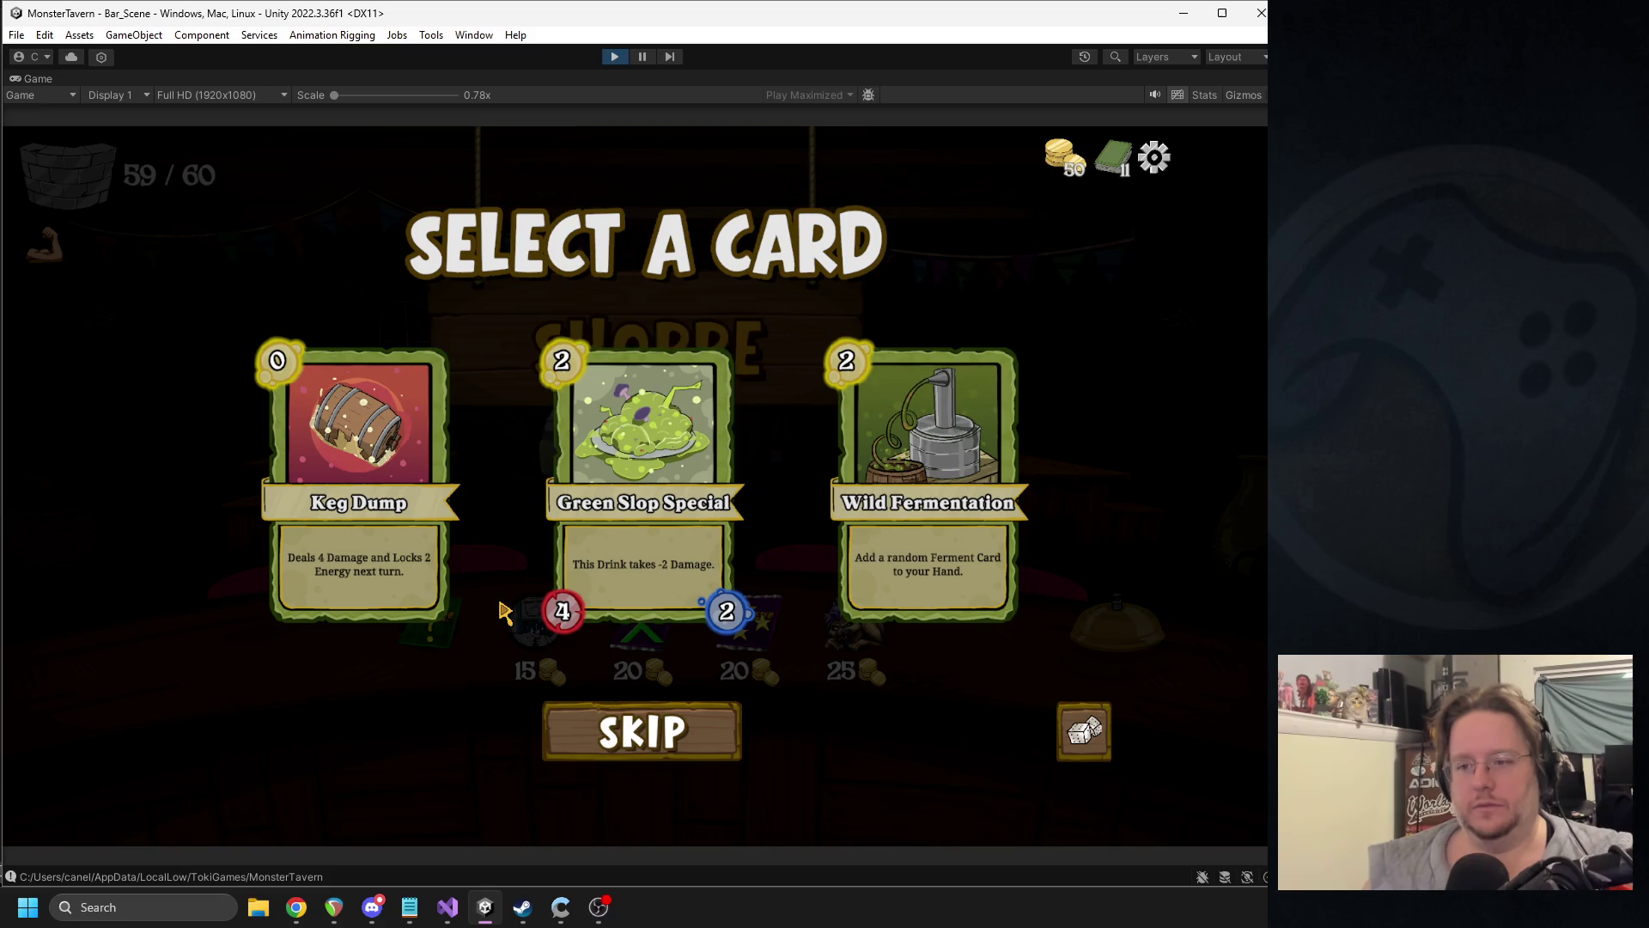
click(404, 592)
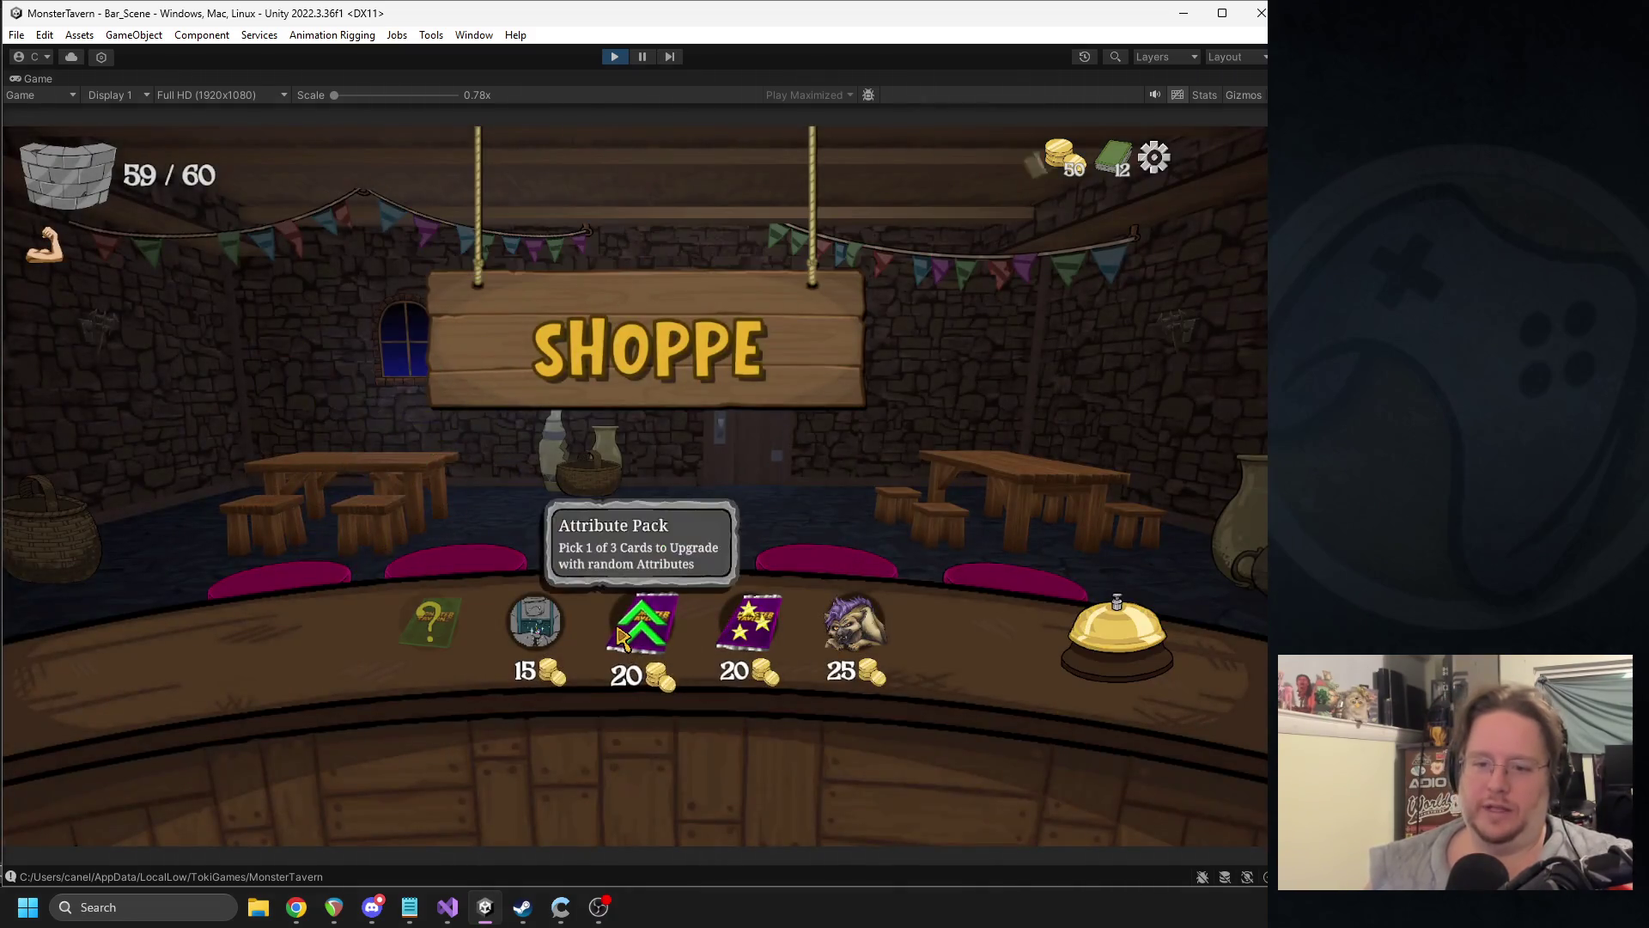
click(620, 632)
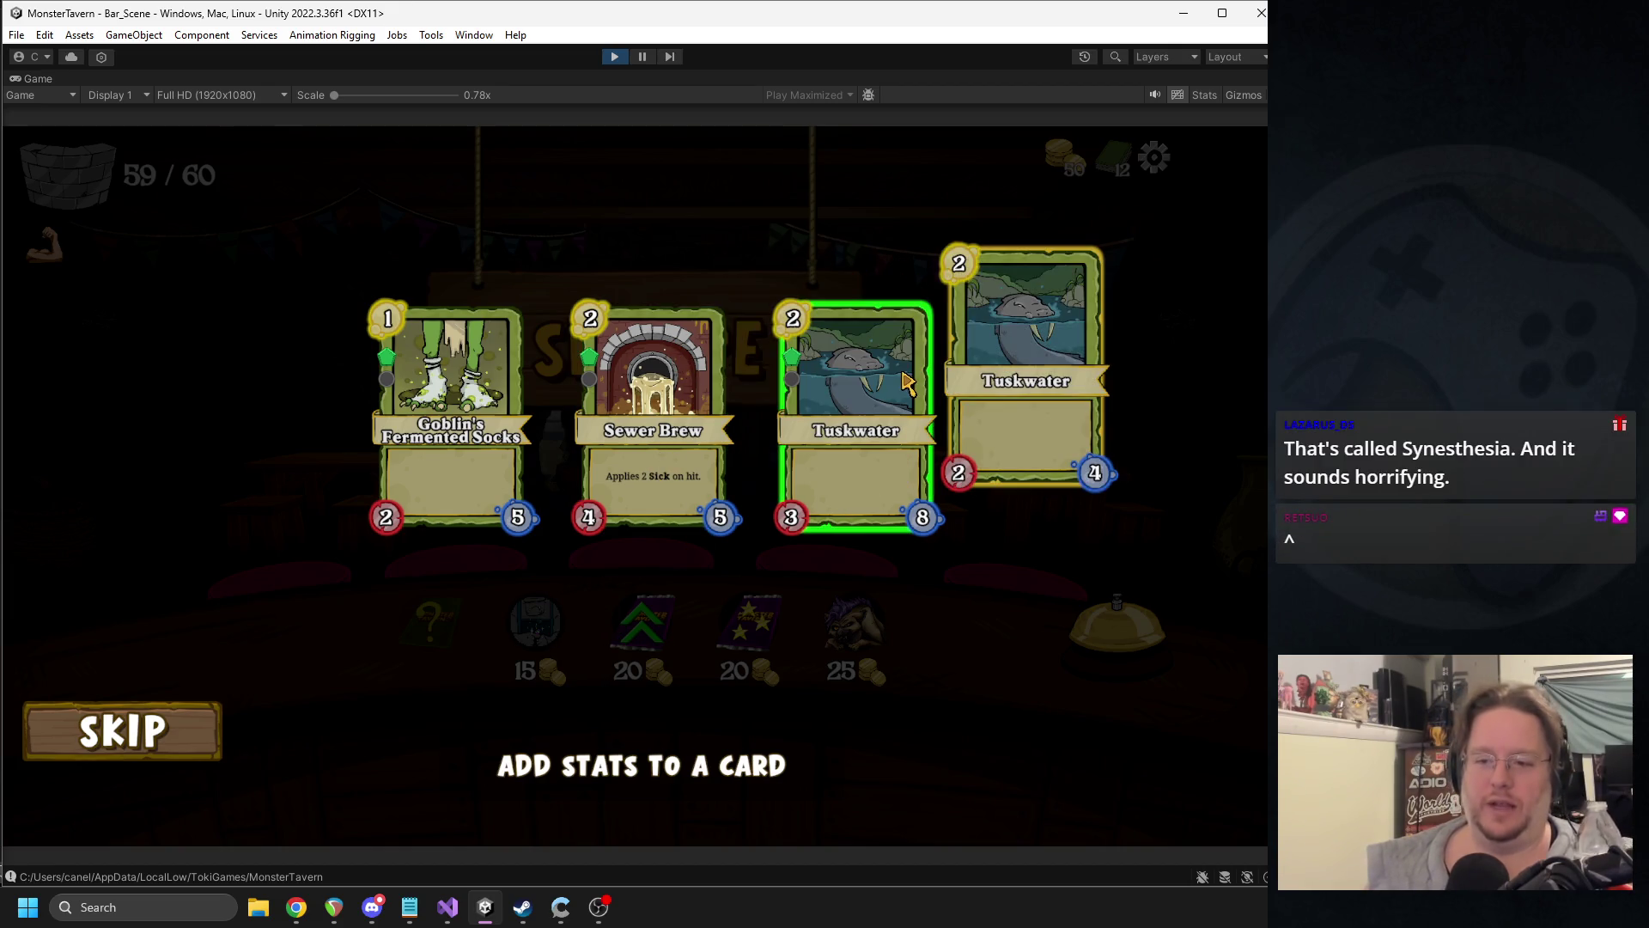
click(649, 394)
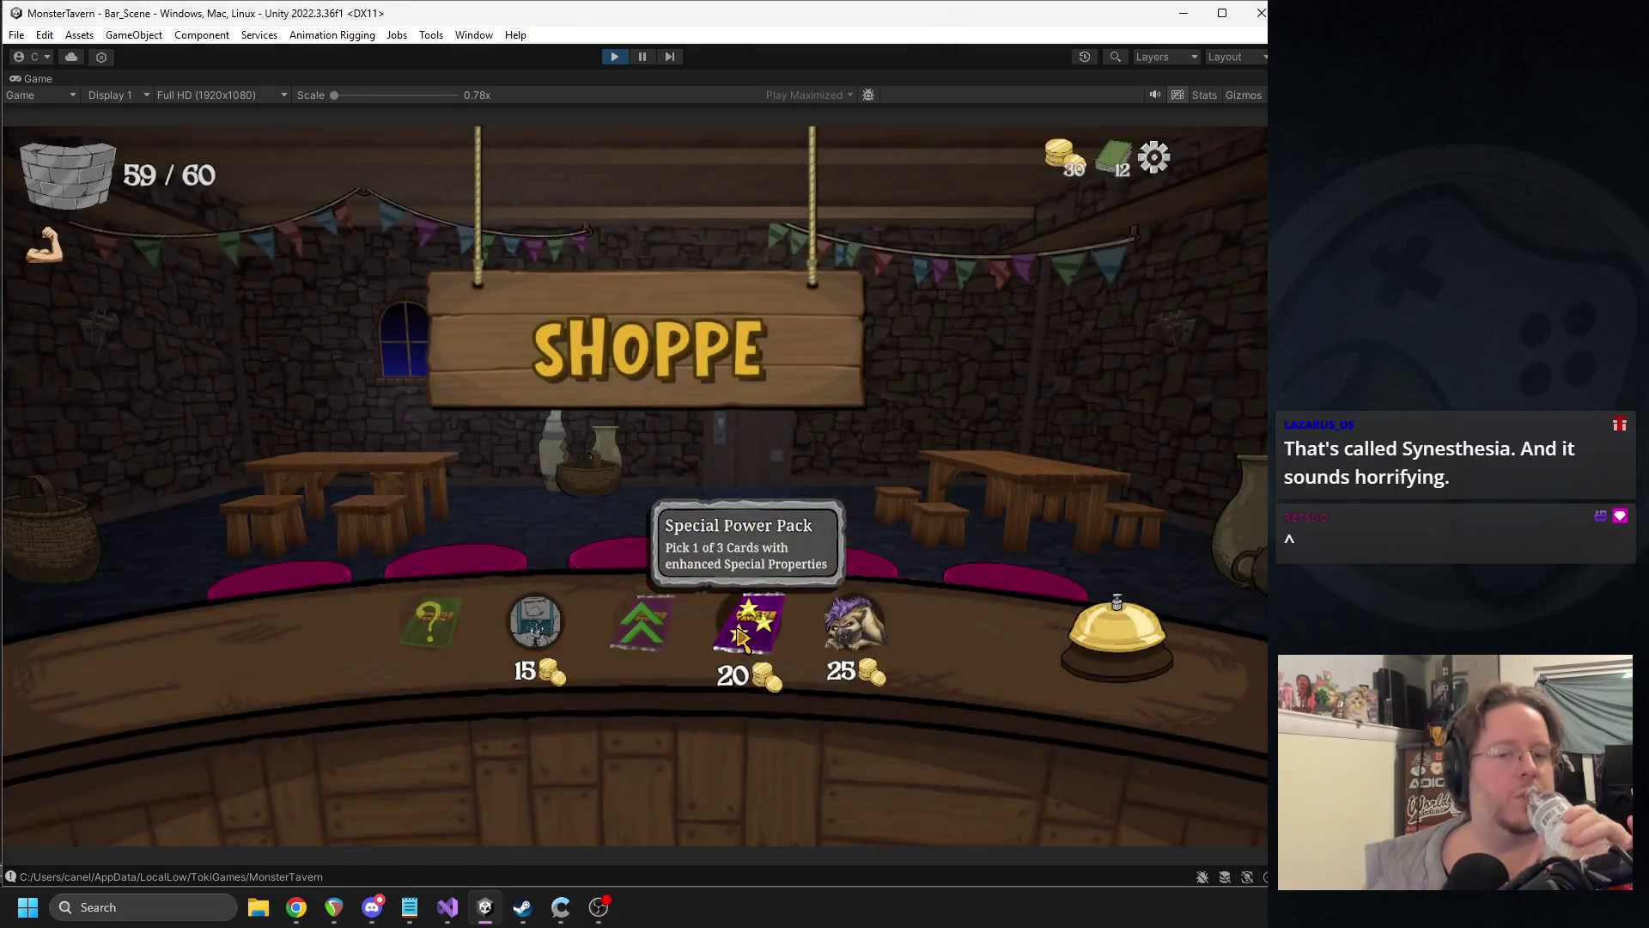
click(740, 636)
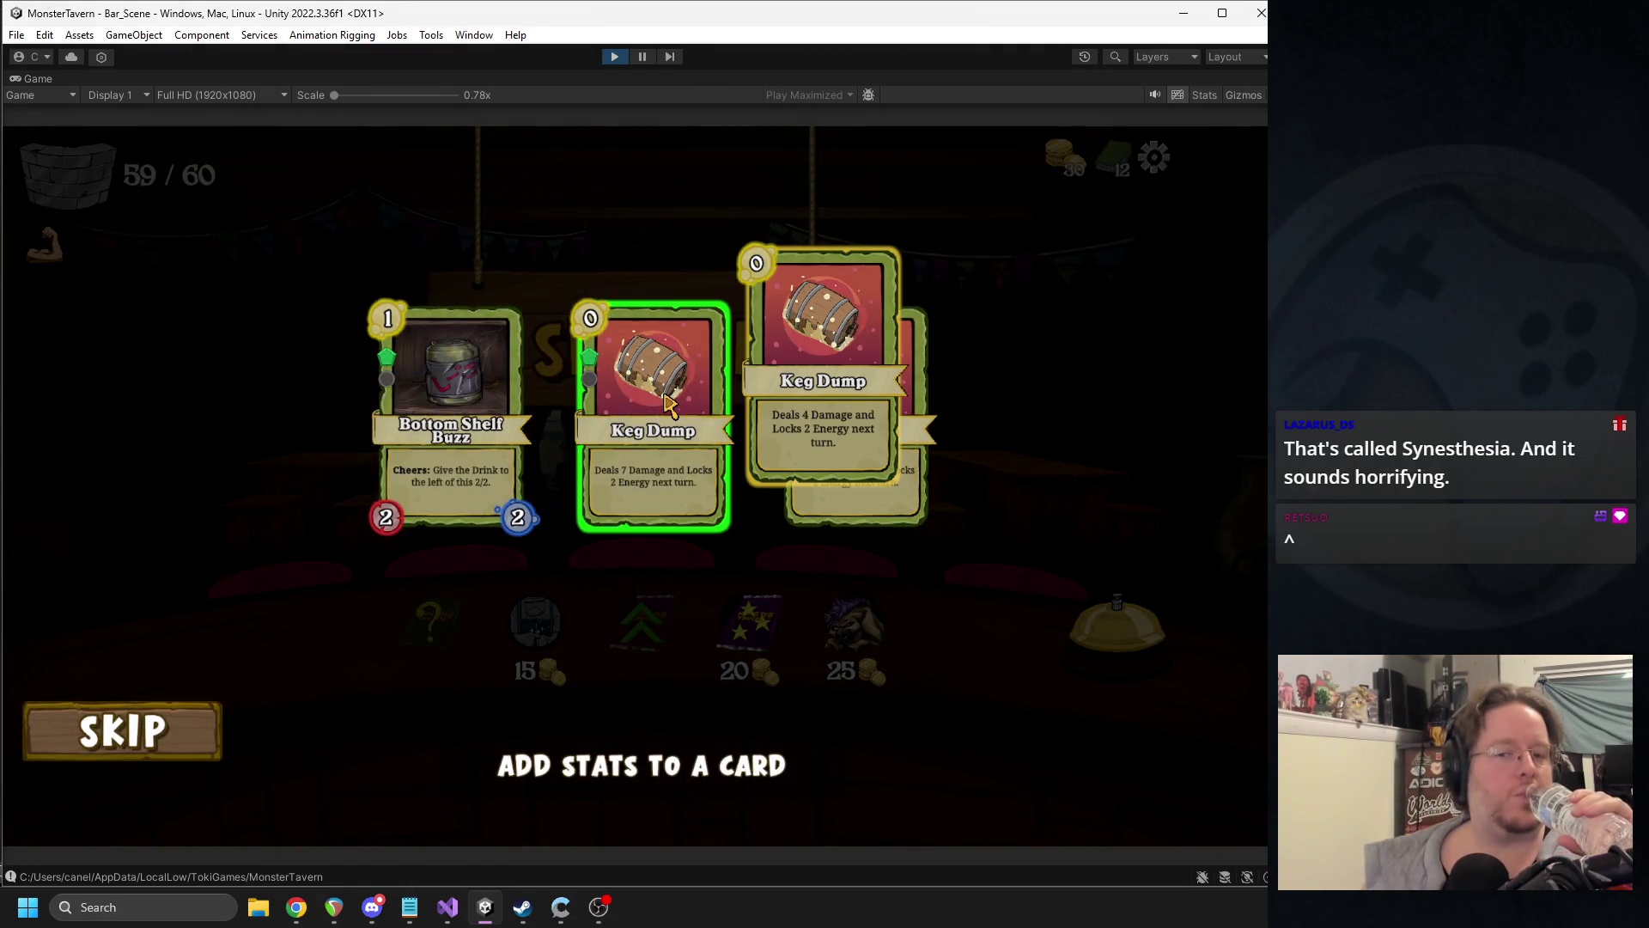
click(669, 401)
click(1080, 634)
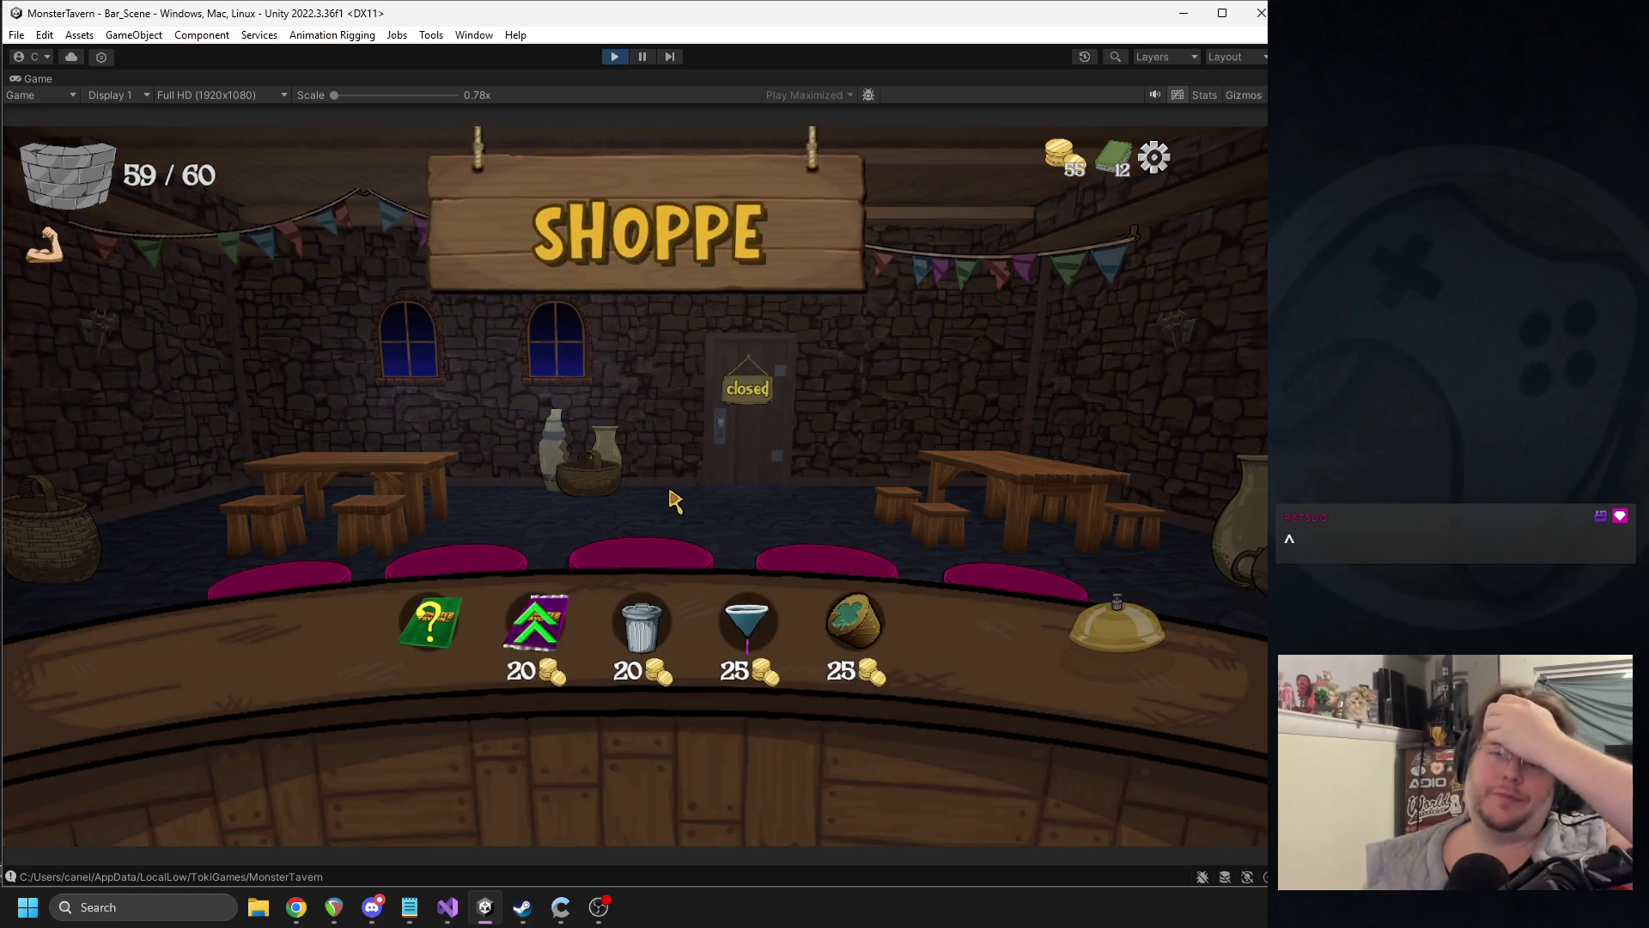
- Buy the funnel trinket, remove a Tuskwater card, add Blue Hole, and start Week 1 Day 4
click(747, 620)
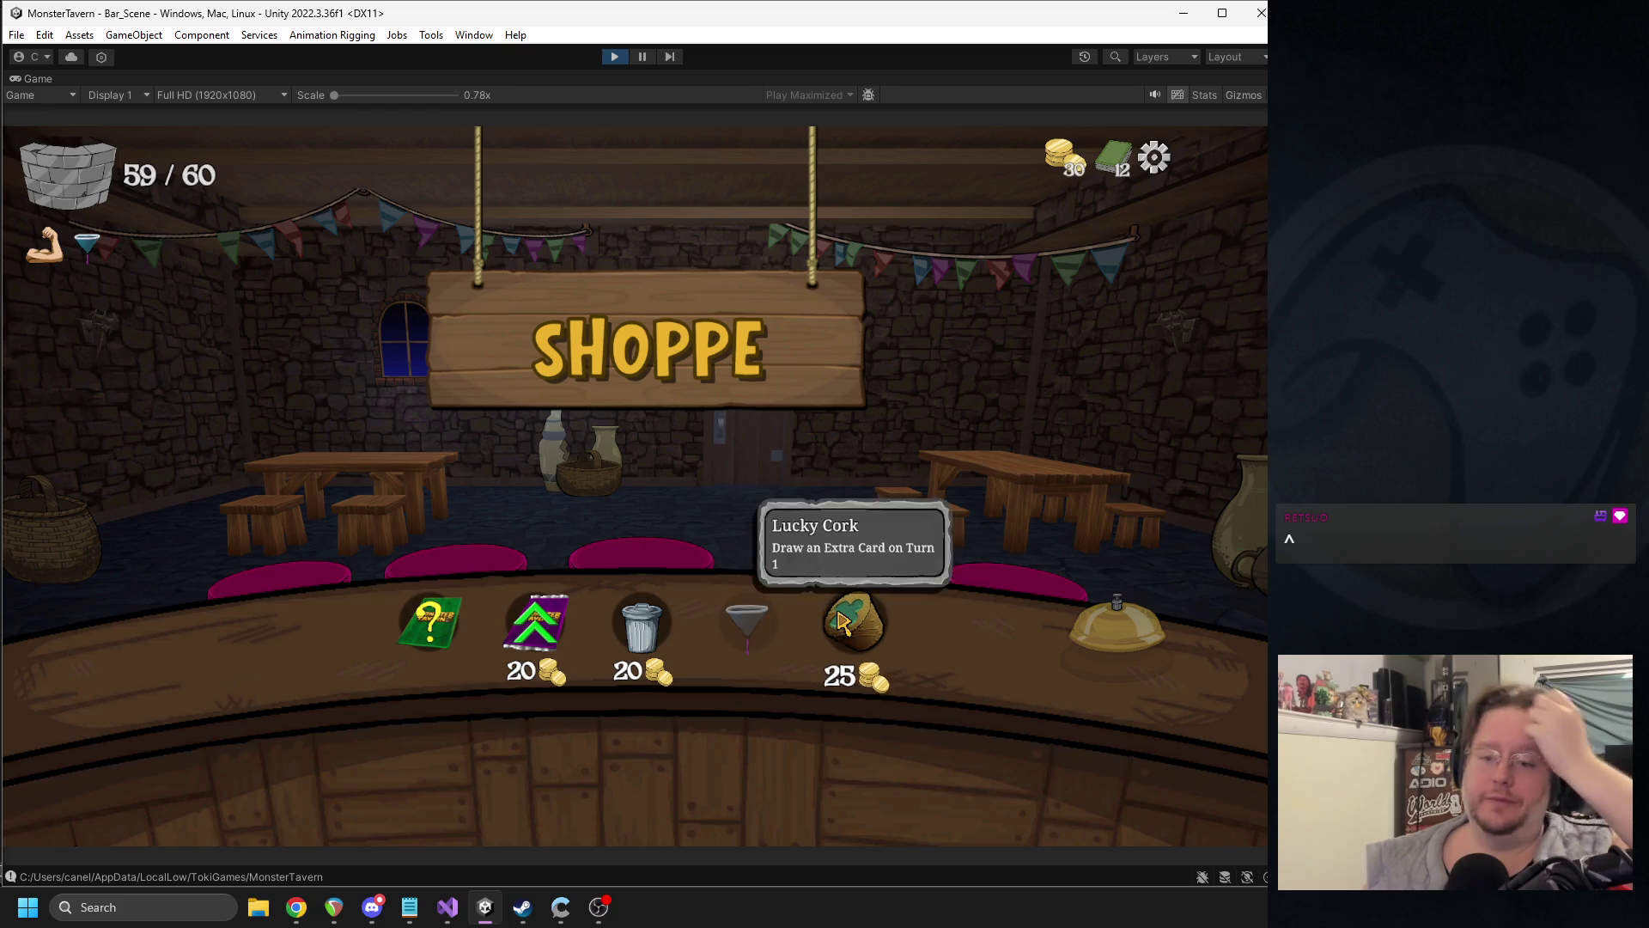
click(646, 640)
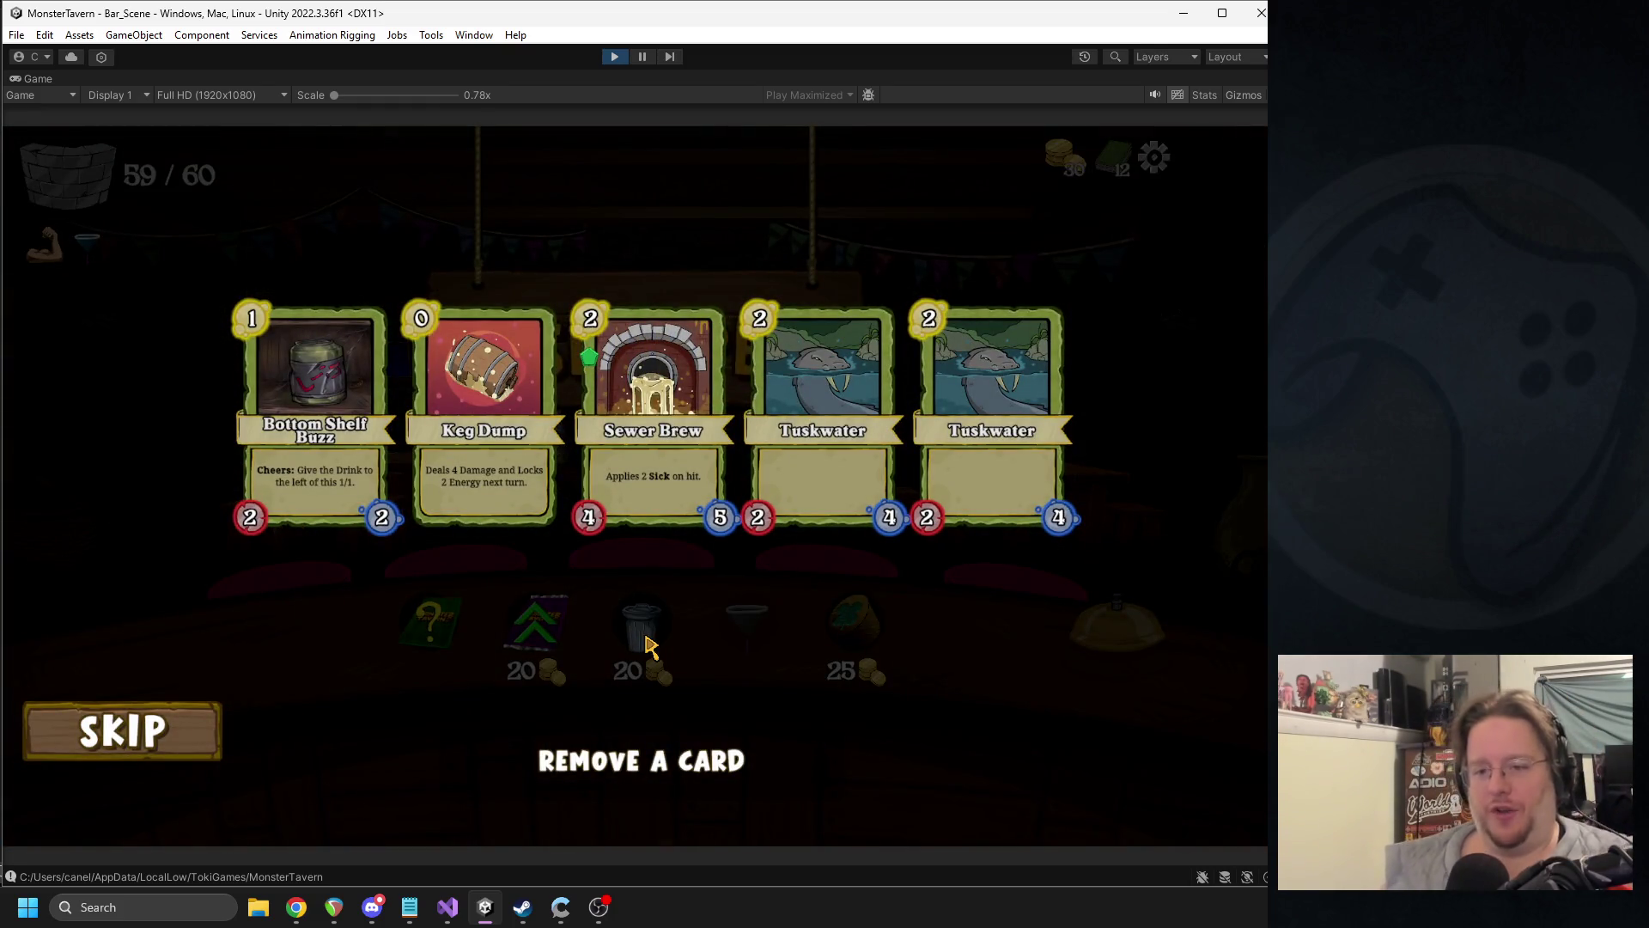
click(864, 443)
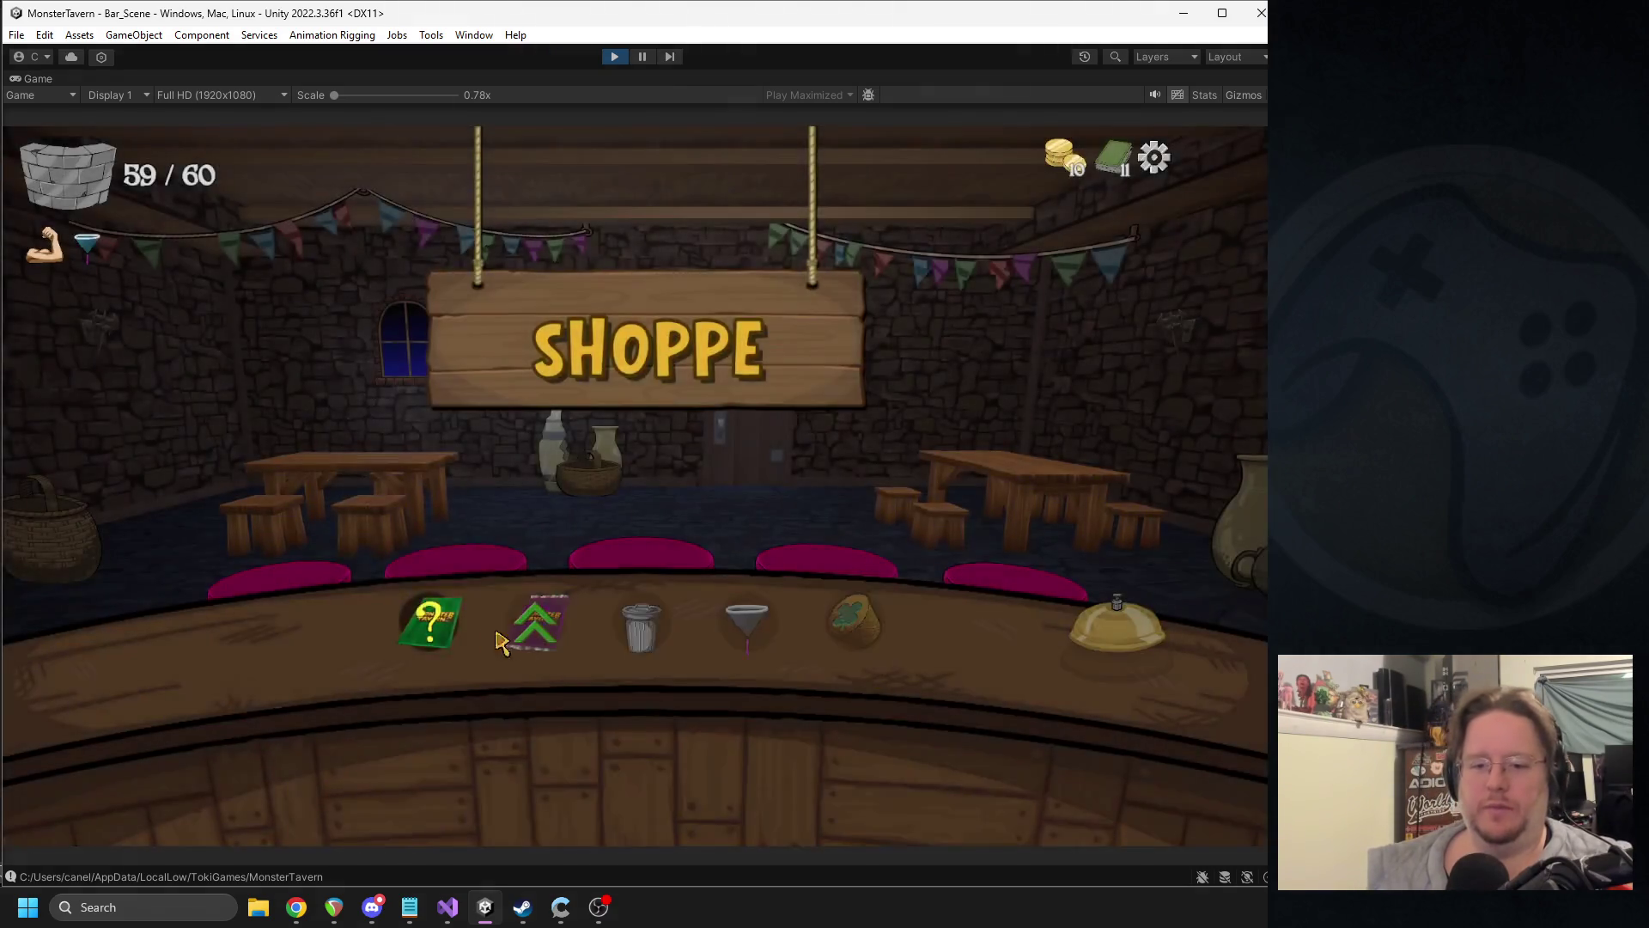
click(414, 629)
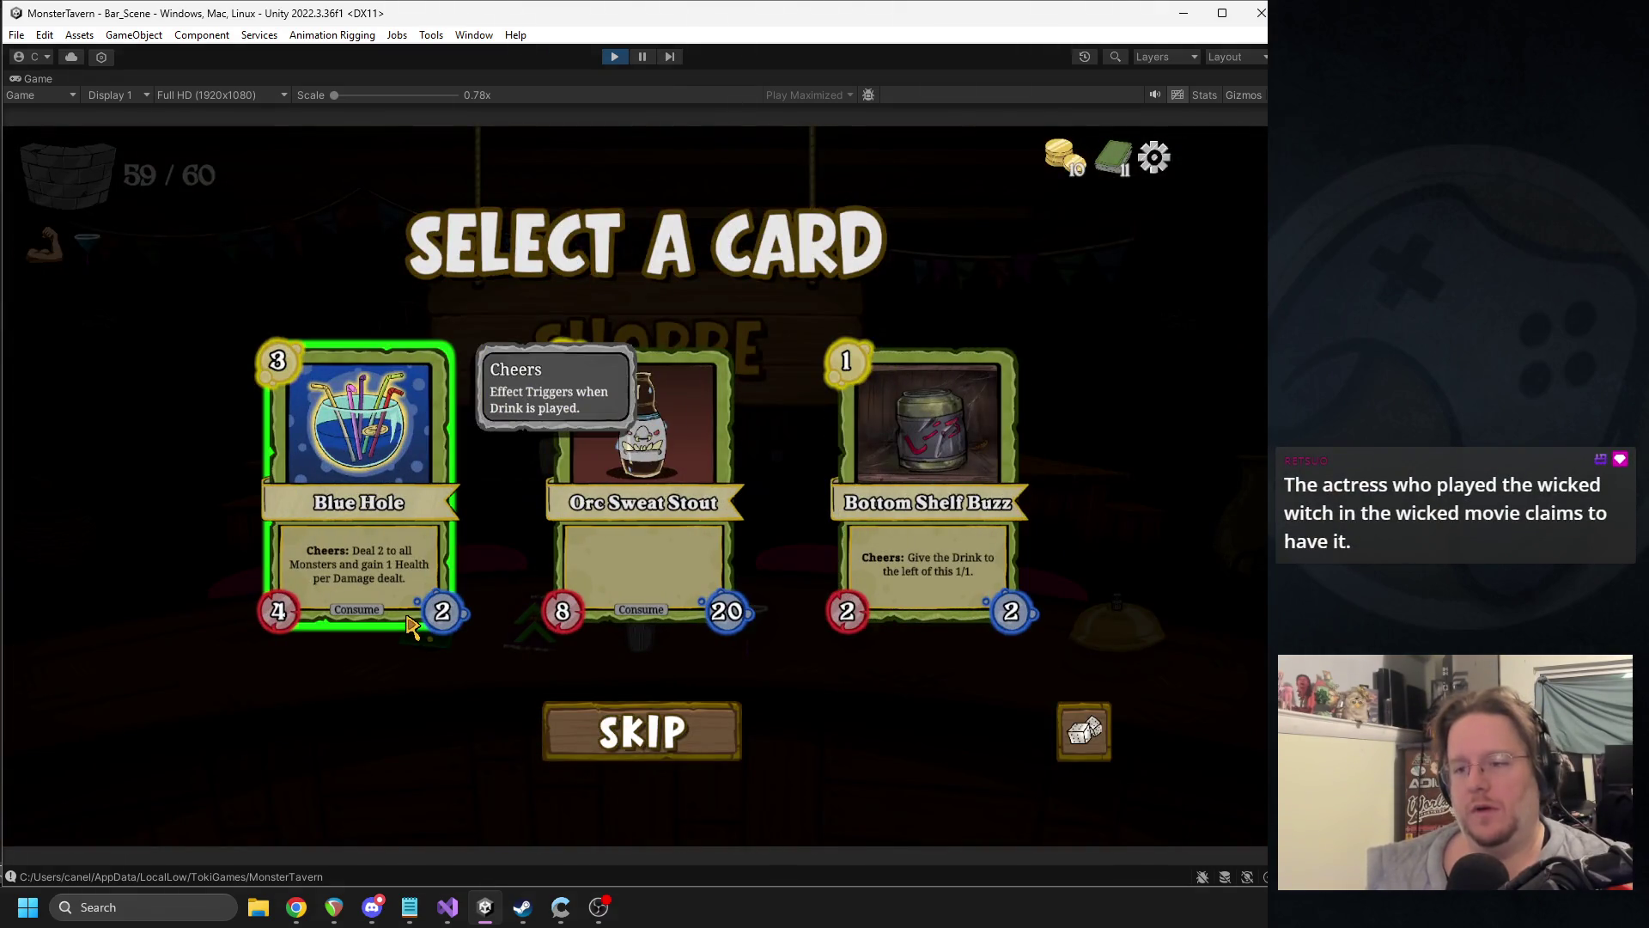
click(438, 387)
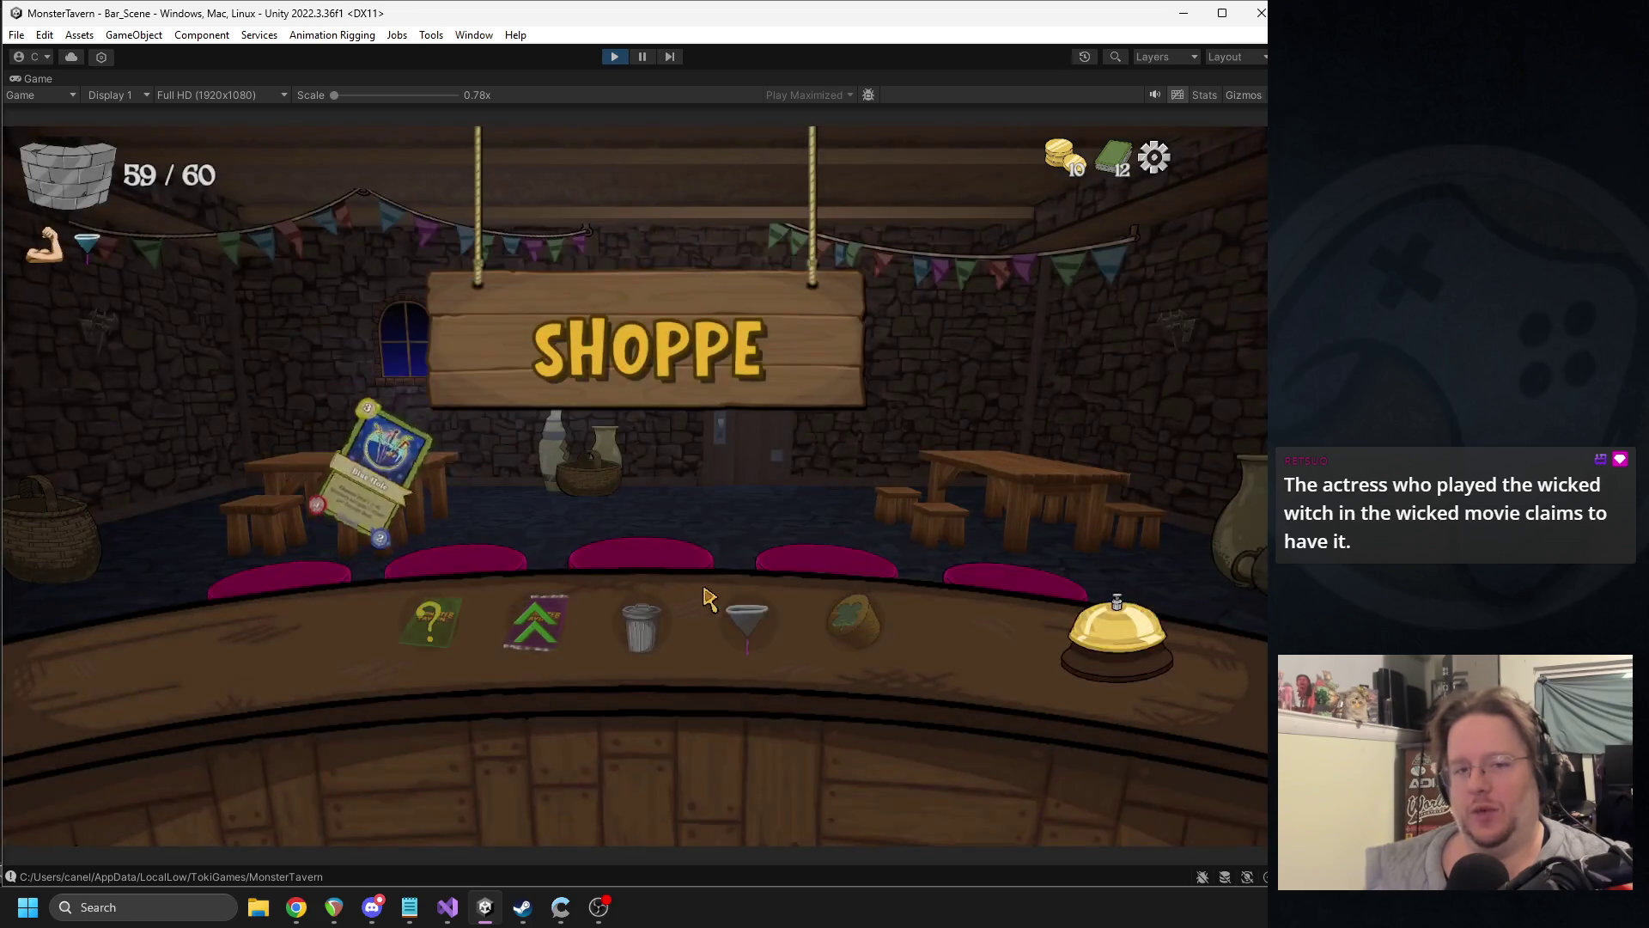
click(1039, 615)
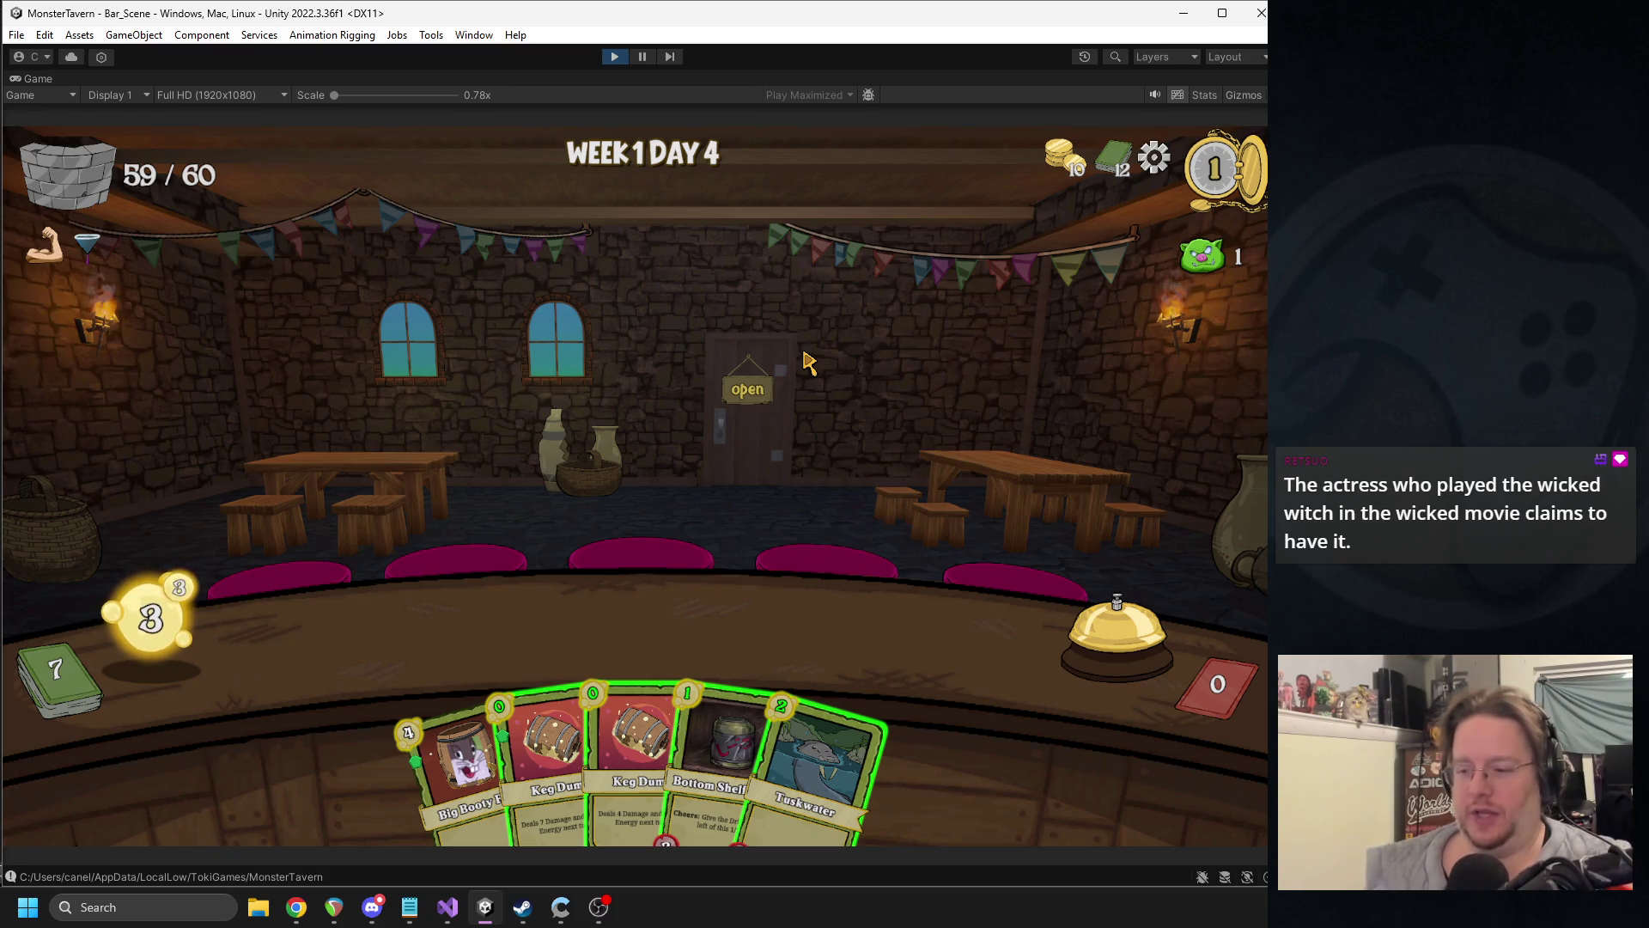
- Close the tavern, take Expresso Shot and Bubbling Cauldron, boost Cauldron and Bottom Shelf Buzz, start Week 2
click(747, 389)
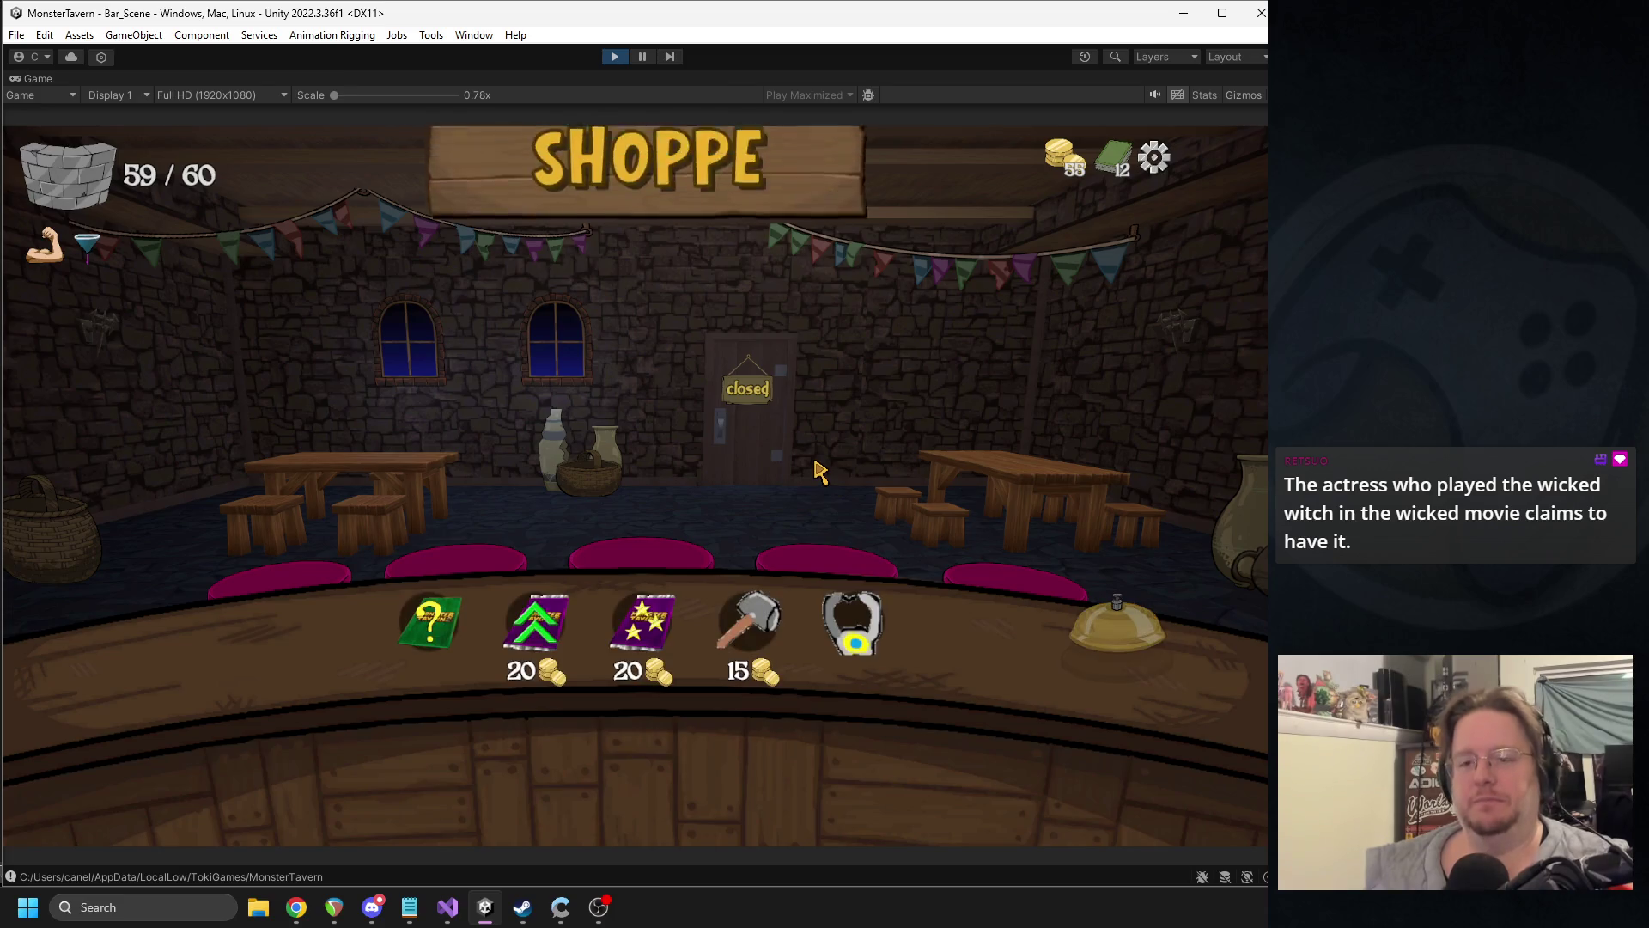
mouse_move(679, 612)
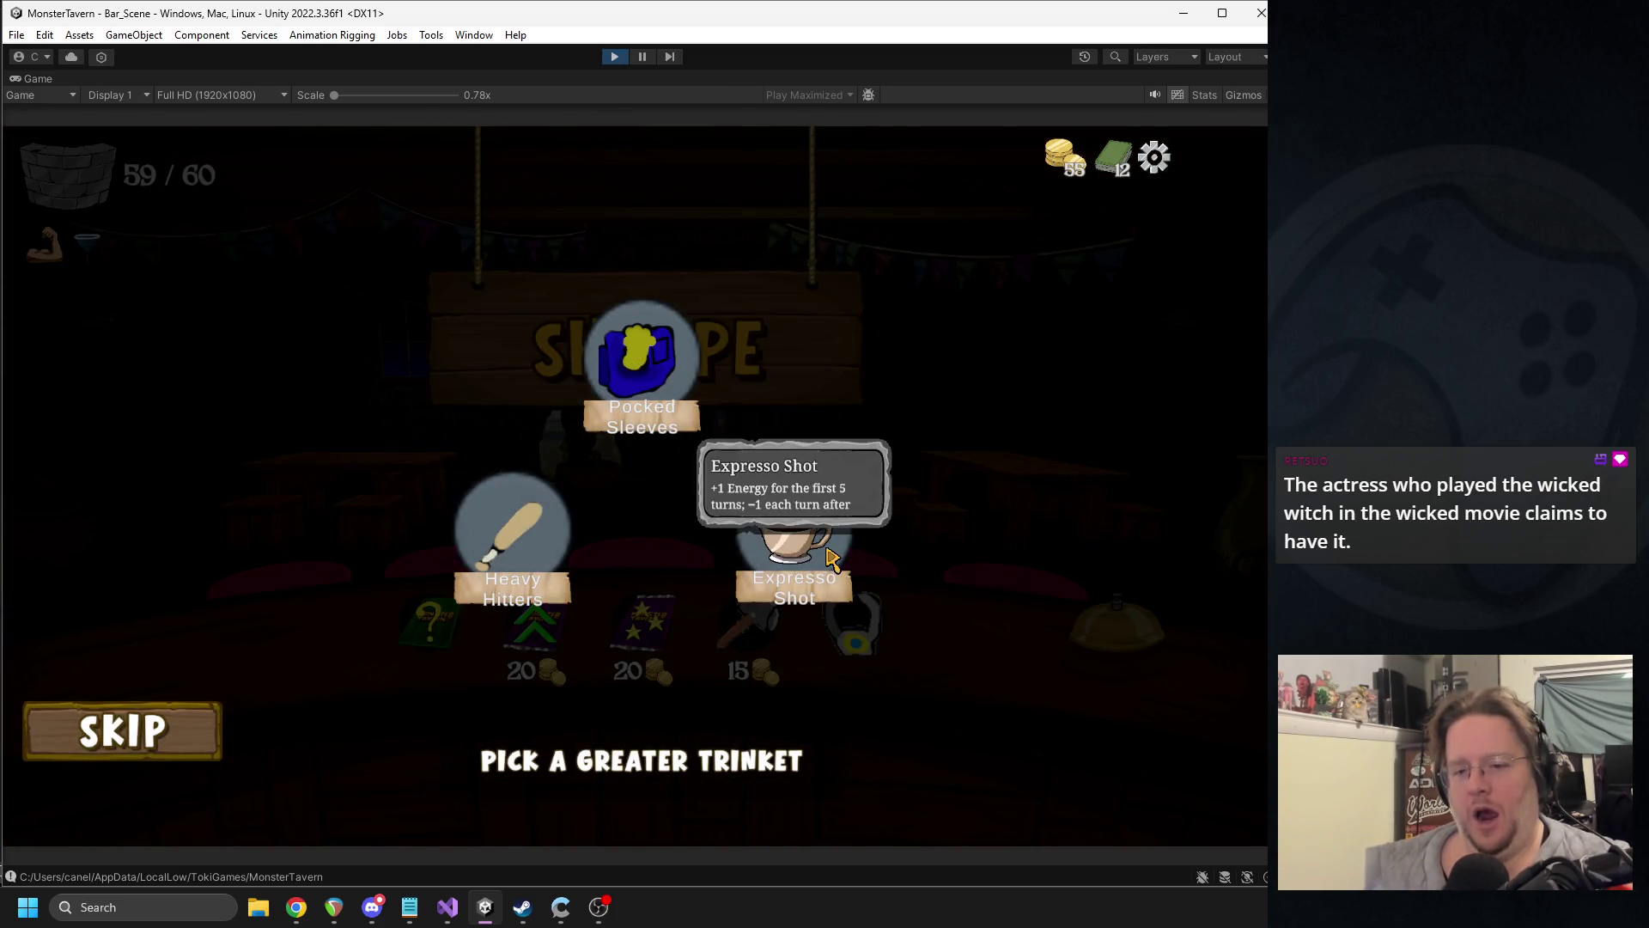
click(826, 550)
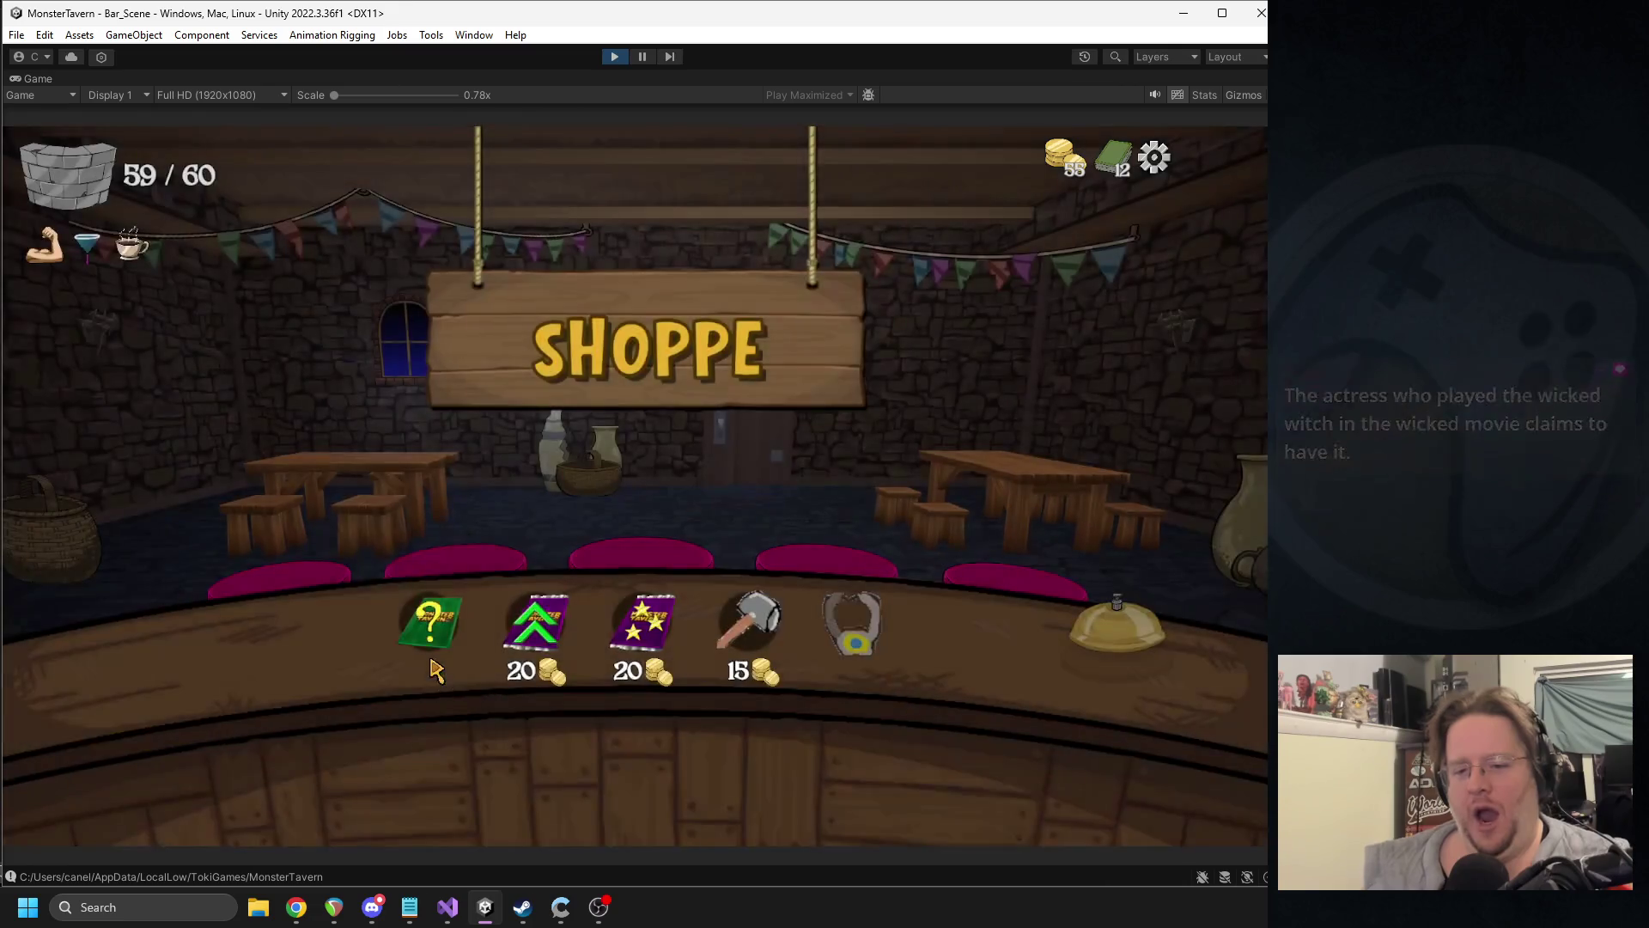
click(436, 640)
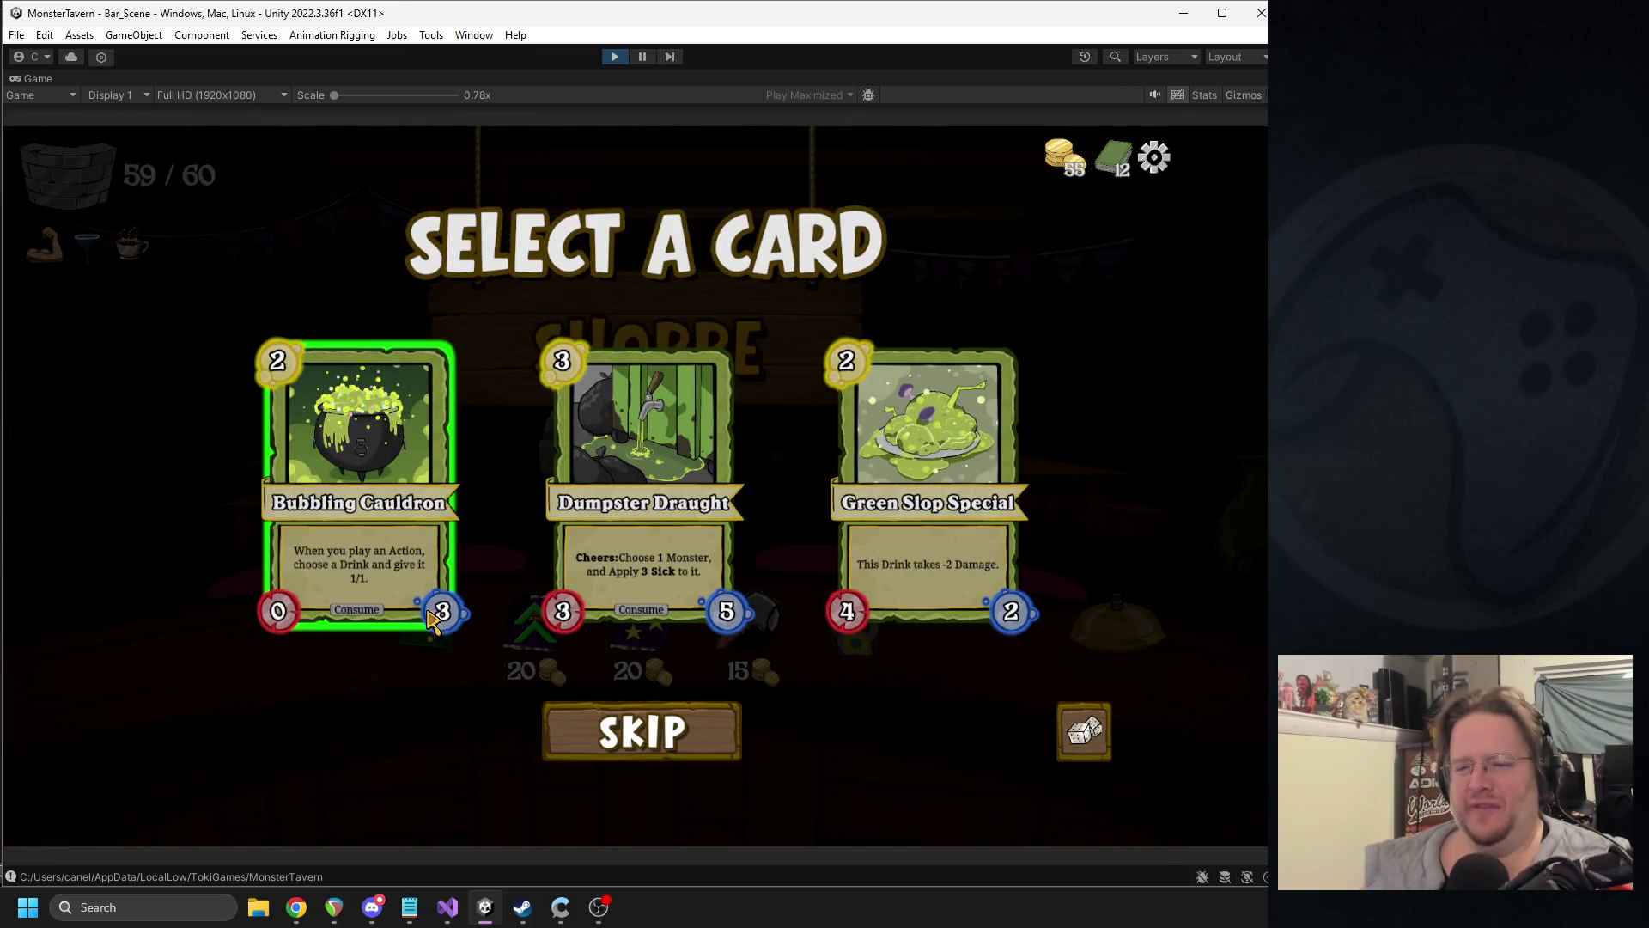
click(342, 564)
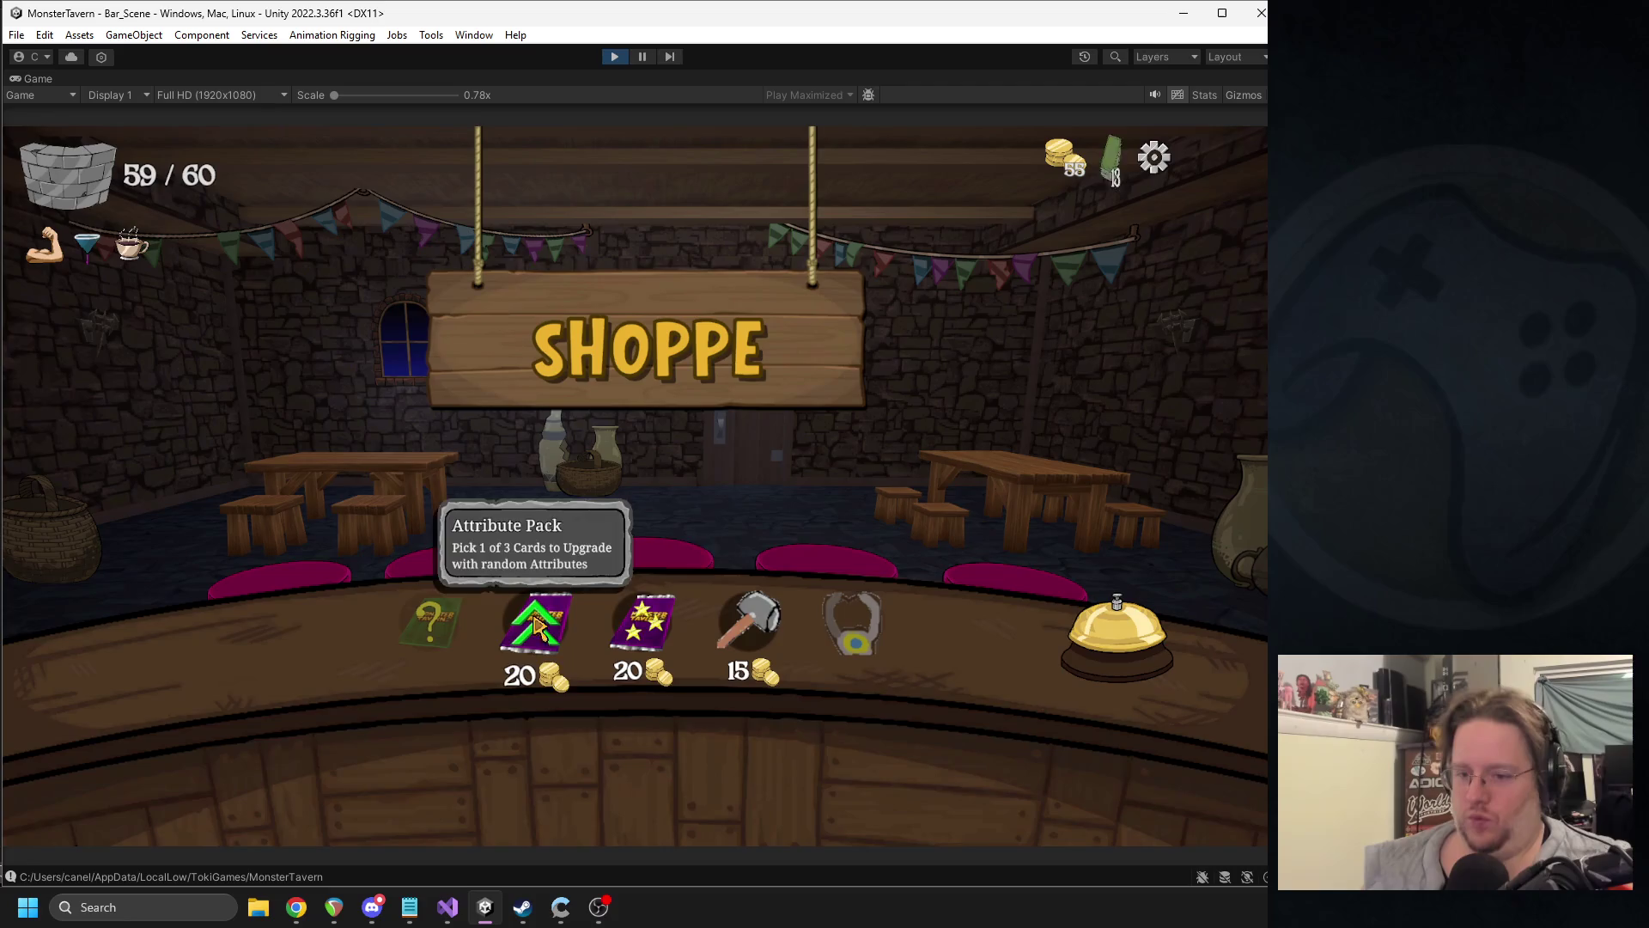
click(558, 640)
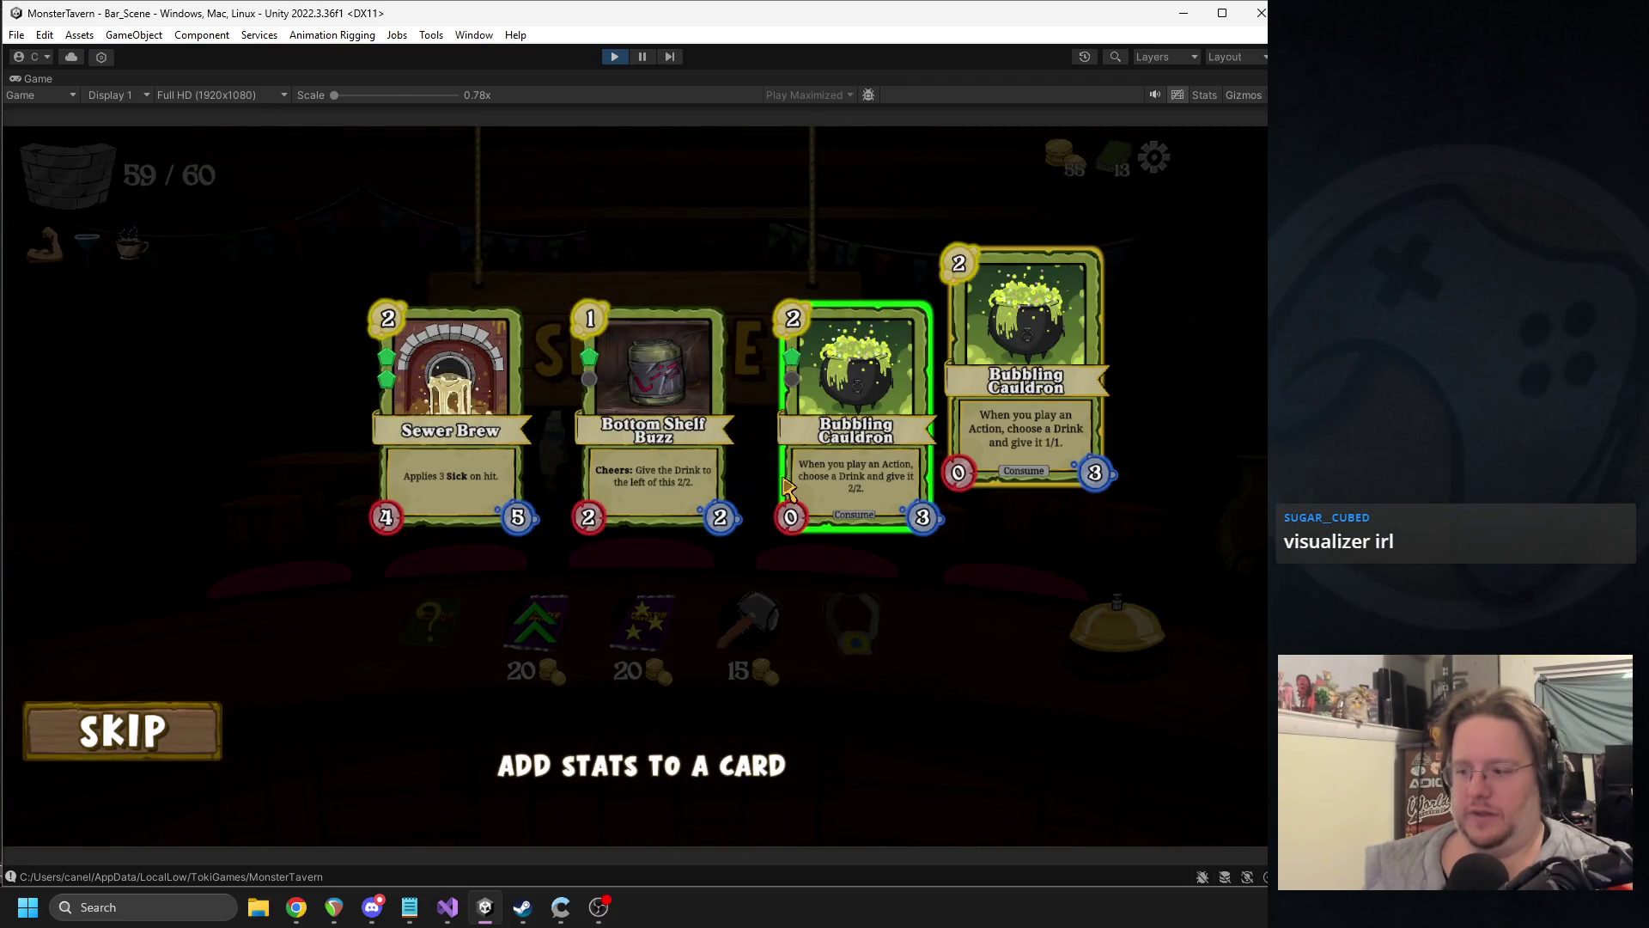
click(822, 472)
click(572, 627)
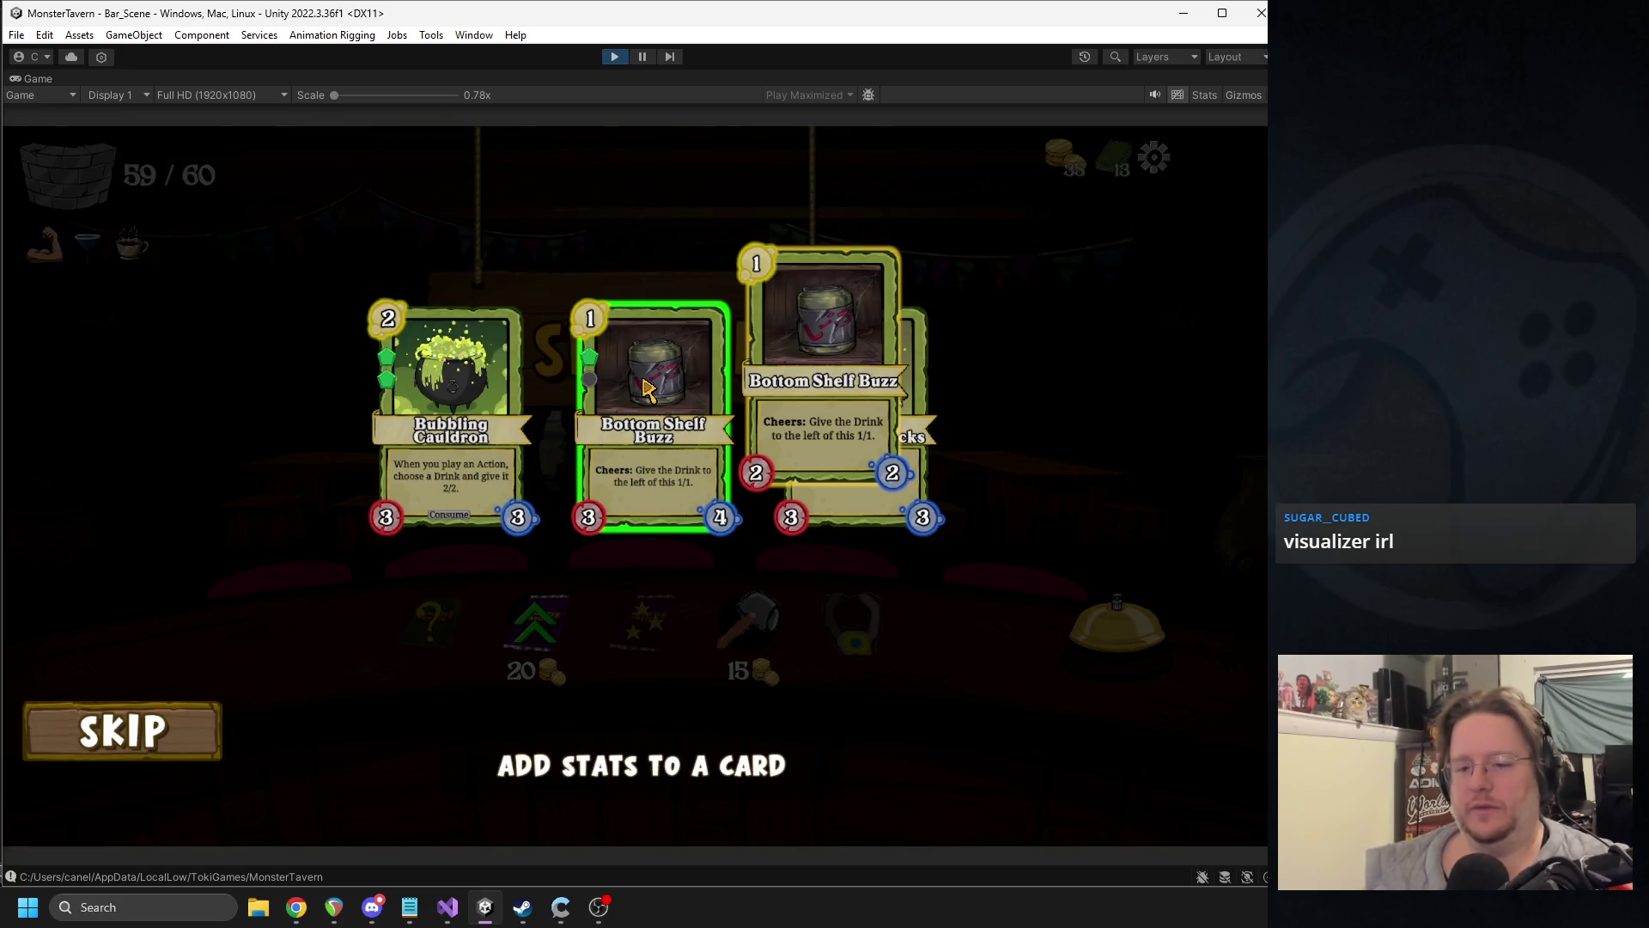
click(646, 388)
click(1125, 640)
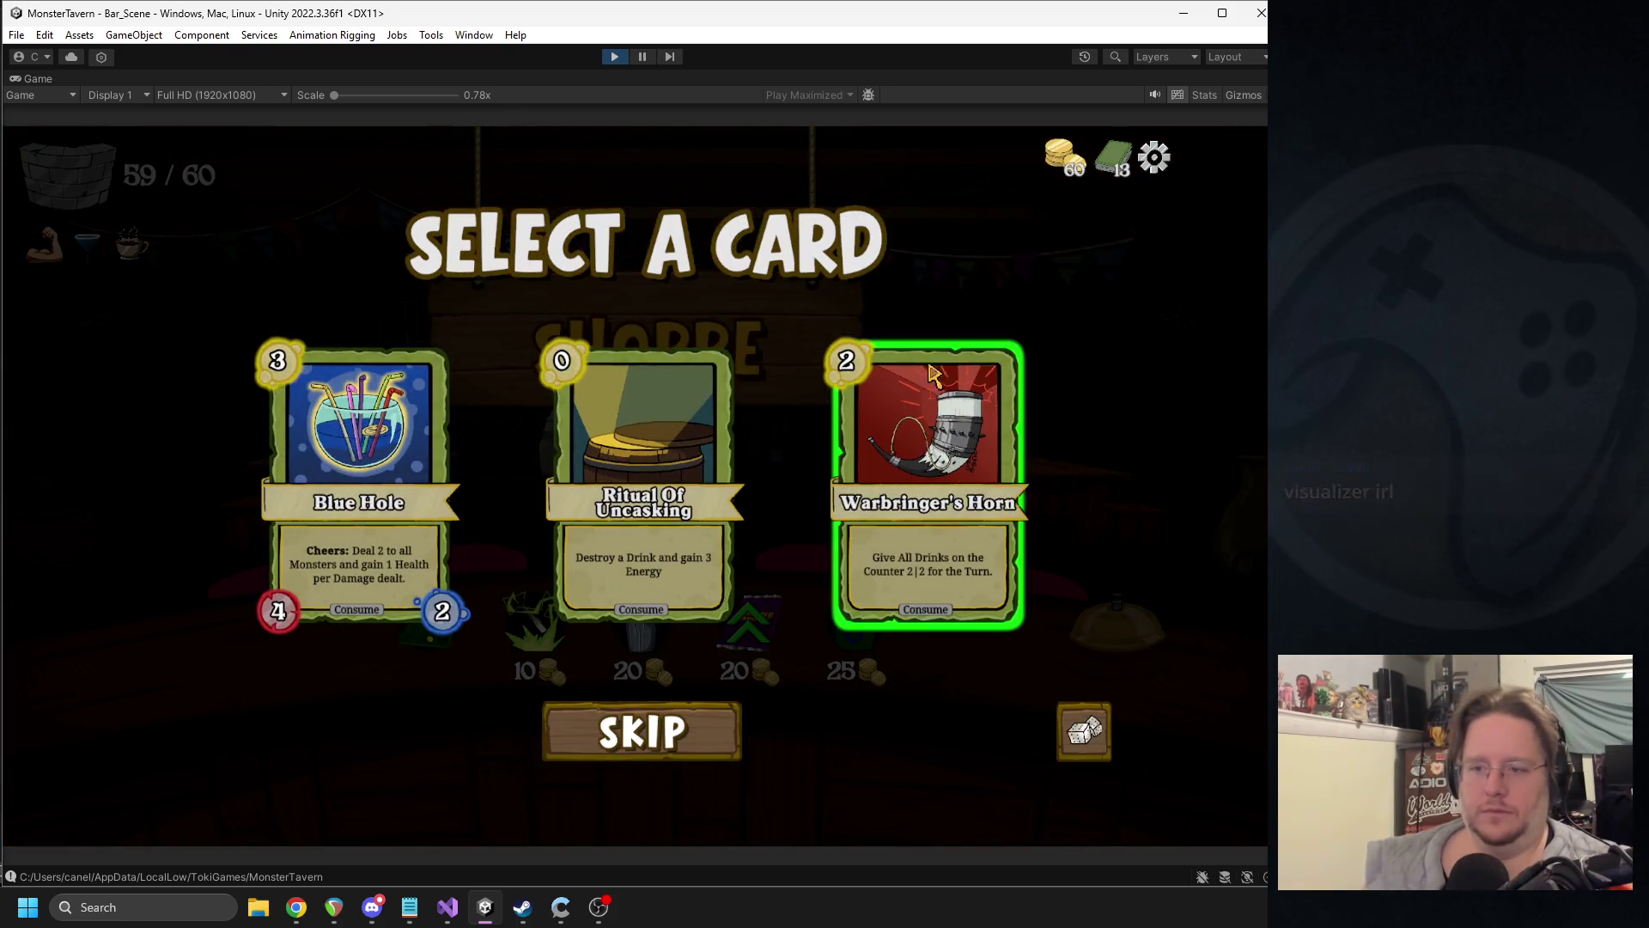
- Add Warbringer's Horn, remove Goblin's Fermented Socks, transform Tuskwater, boost Blue Hole, begin Week 2 Day 2
click(946, 515)
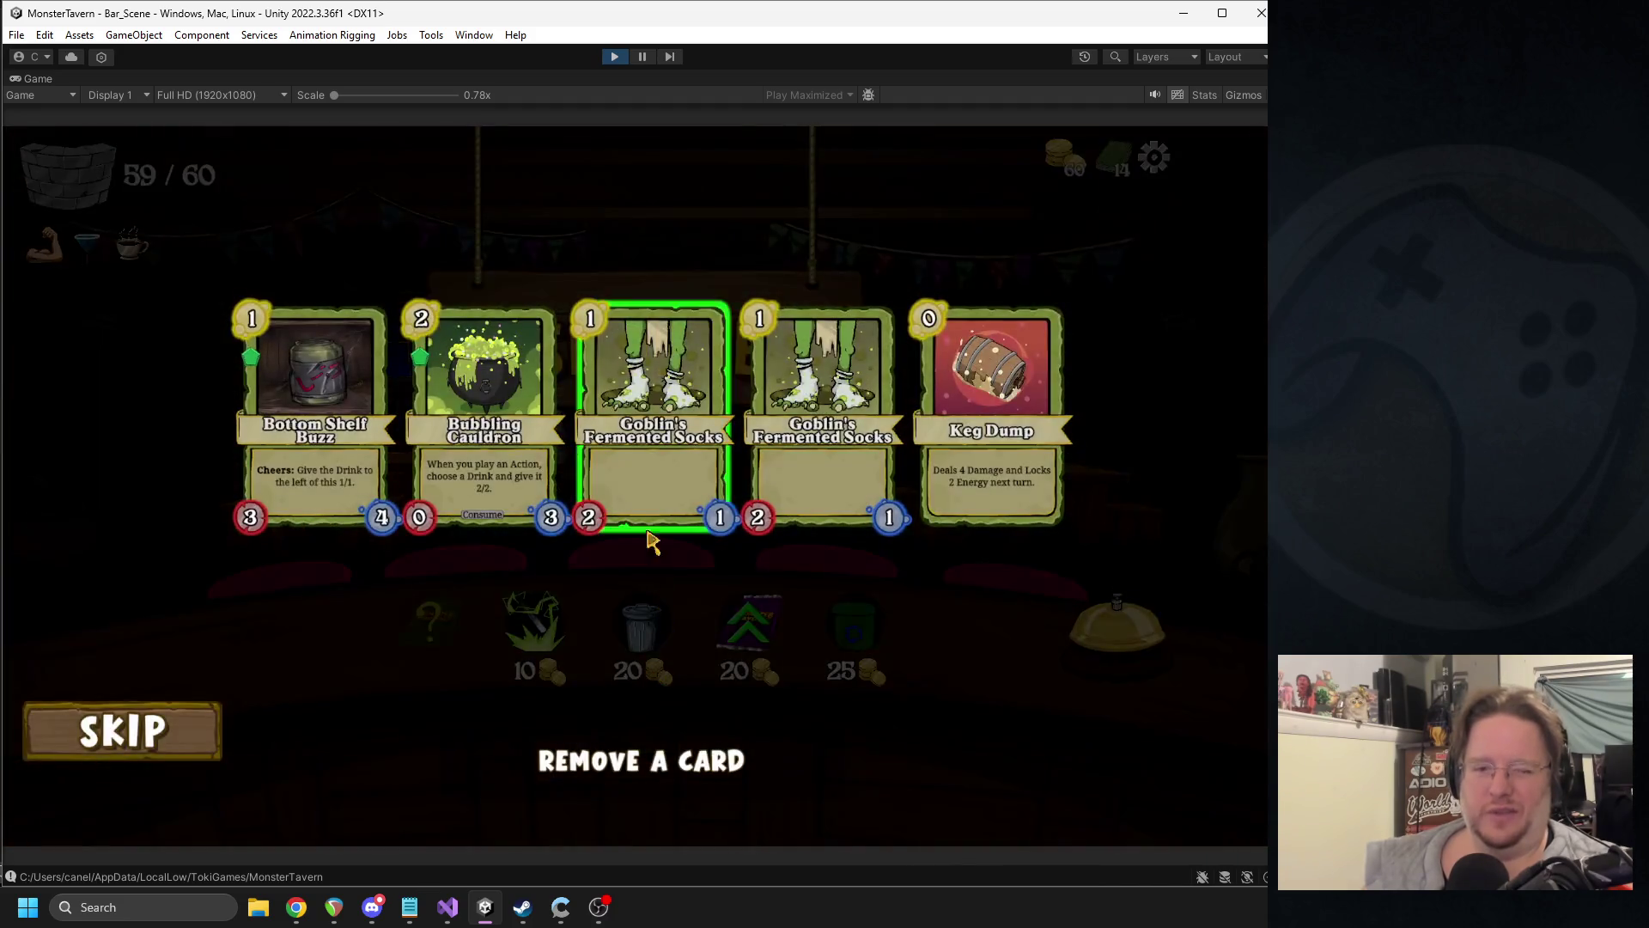
click(650, 494)
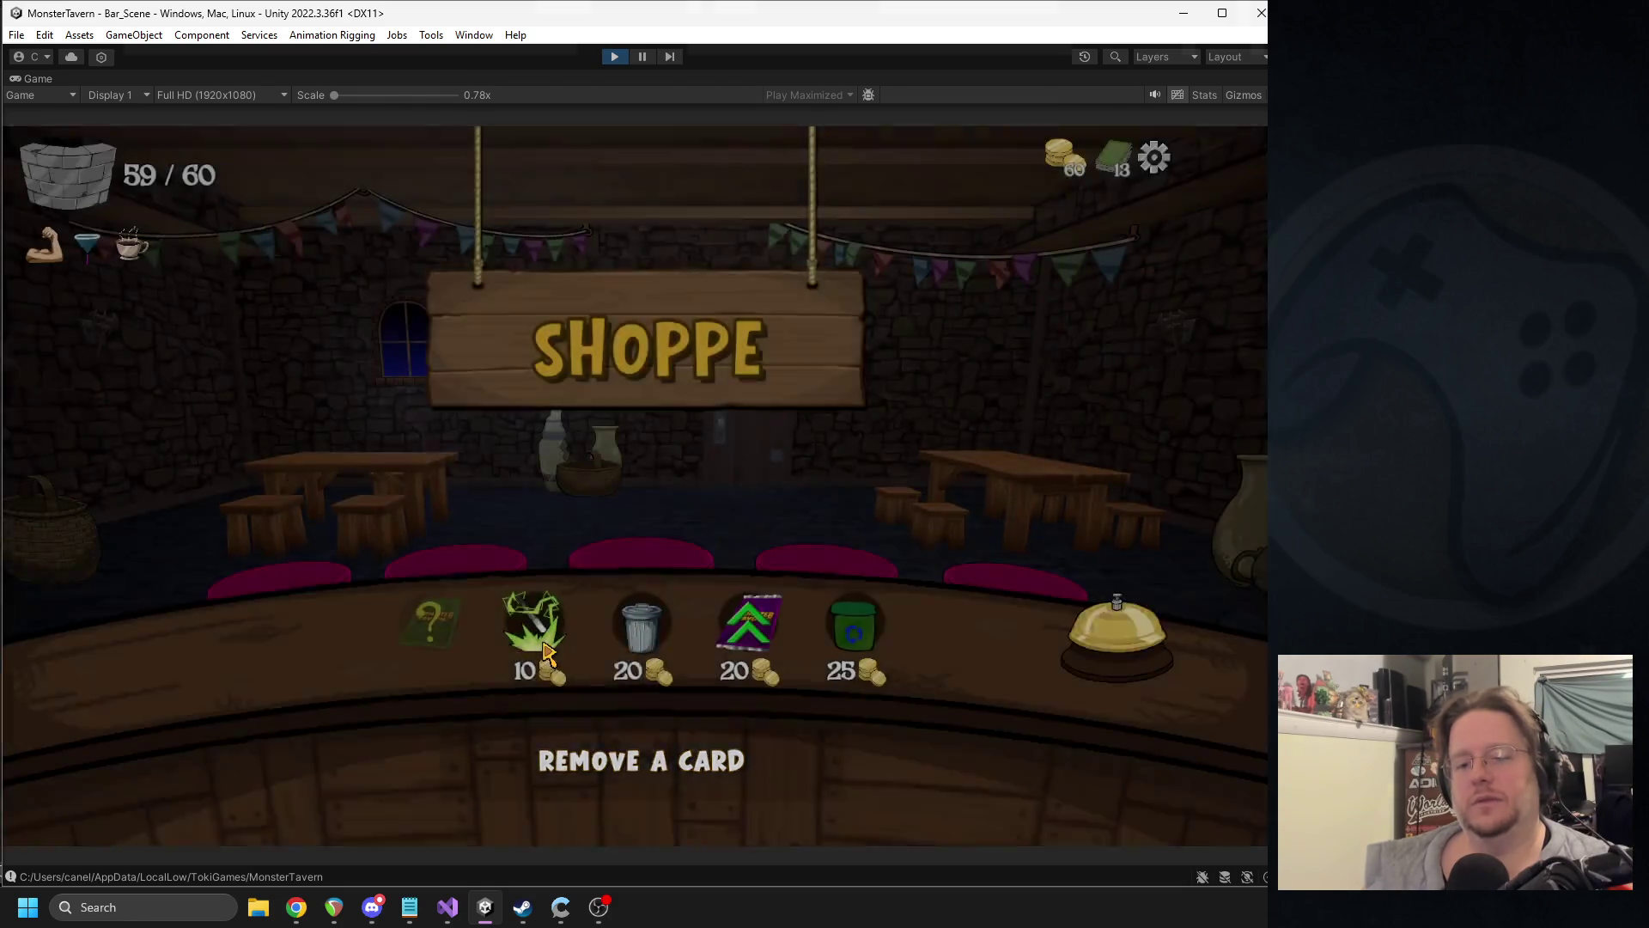
click(546, 653)
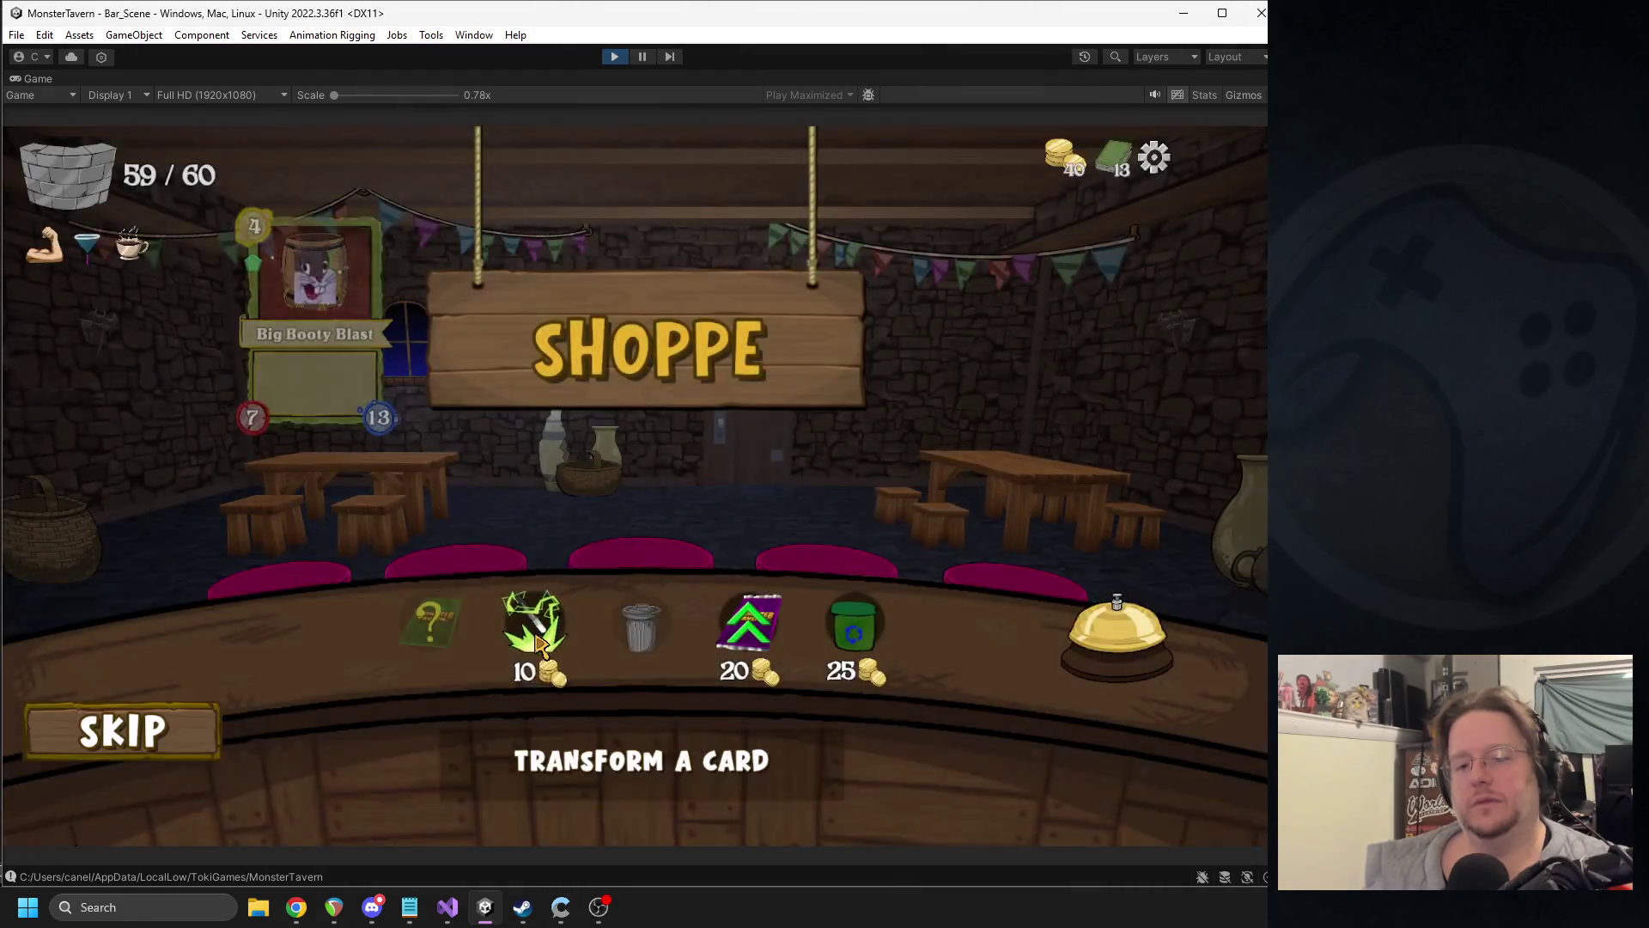
scroll(446, 697, down, 3)
click(445, 697)
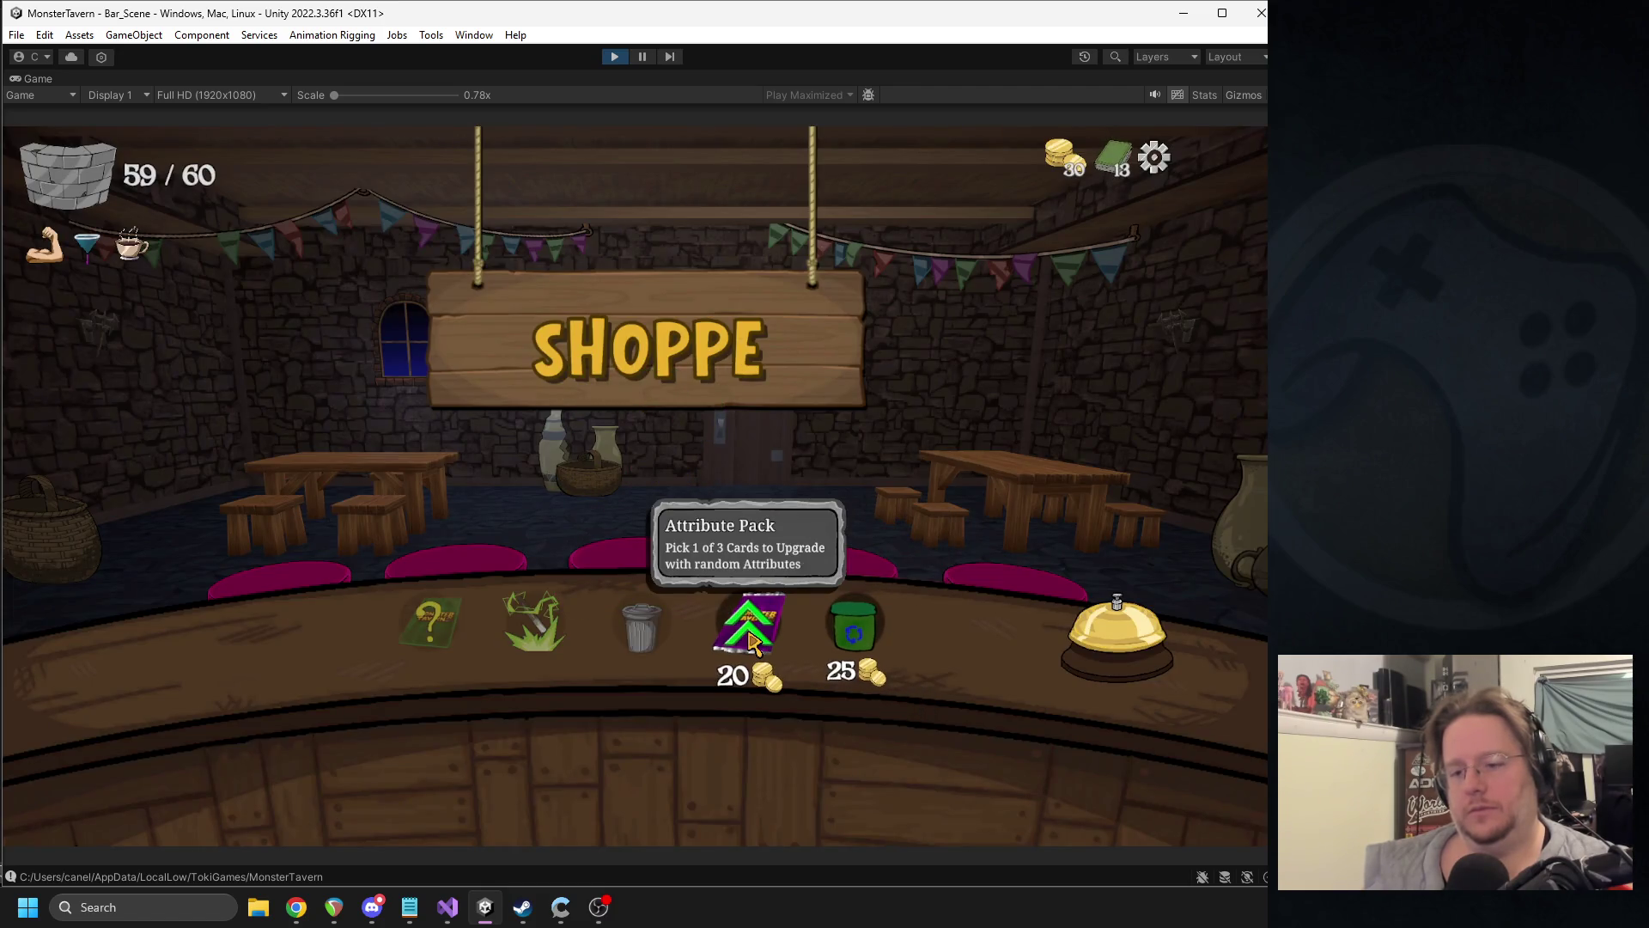
click(750, 639)
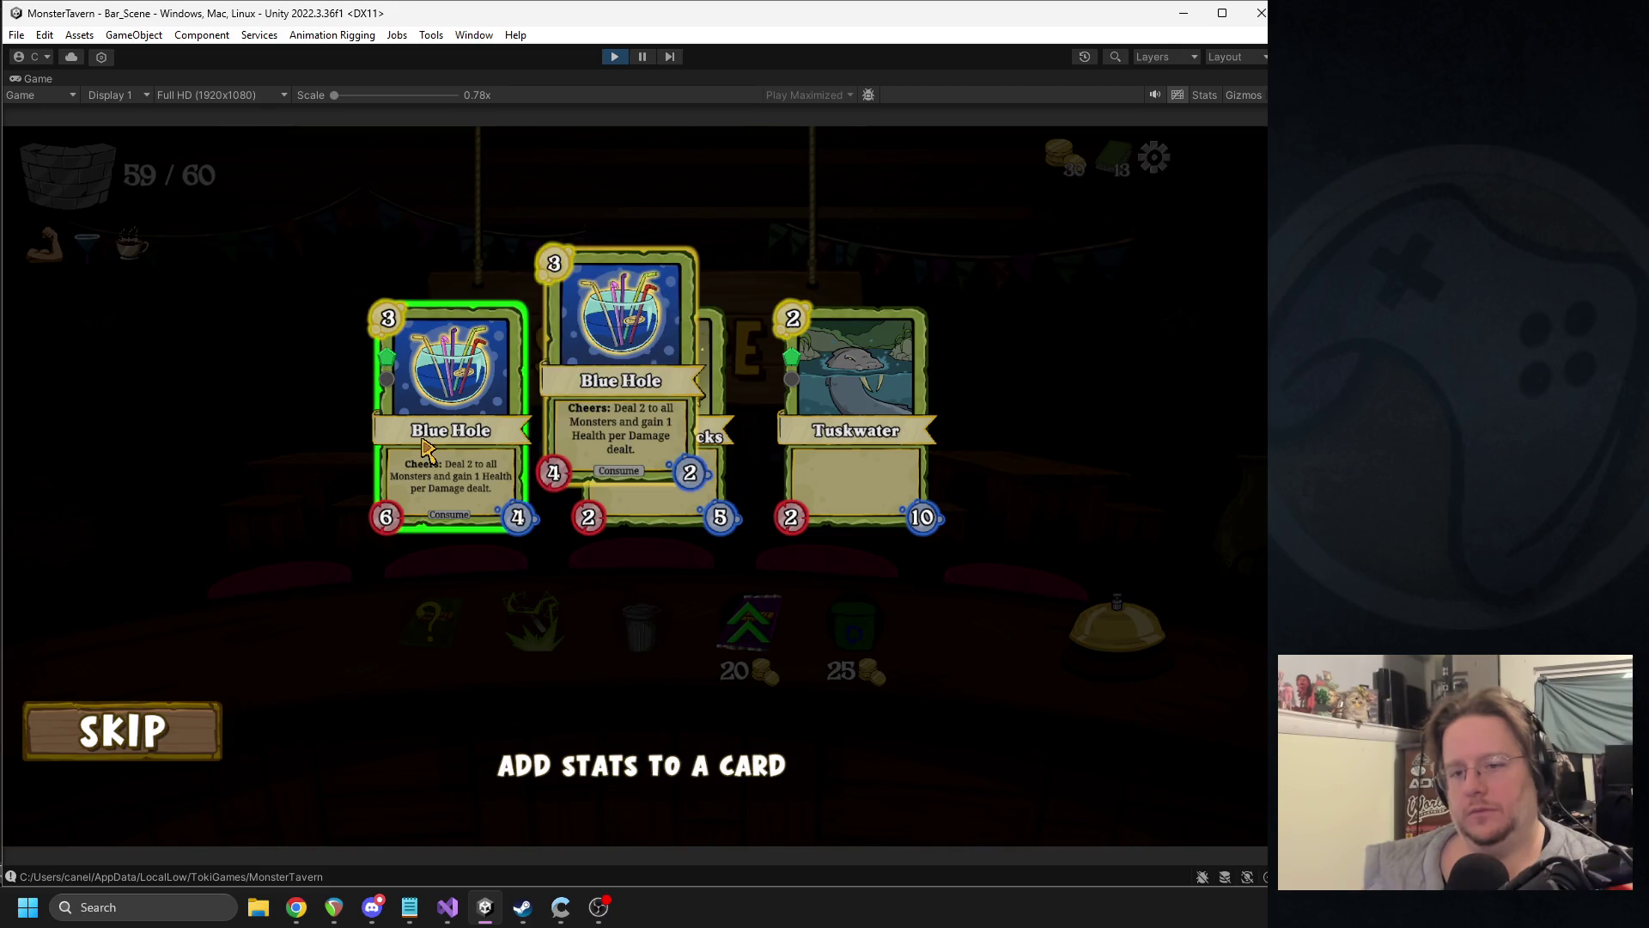
click(424, 446)
click(1117, 627)
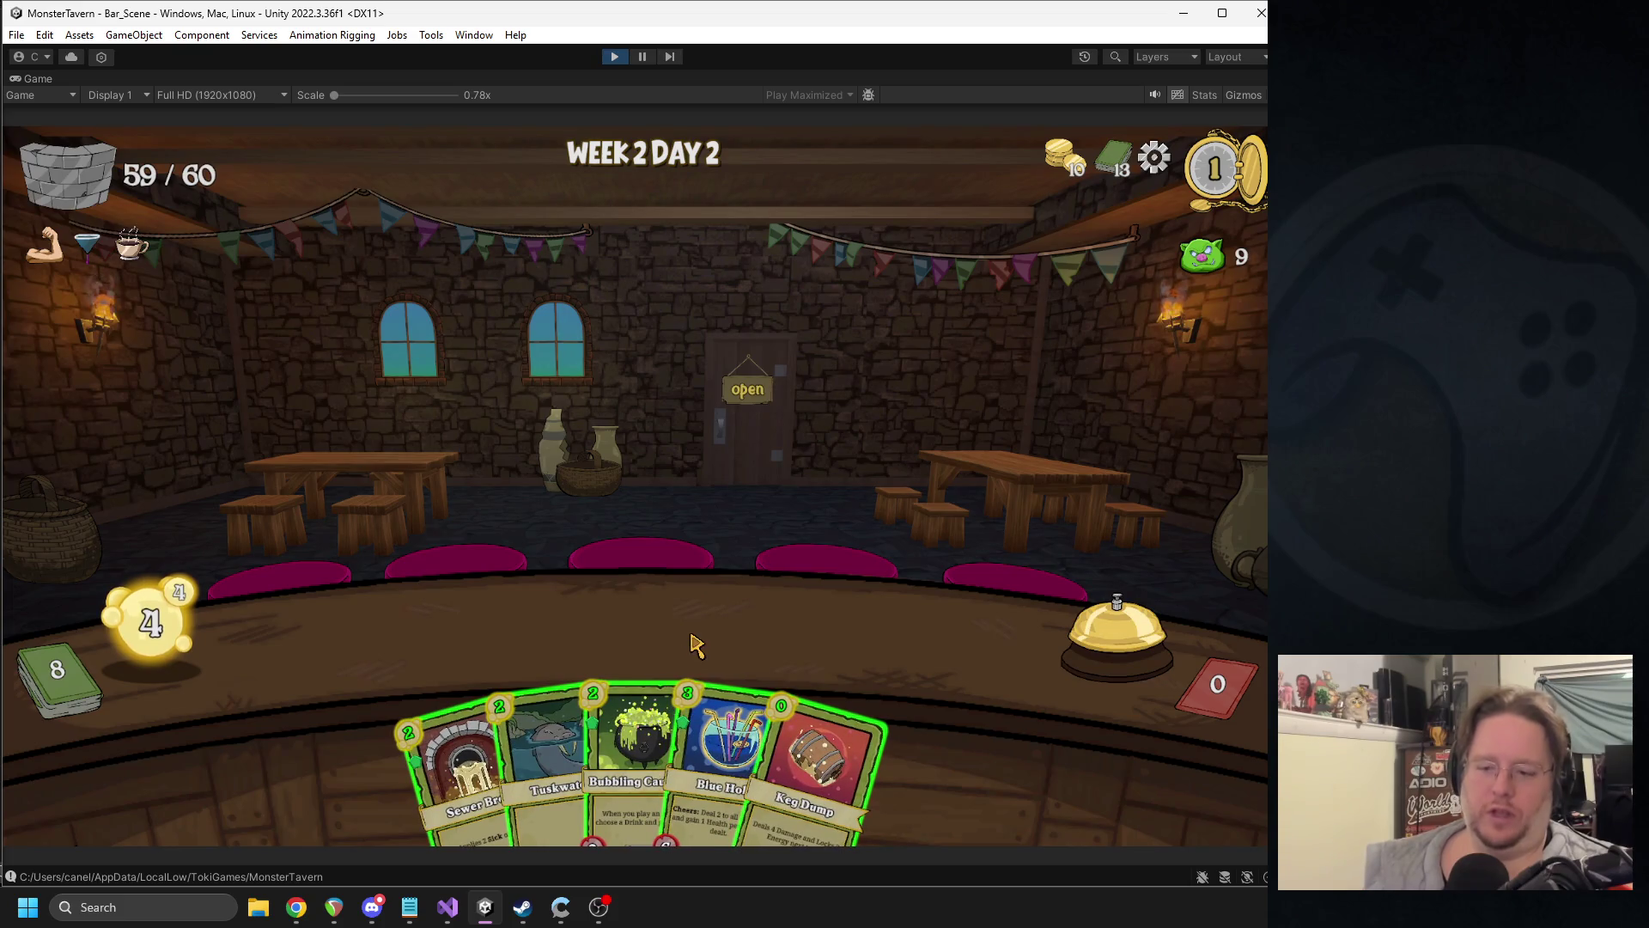
- Place Bubbling Cauldron and Sewer Brew on the counter and end the turn
mouse_move(617, 717)
mouse_move(616, 717)
mouse_down()
mouse_move(893, 609)
mouse_move(906, 631)
mouse_up()
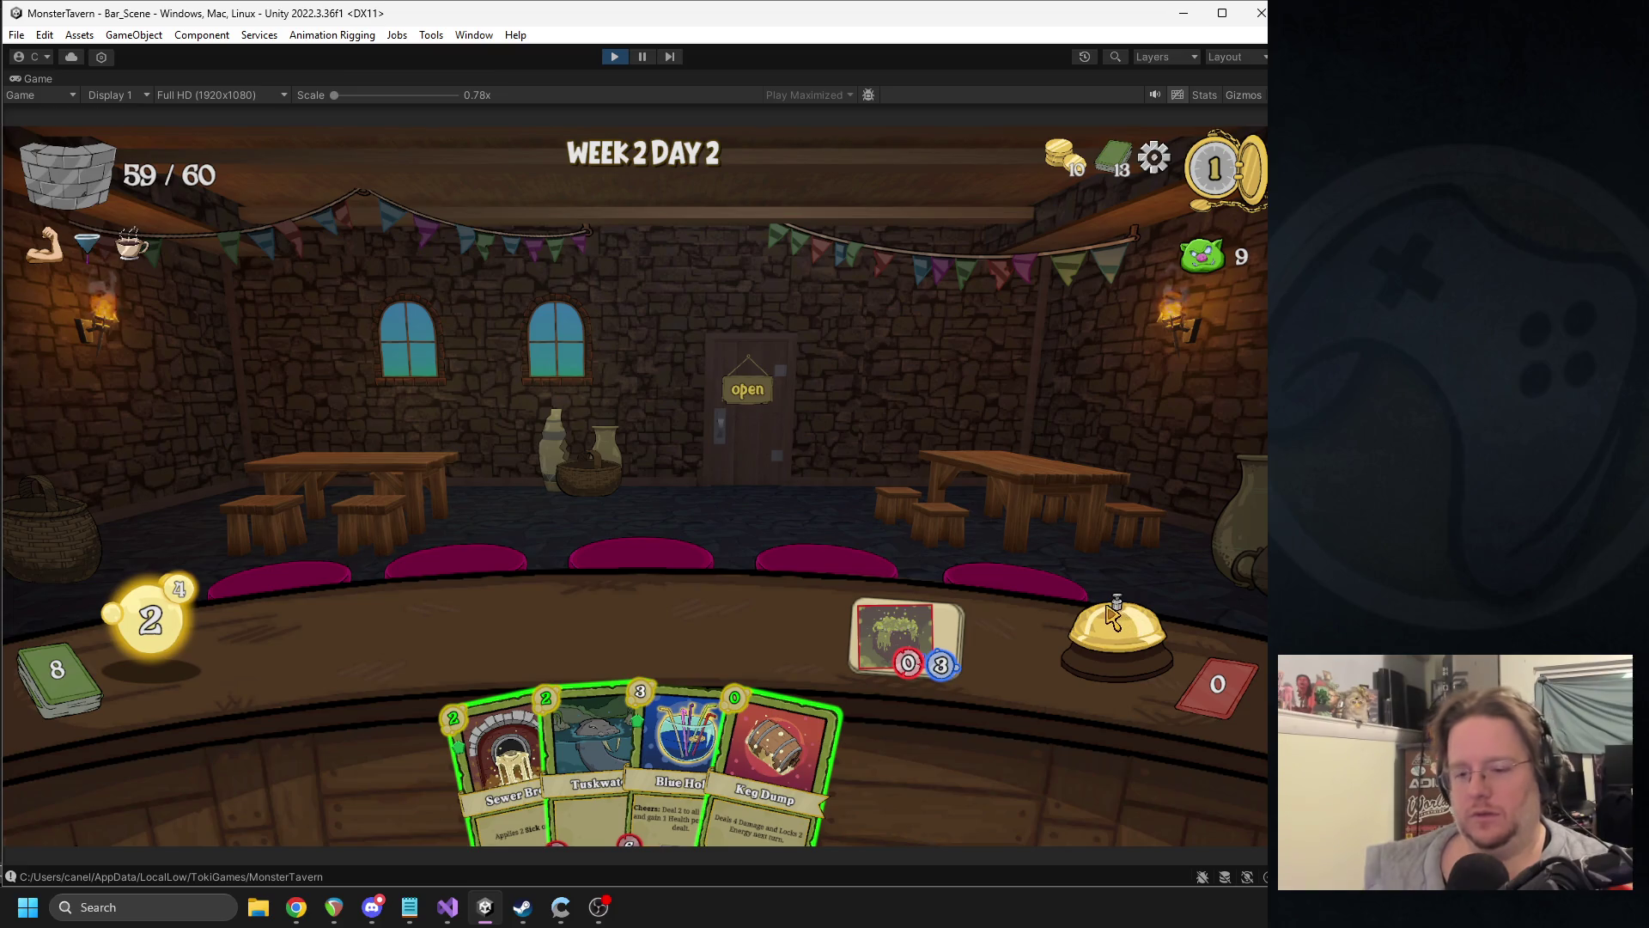
mouse_move(502, 773)
mouse_down()
mouse_move(479, 666)
mouse_move(395, 640)
mouse_up()
key(space)
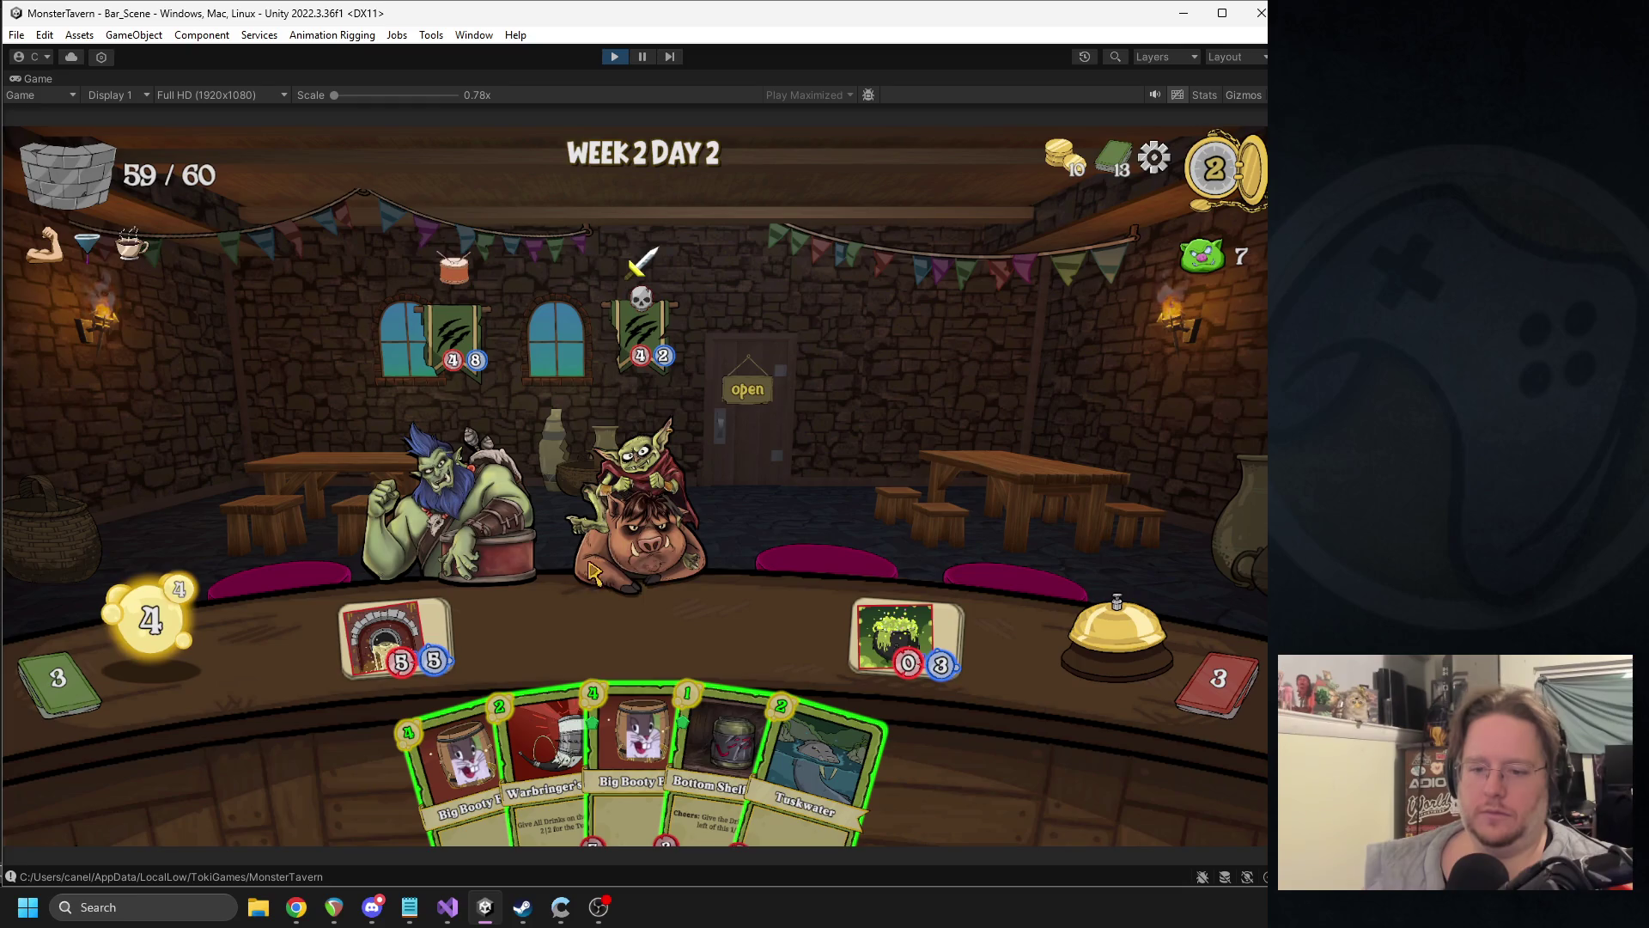
- Play Warbringer's Horn, add Bottom Shelf Buzz, serve the centre pig, set out Goblin's Fermented Socks, end turn
drag(550, 687, 859, 438)
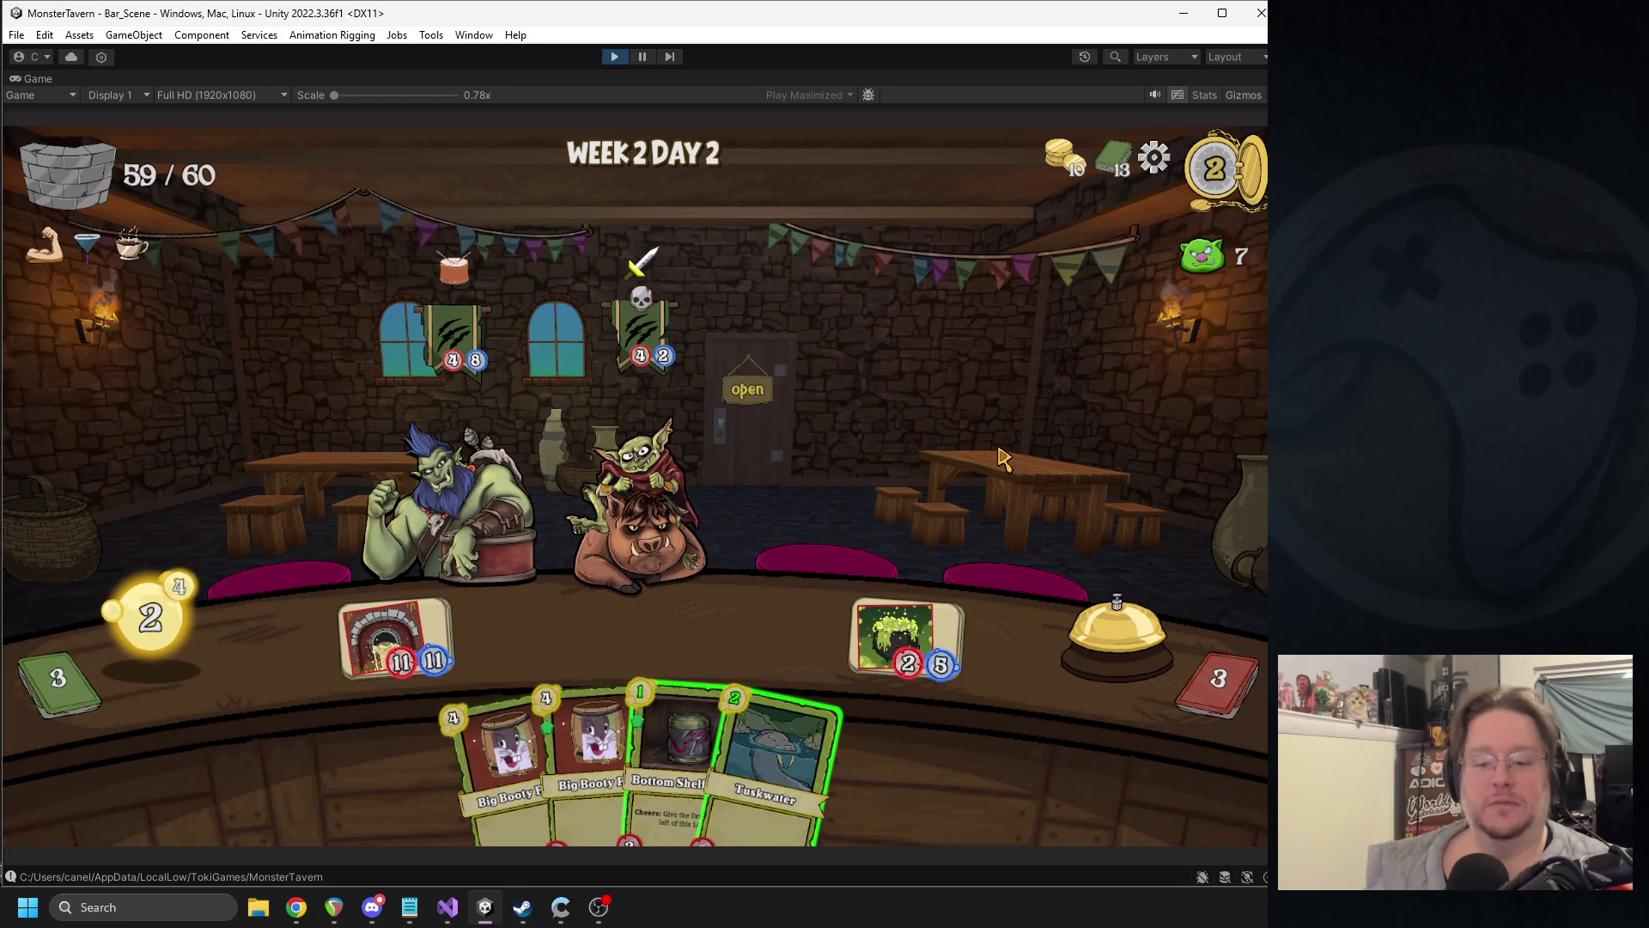
drag(679, 739, 436, 455)
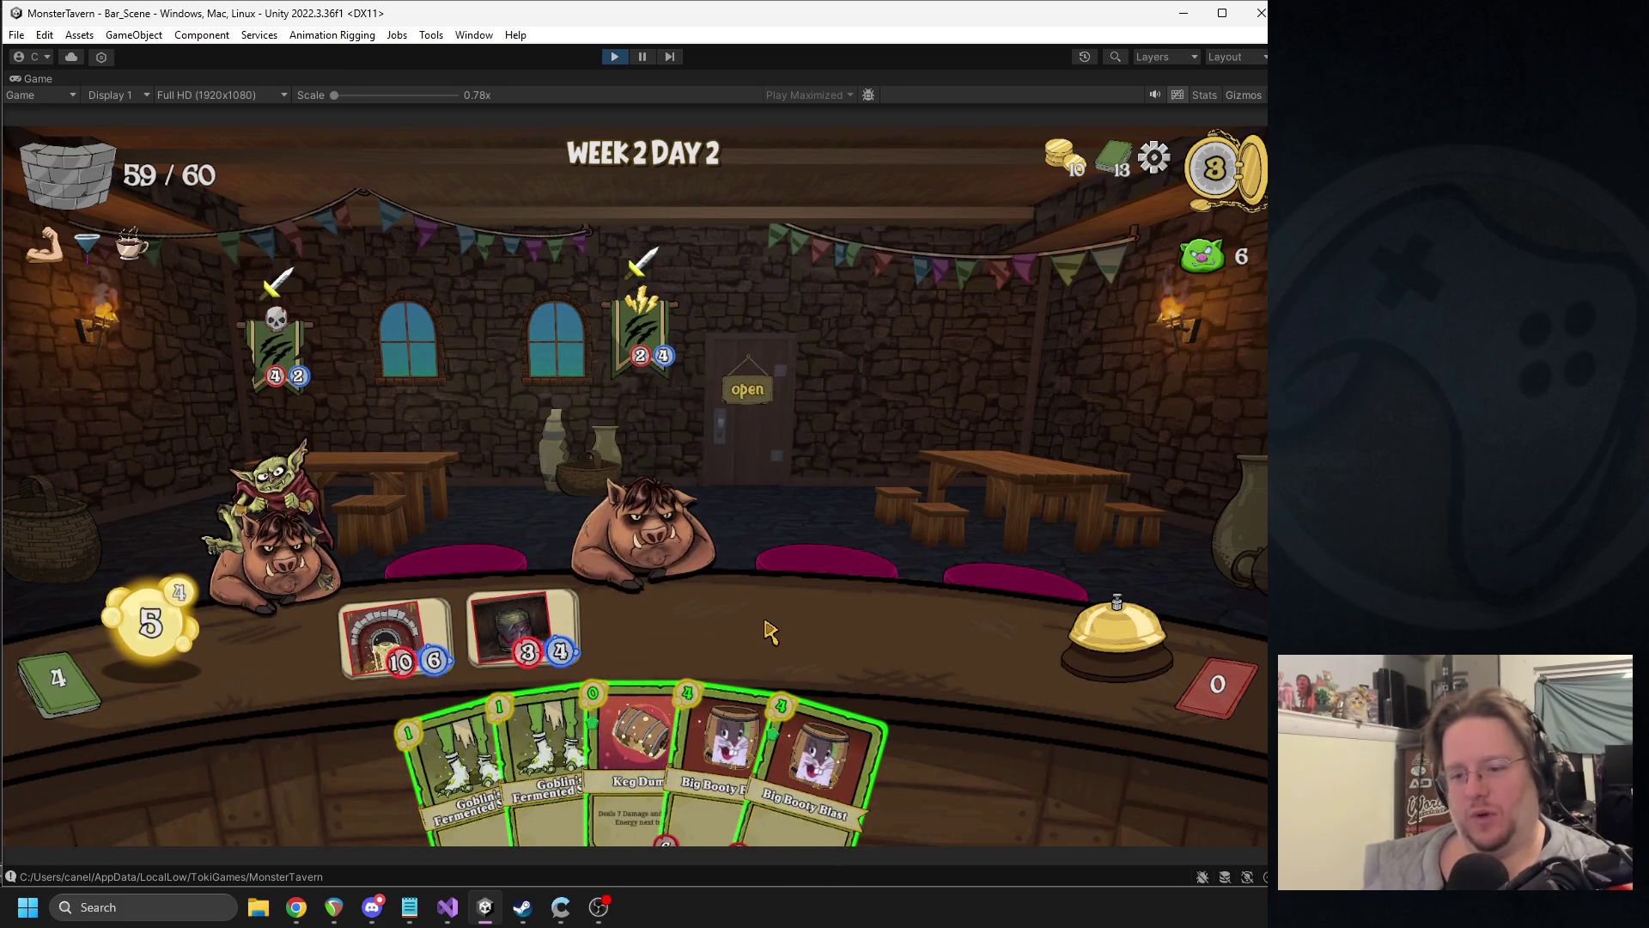
drag(543, 618, 638, 542)
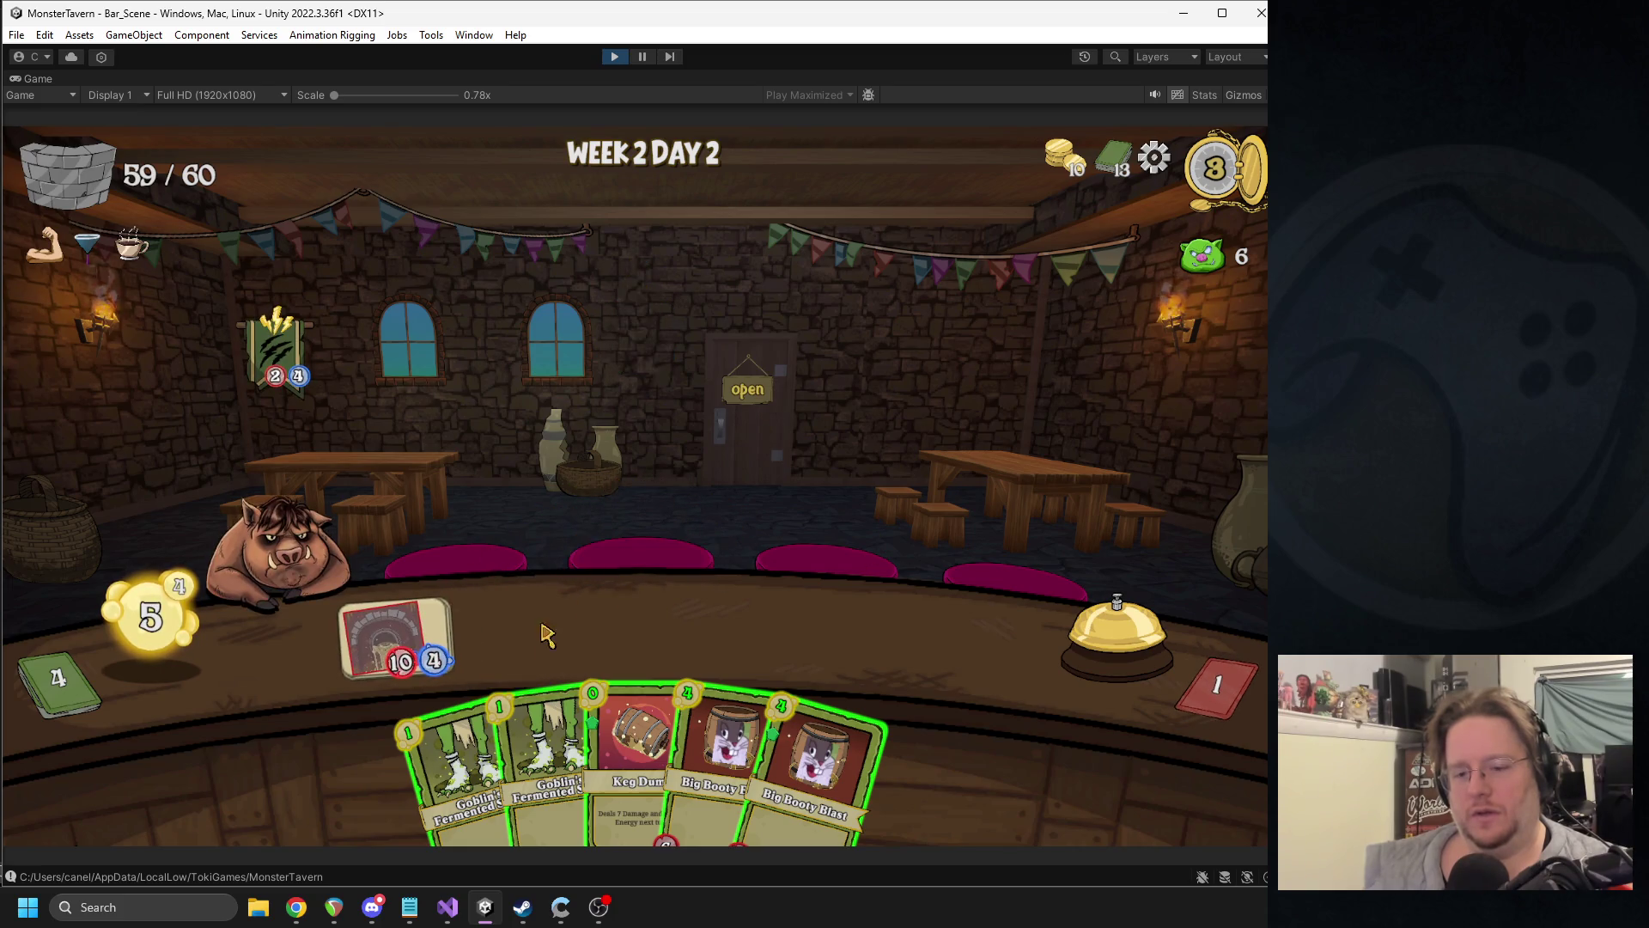
click(473, 765)
click(515, 764)
click(1116, 635)
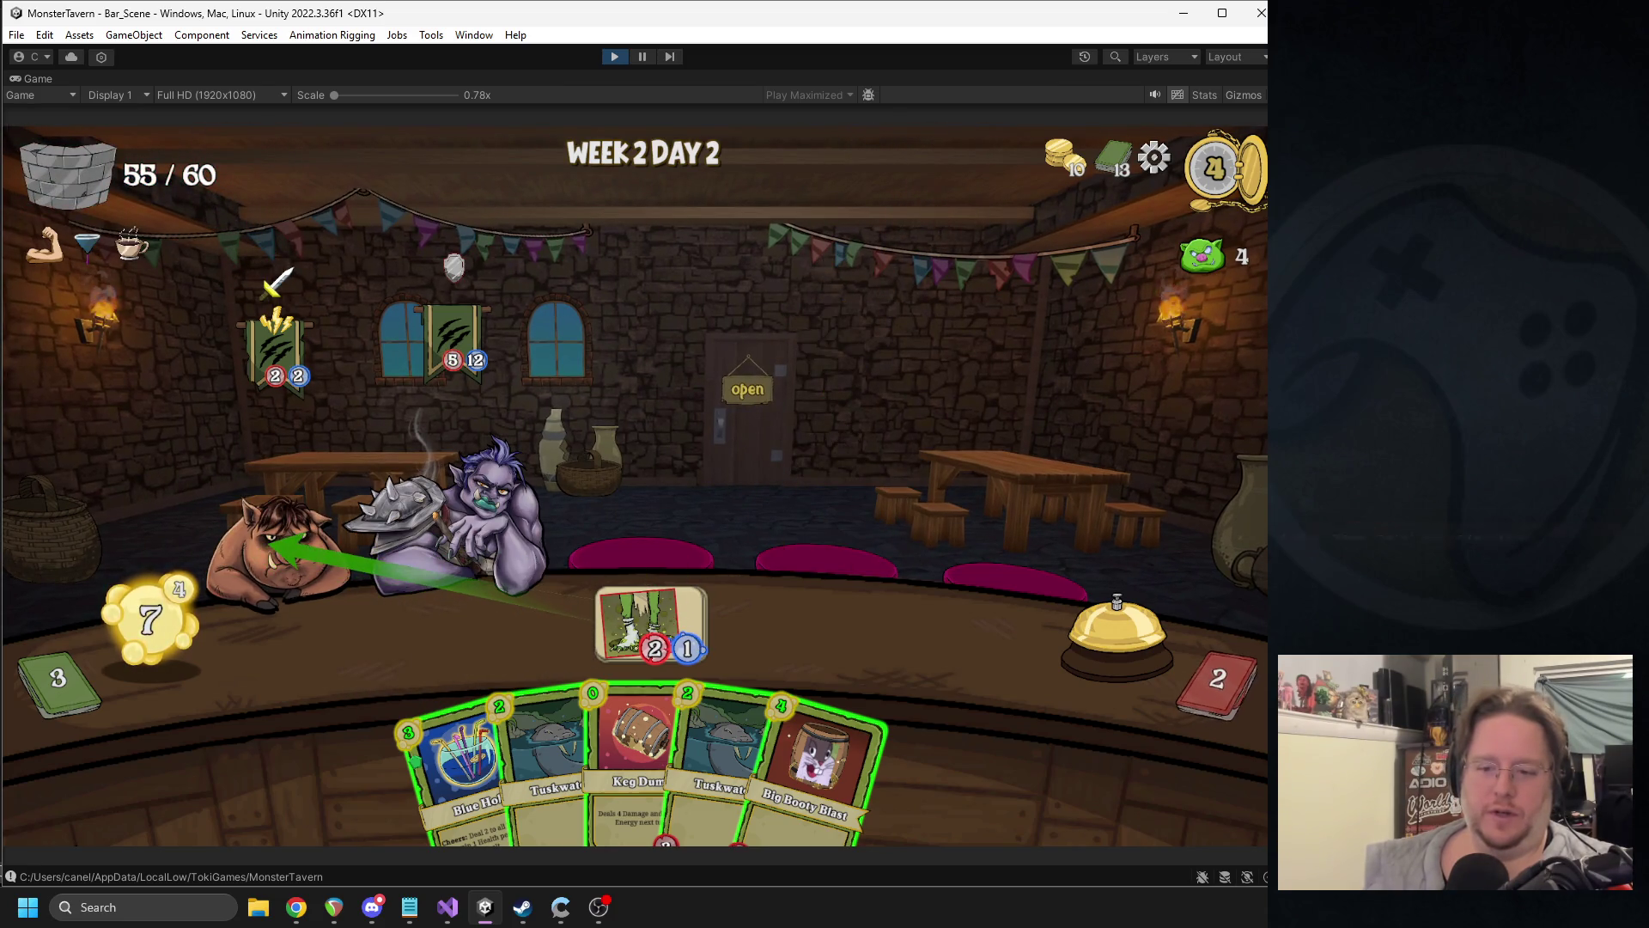
- Place Blue Hole, play Keg Dump and Big Booty Blast on the troll, add Bottom Shelf, end turn
drag(460, 765, 674, 580)
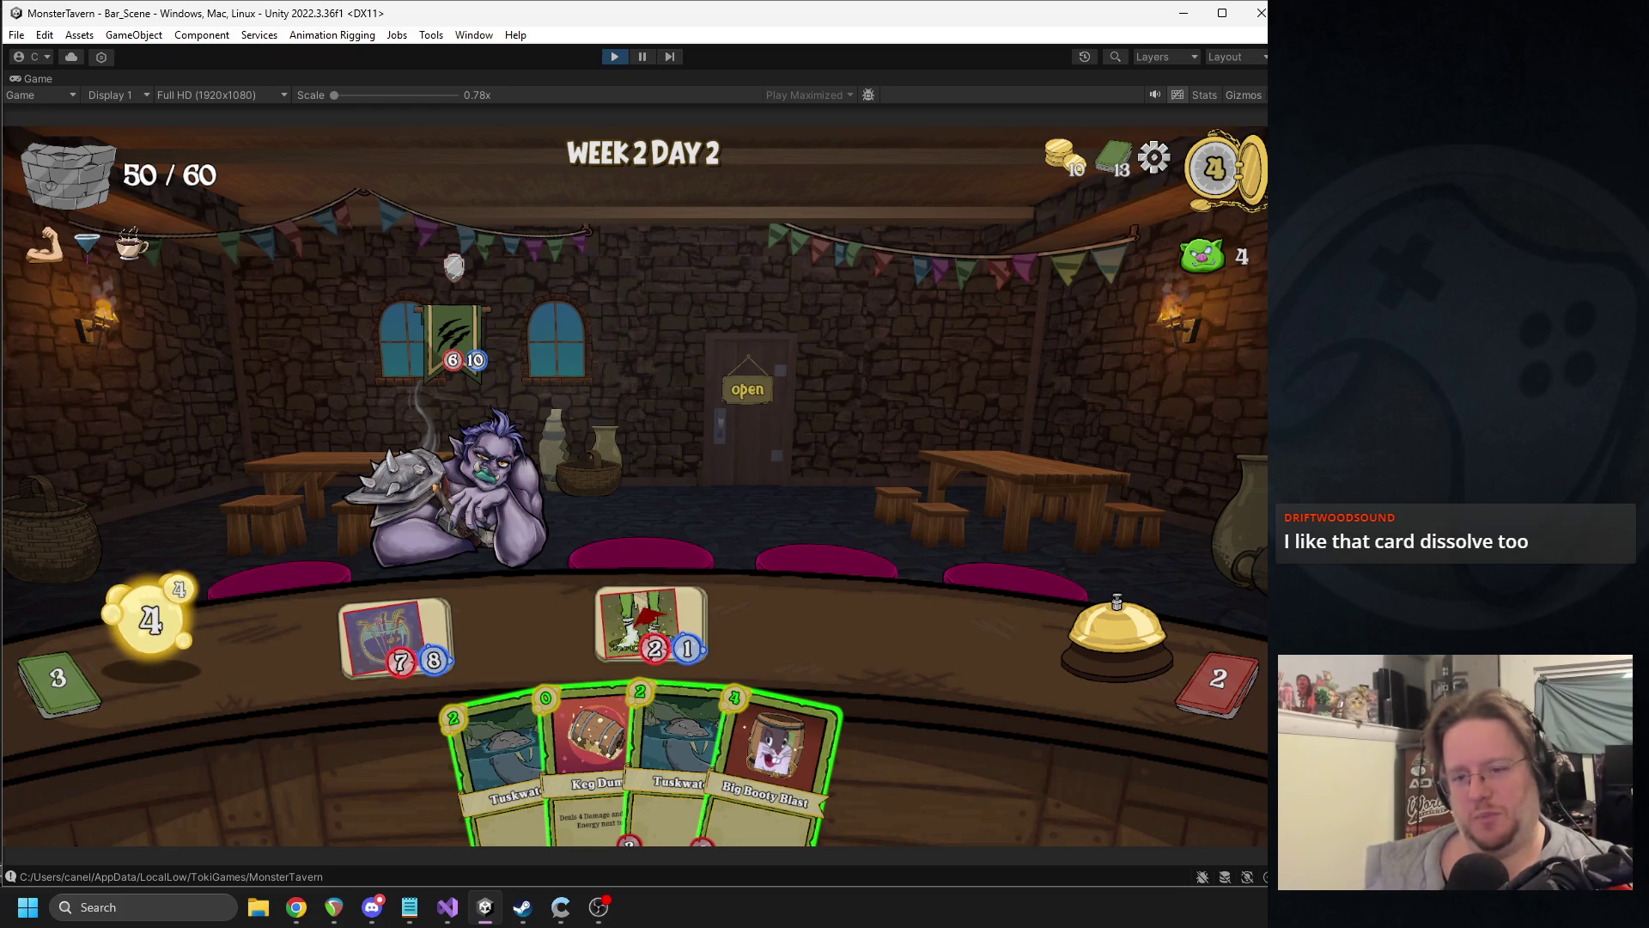
drag(559, 655, 464, 481)
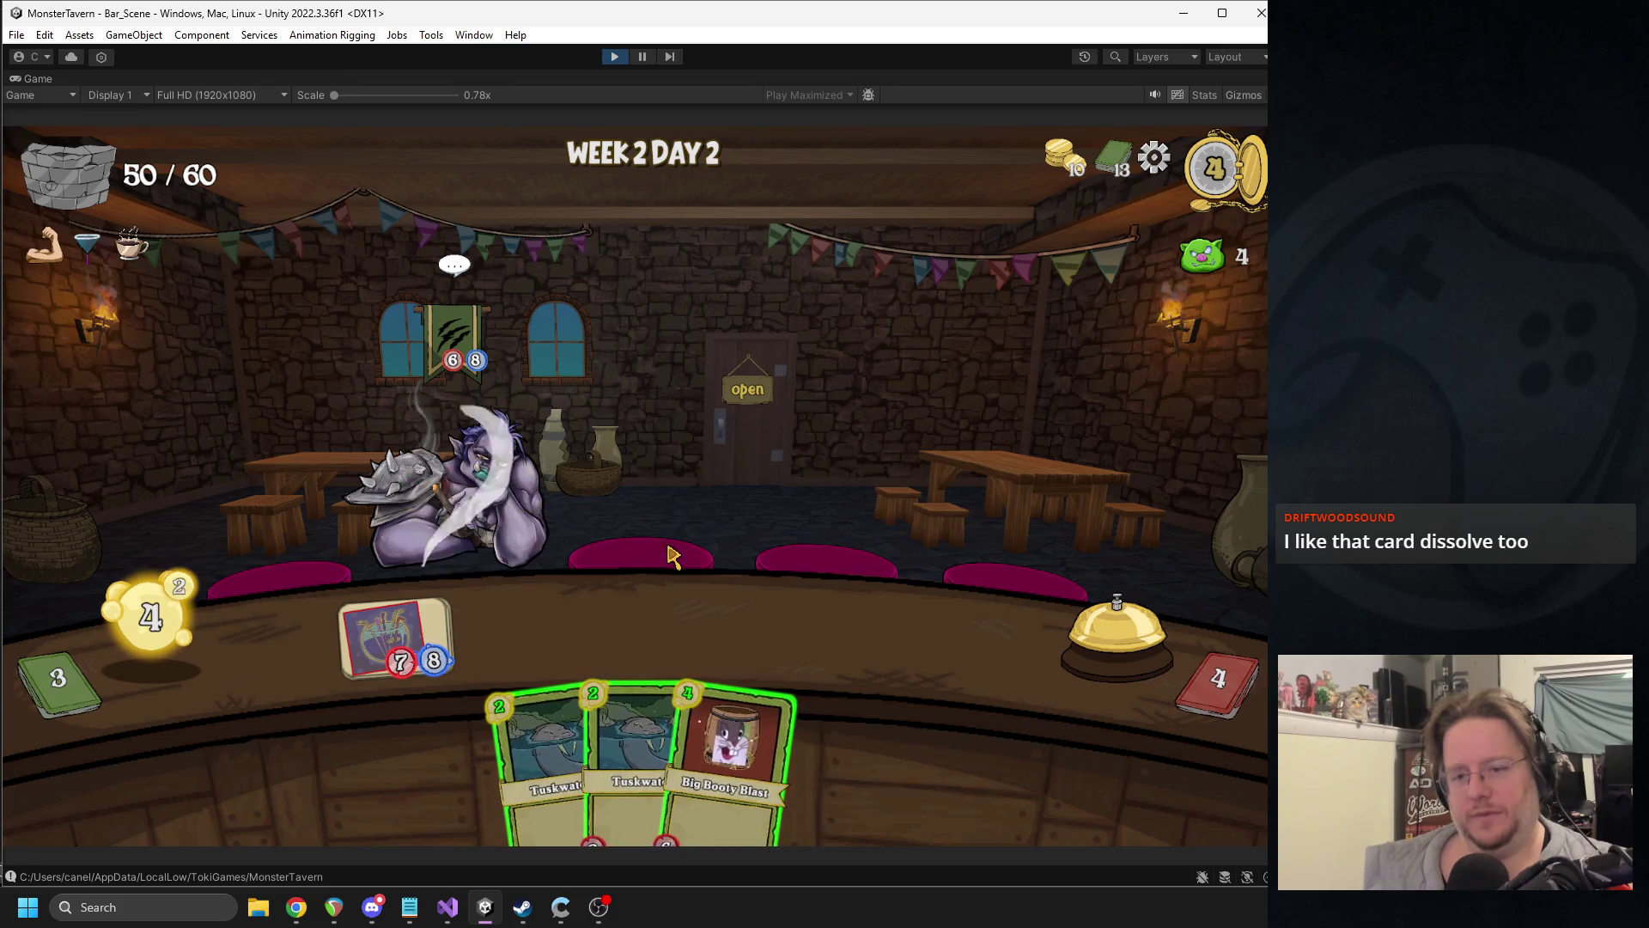
drag(747, 687, 464, 481)
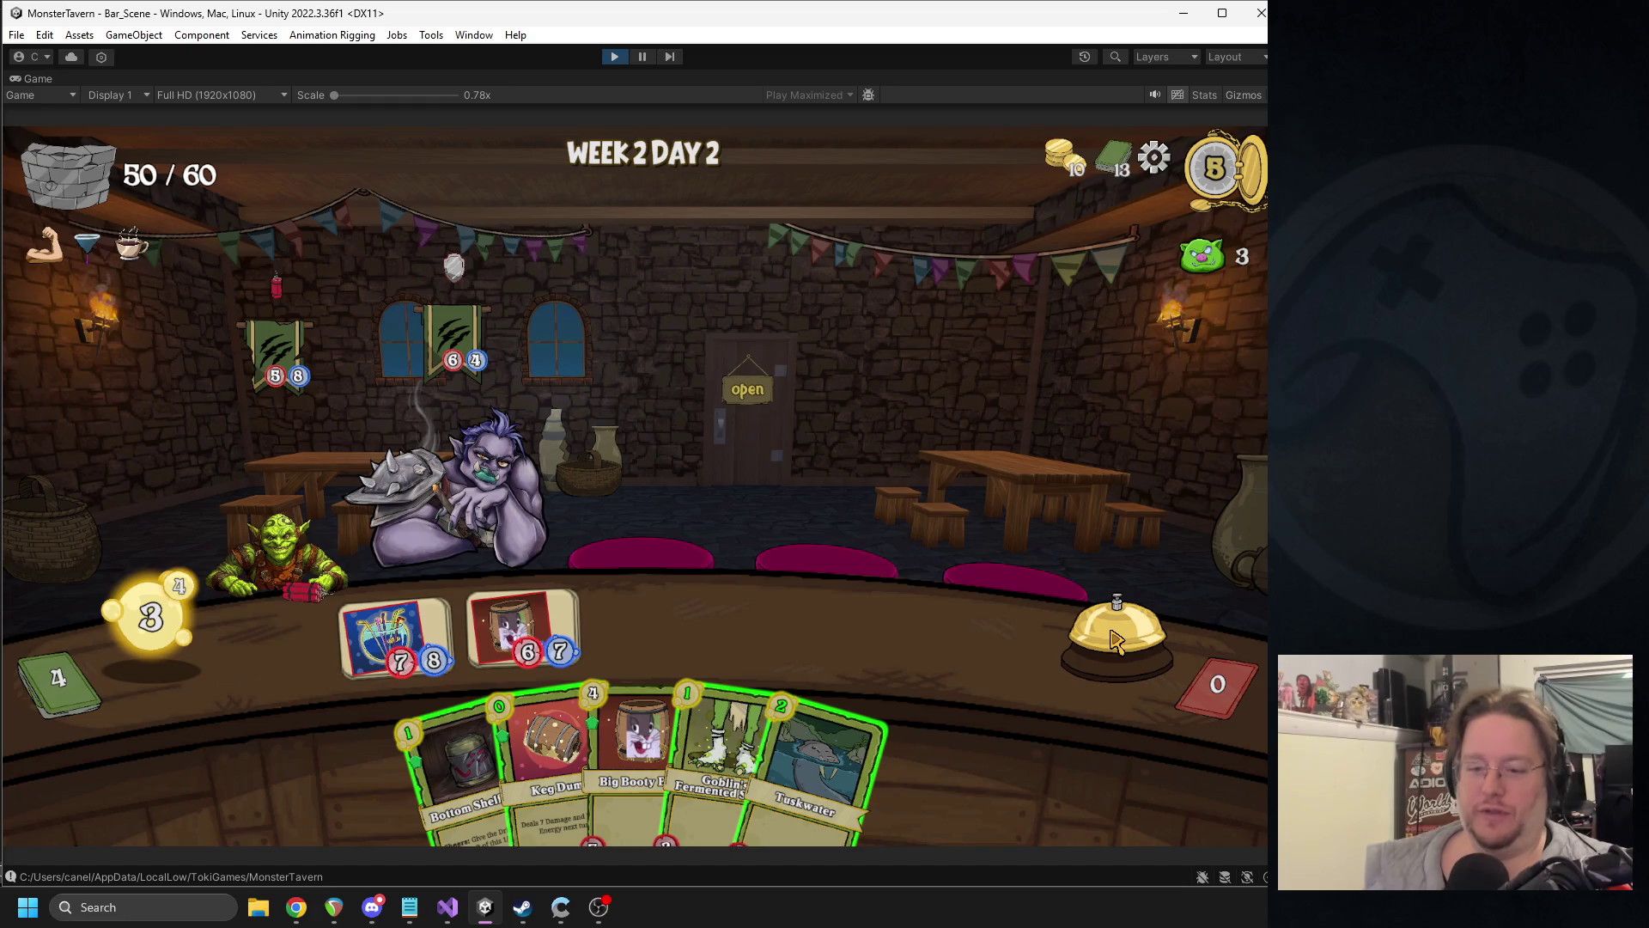
mouse_move(451, 715)
mouse_down()
mouse_move(644, 601)
mouse_move(605, 563)
mouse_up()
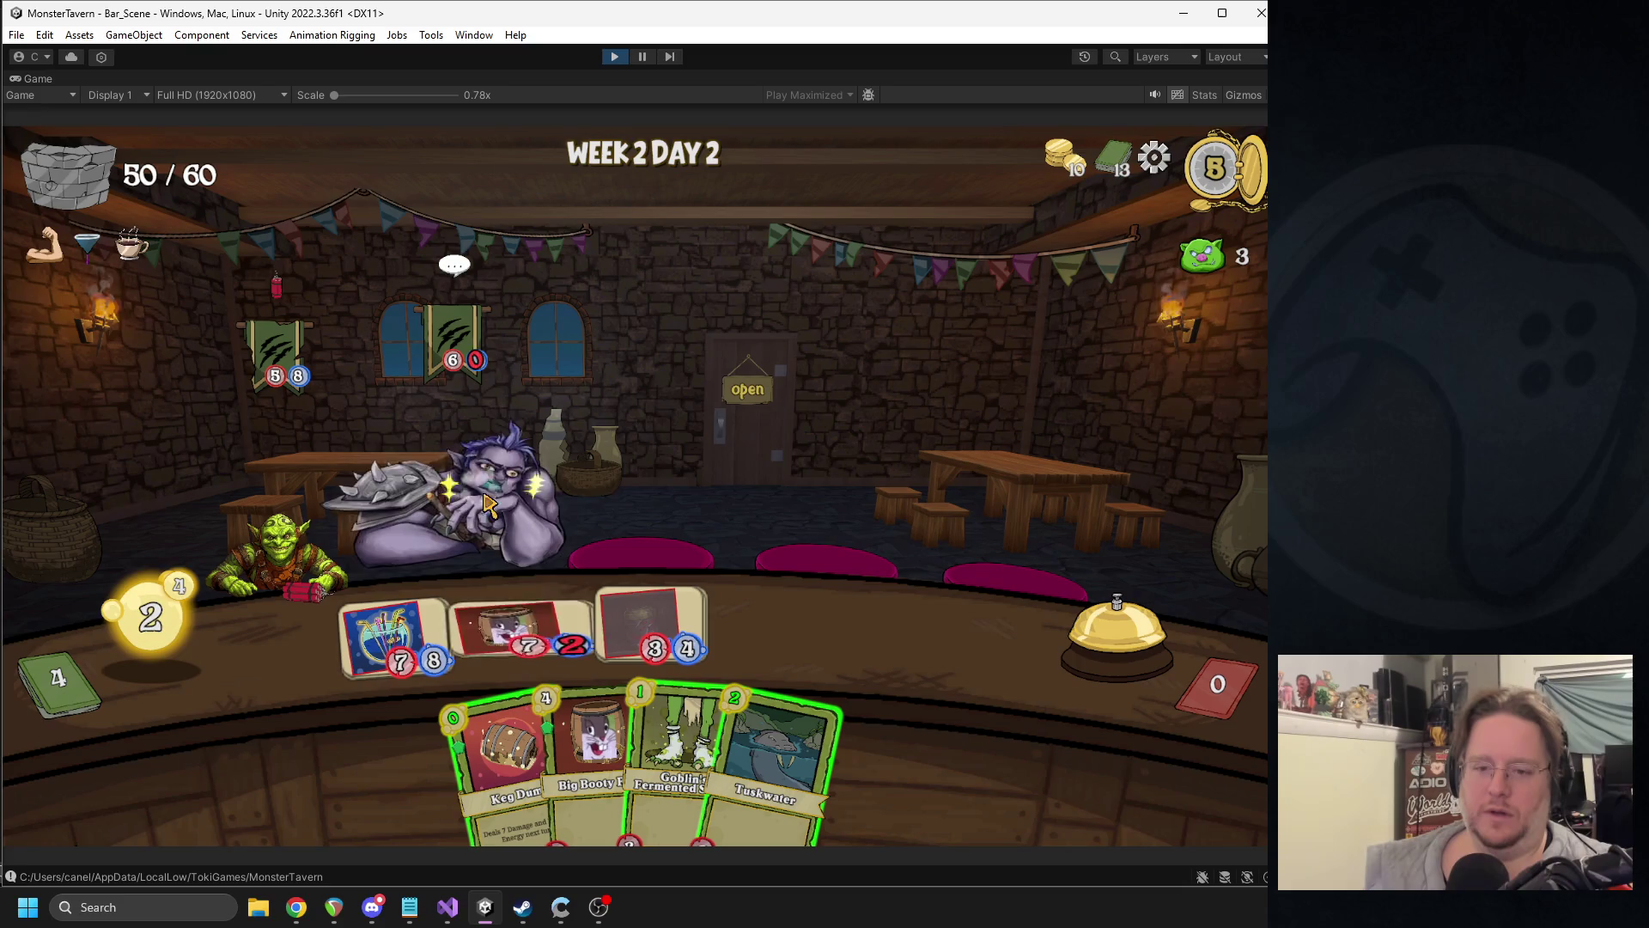
click(1107, 613)
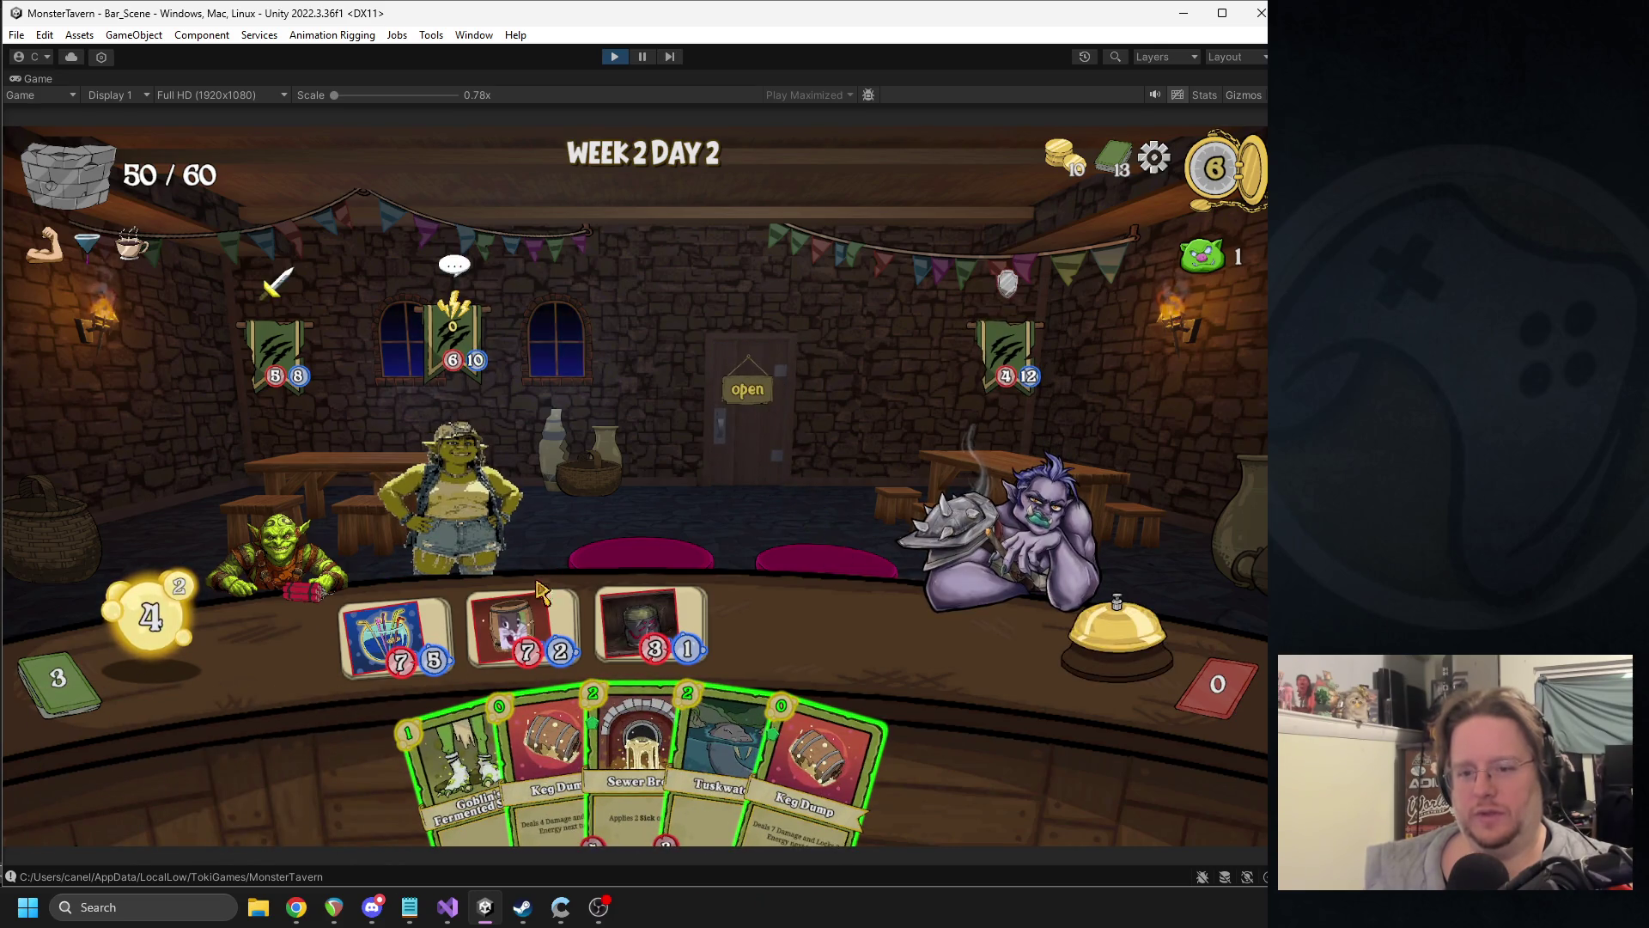
- Serve the 3/1 drink, place Goblin's Fermented Socks, play Keg Dump on the goblin girl, end turn
mouse_move(654, 619)
mouse_down()
mouse_move(572, 515)
mouse_move(438, 541)
mouse_up()
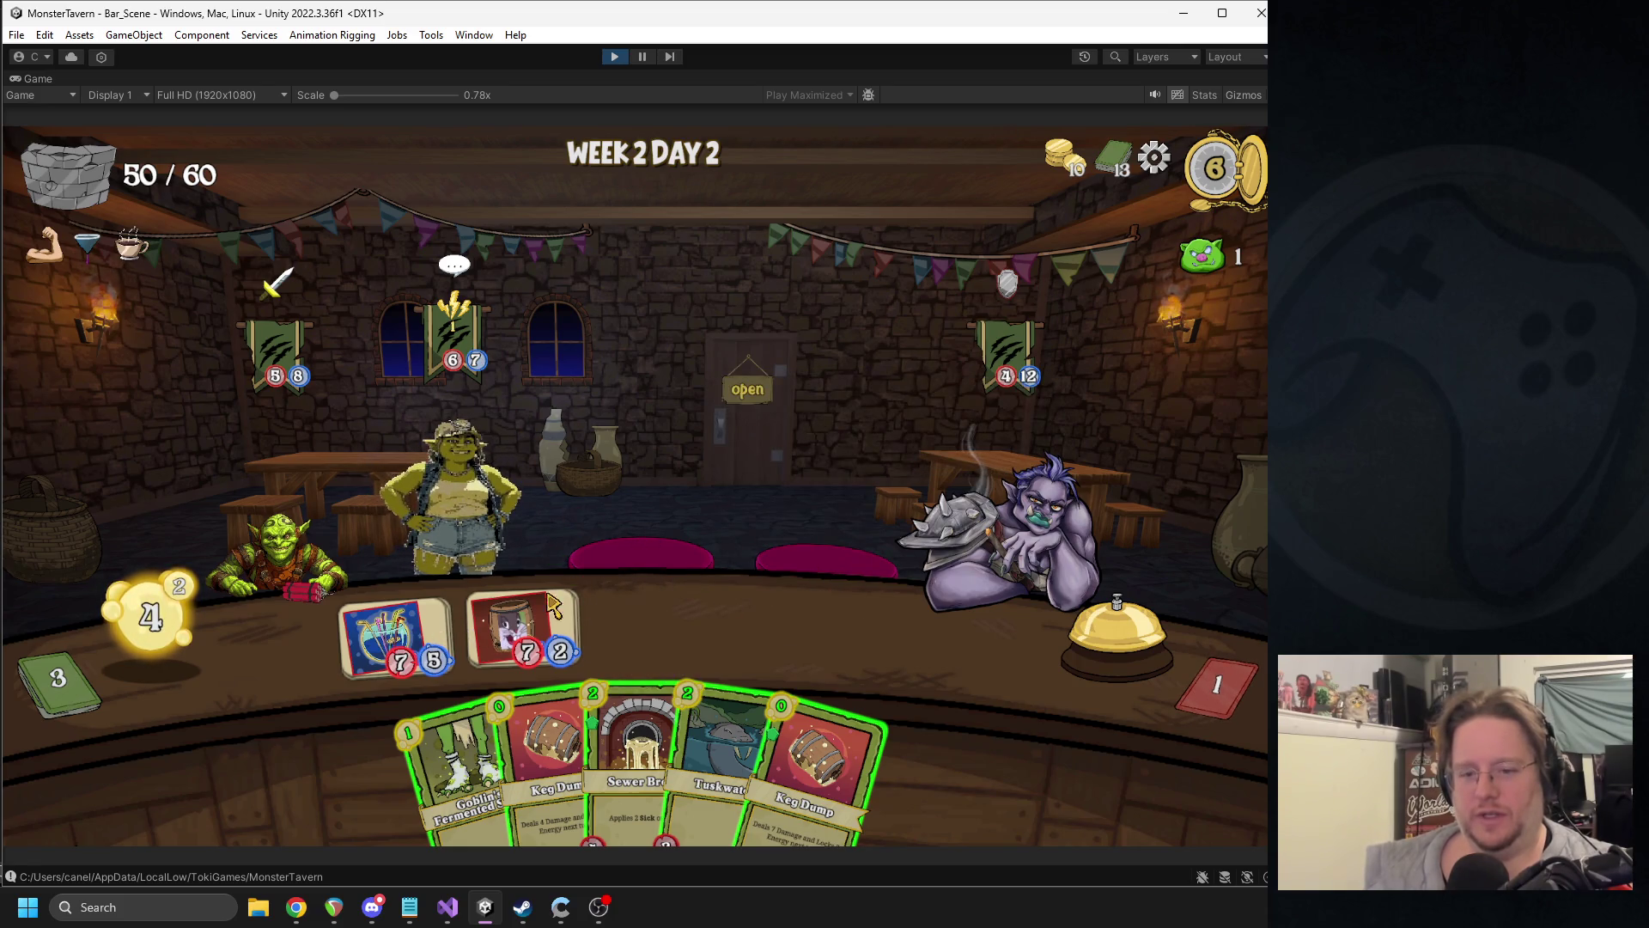
drag(451, 773, 601, 622)
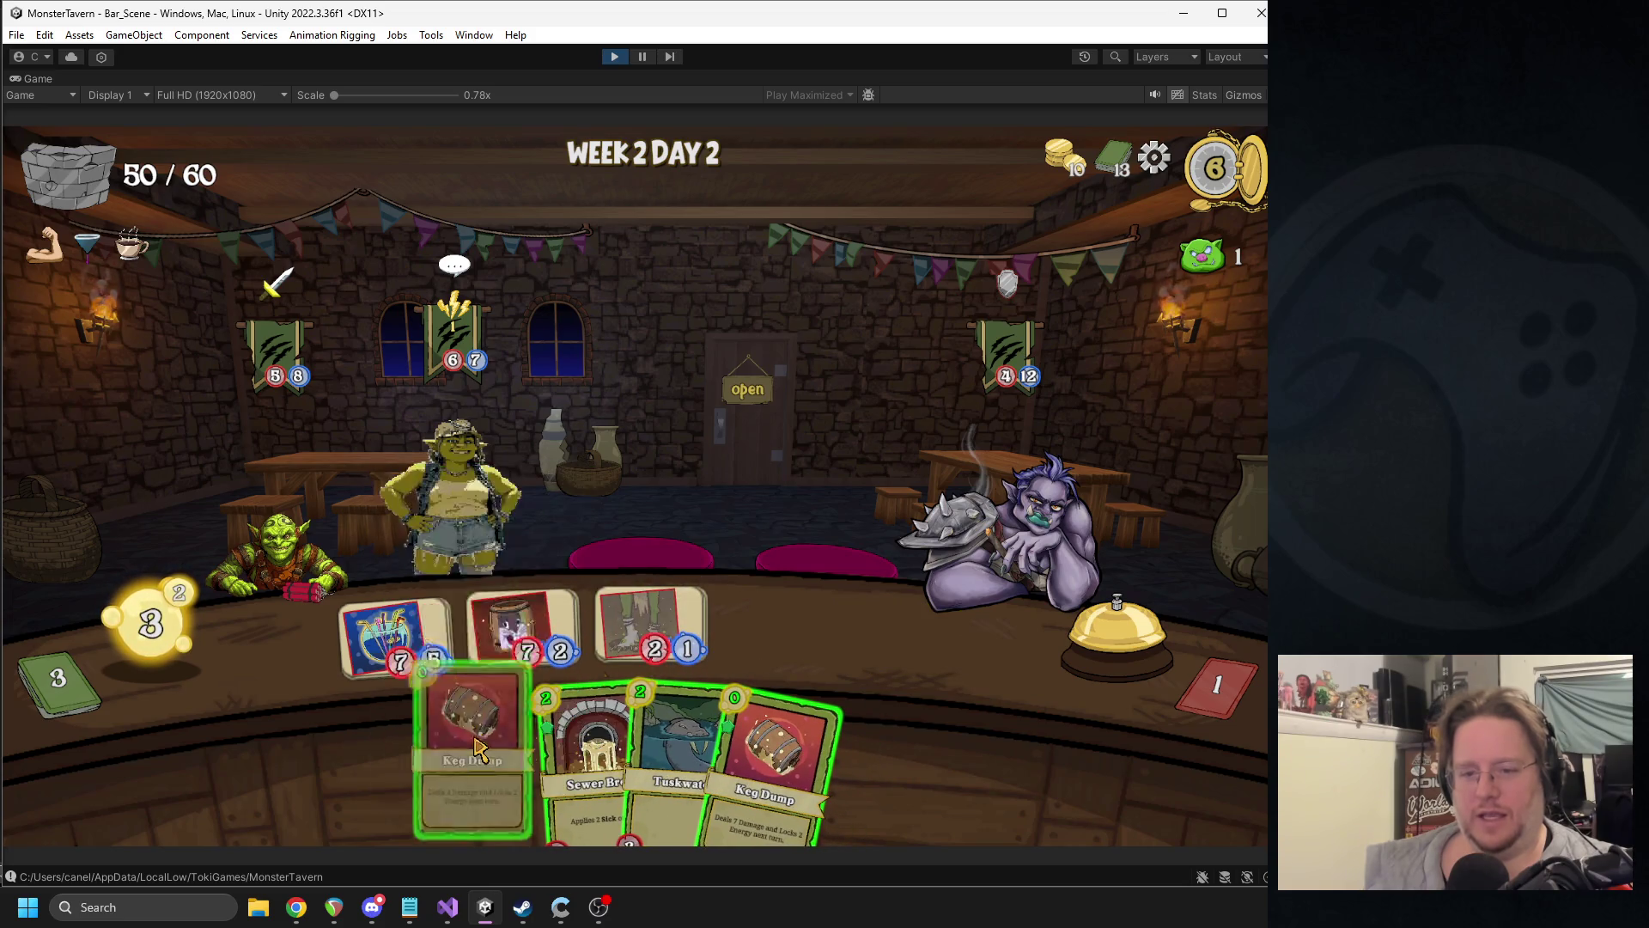
drag(477, 747, 455, 455)
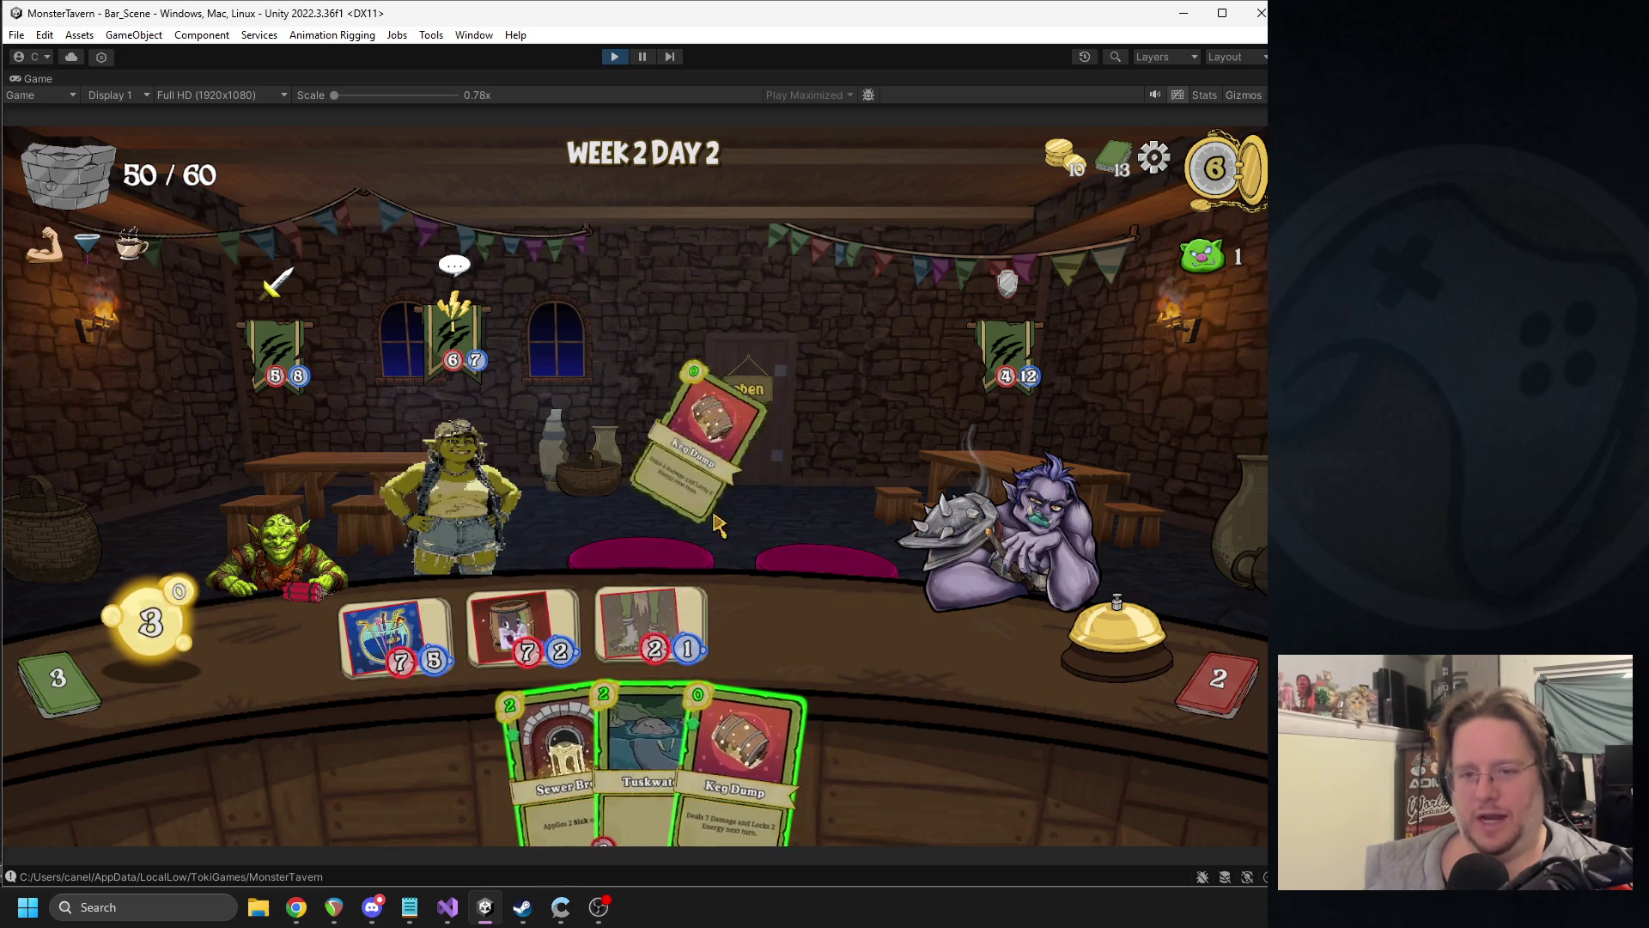
click(1104, 663)
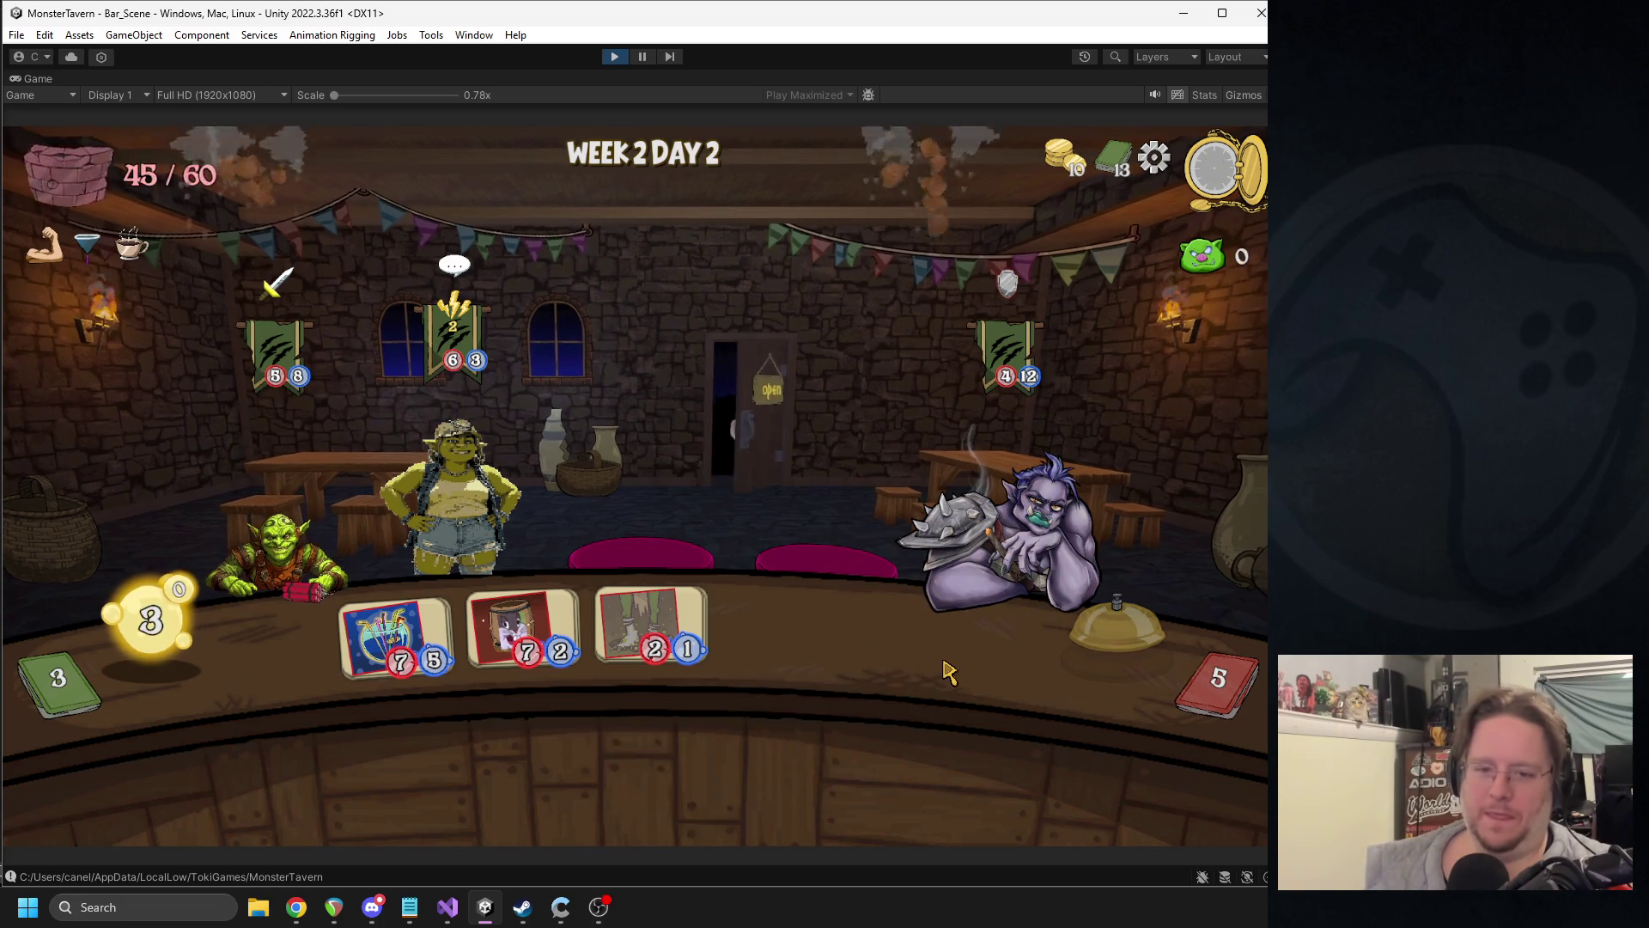
- Serve the 2/1 goblin drink, then buy the Color Card and choose Stagheart Goblet
click(627, 572)
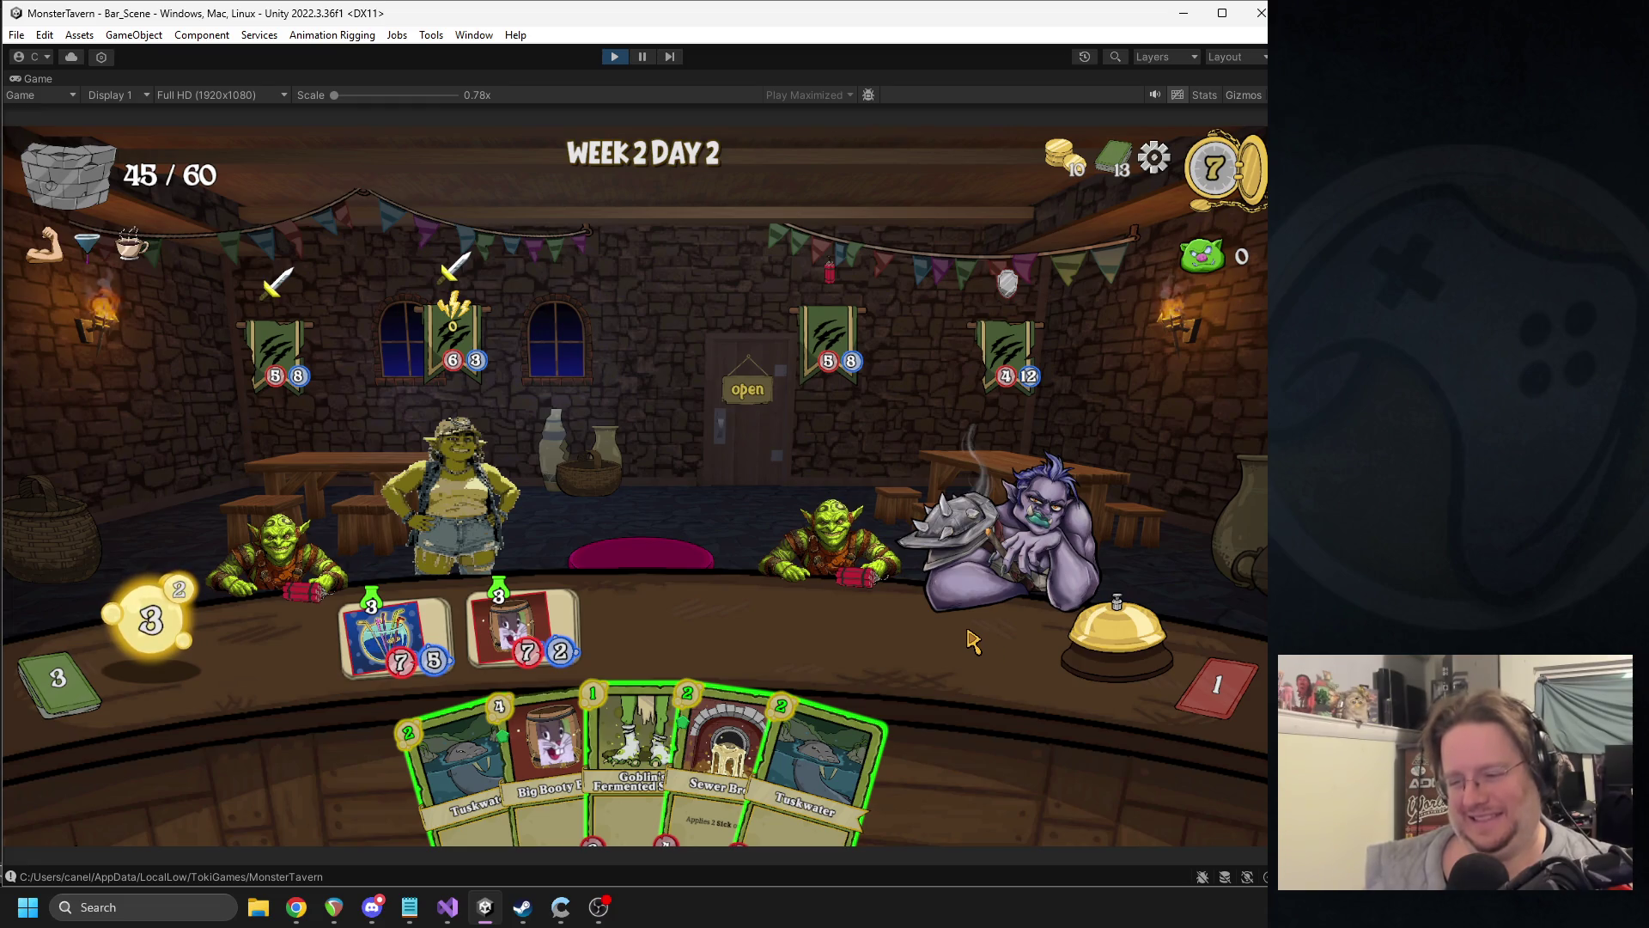
mouse_move(464, 326)
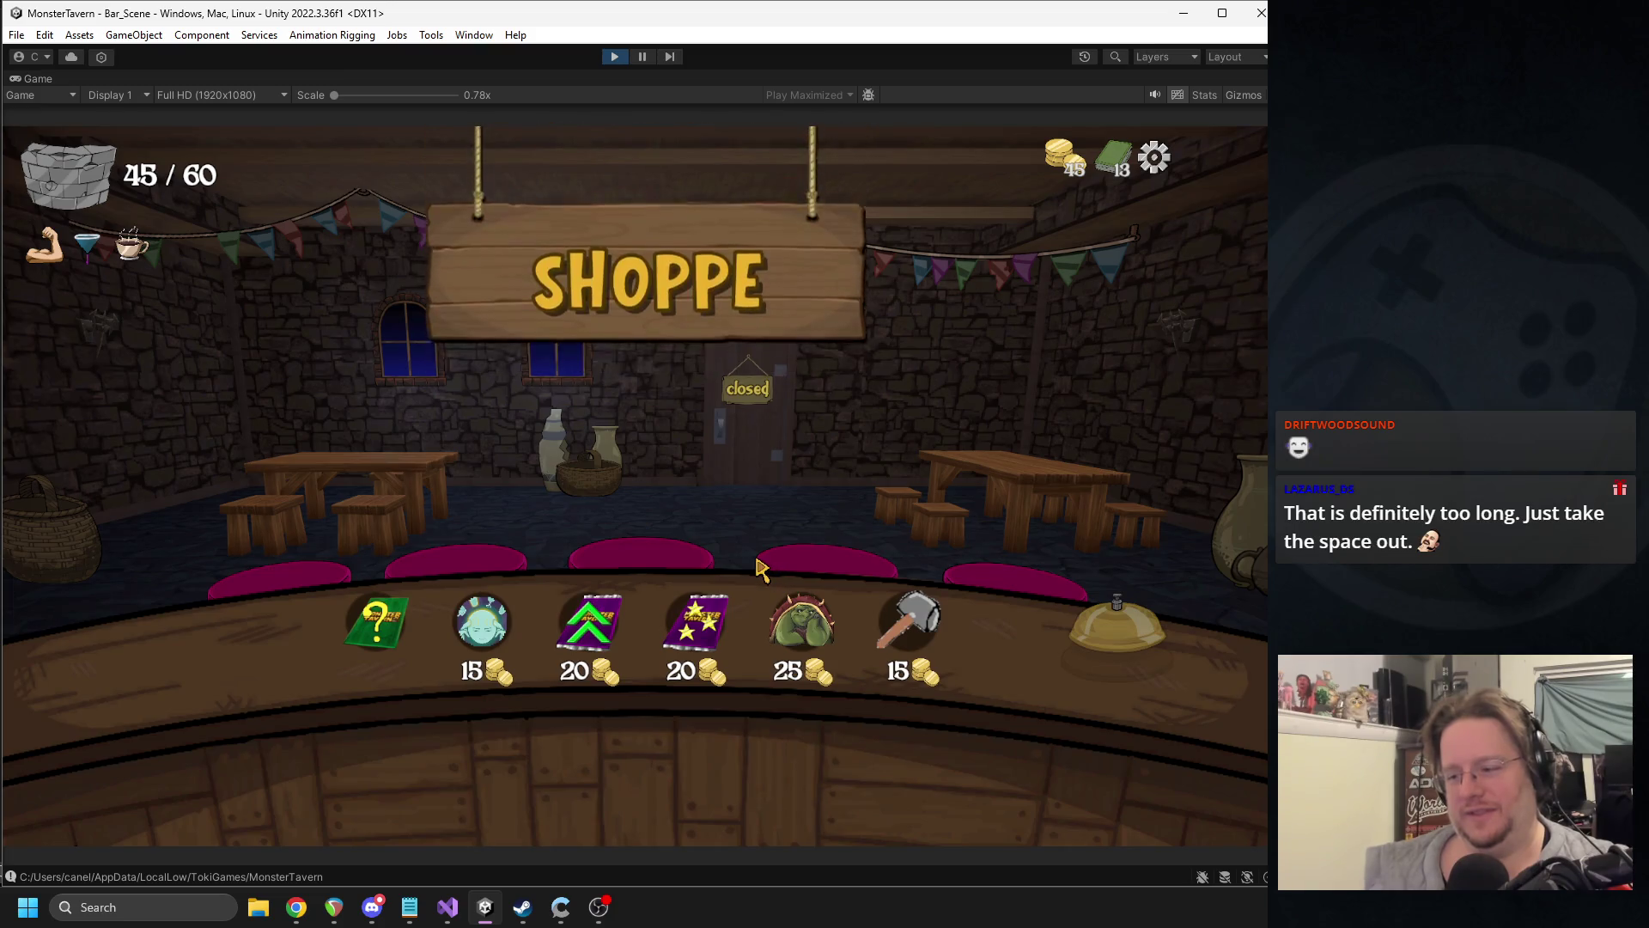
click(388, 617)
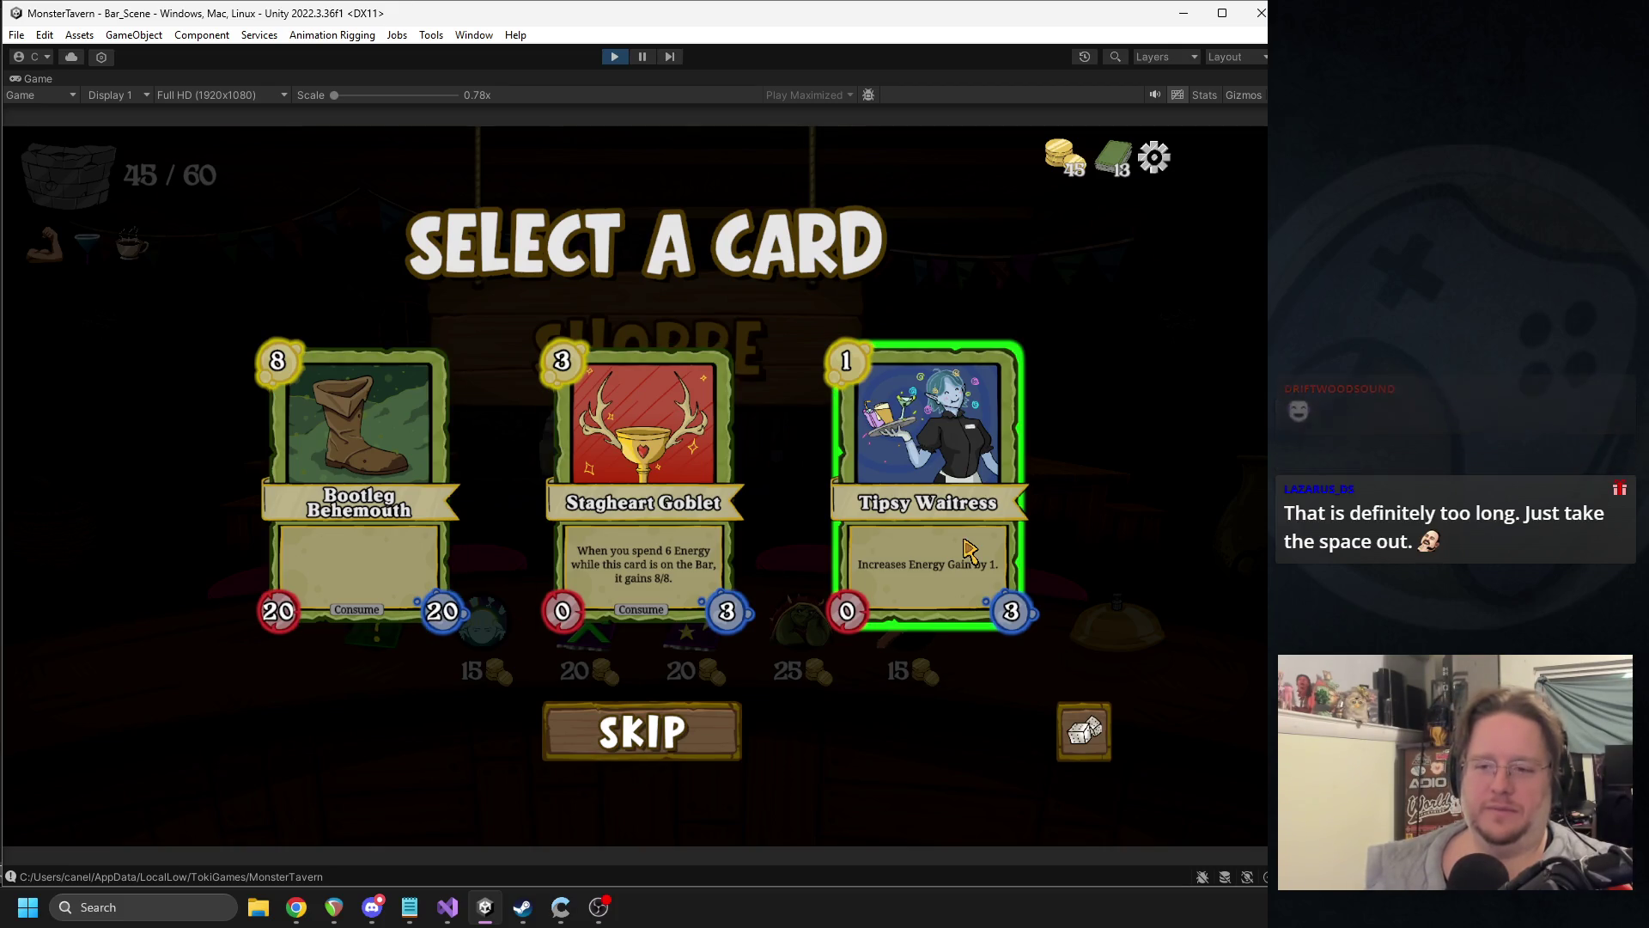
click(690, 515)
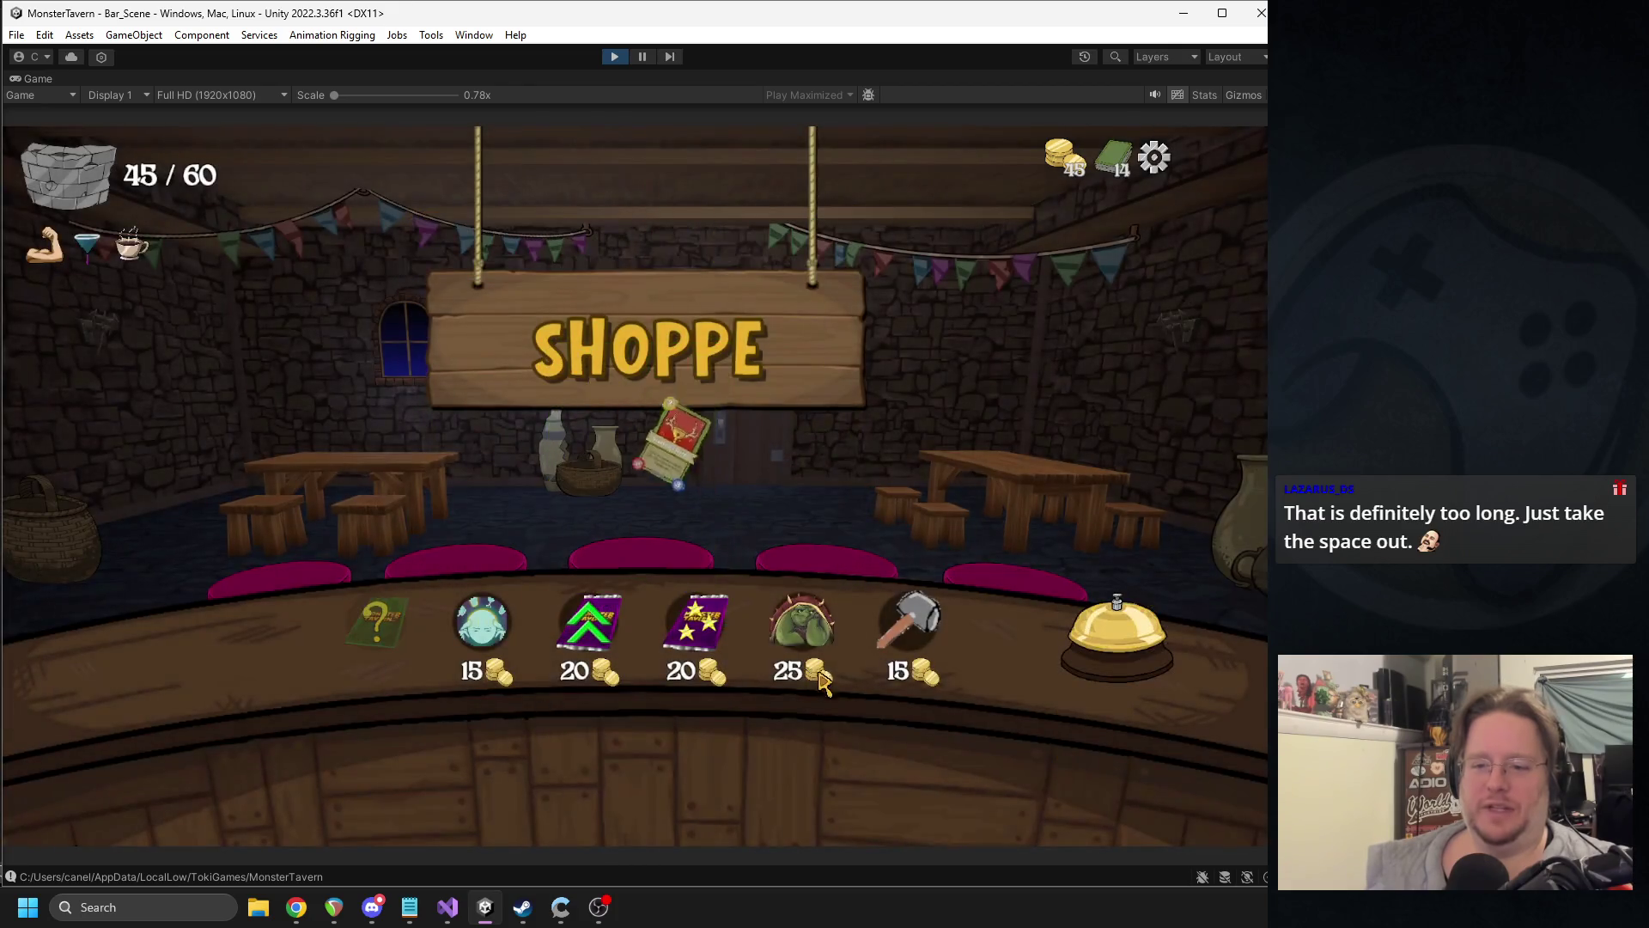
- Buy Barkeeps Wisdom for 15 gold, add stats to Bubbling Cauldron, and start Week 2 Day 3
click(481, 640)
click(591, 625)
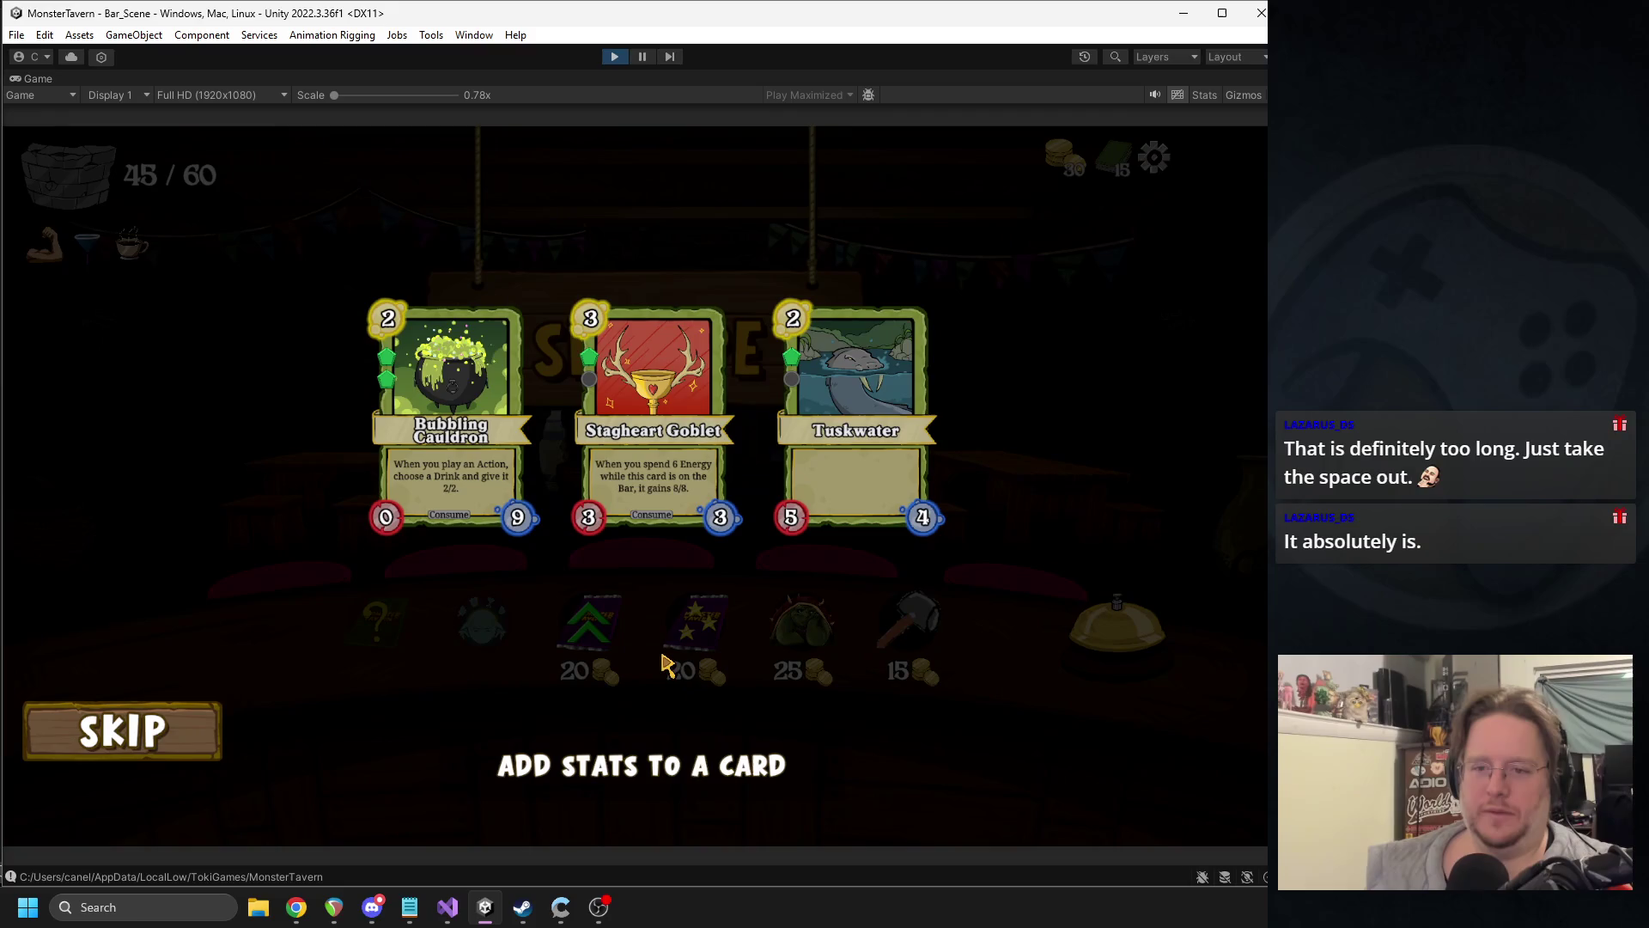
click(433, 469)
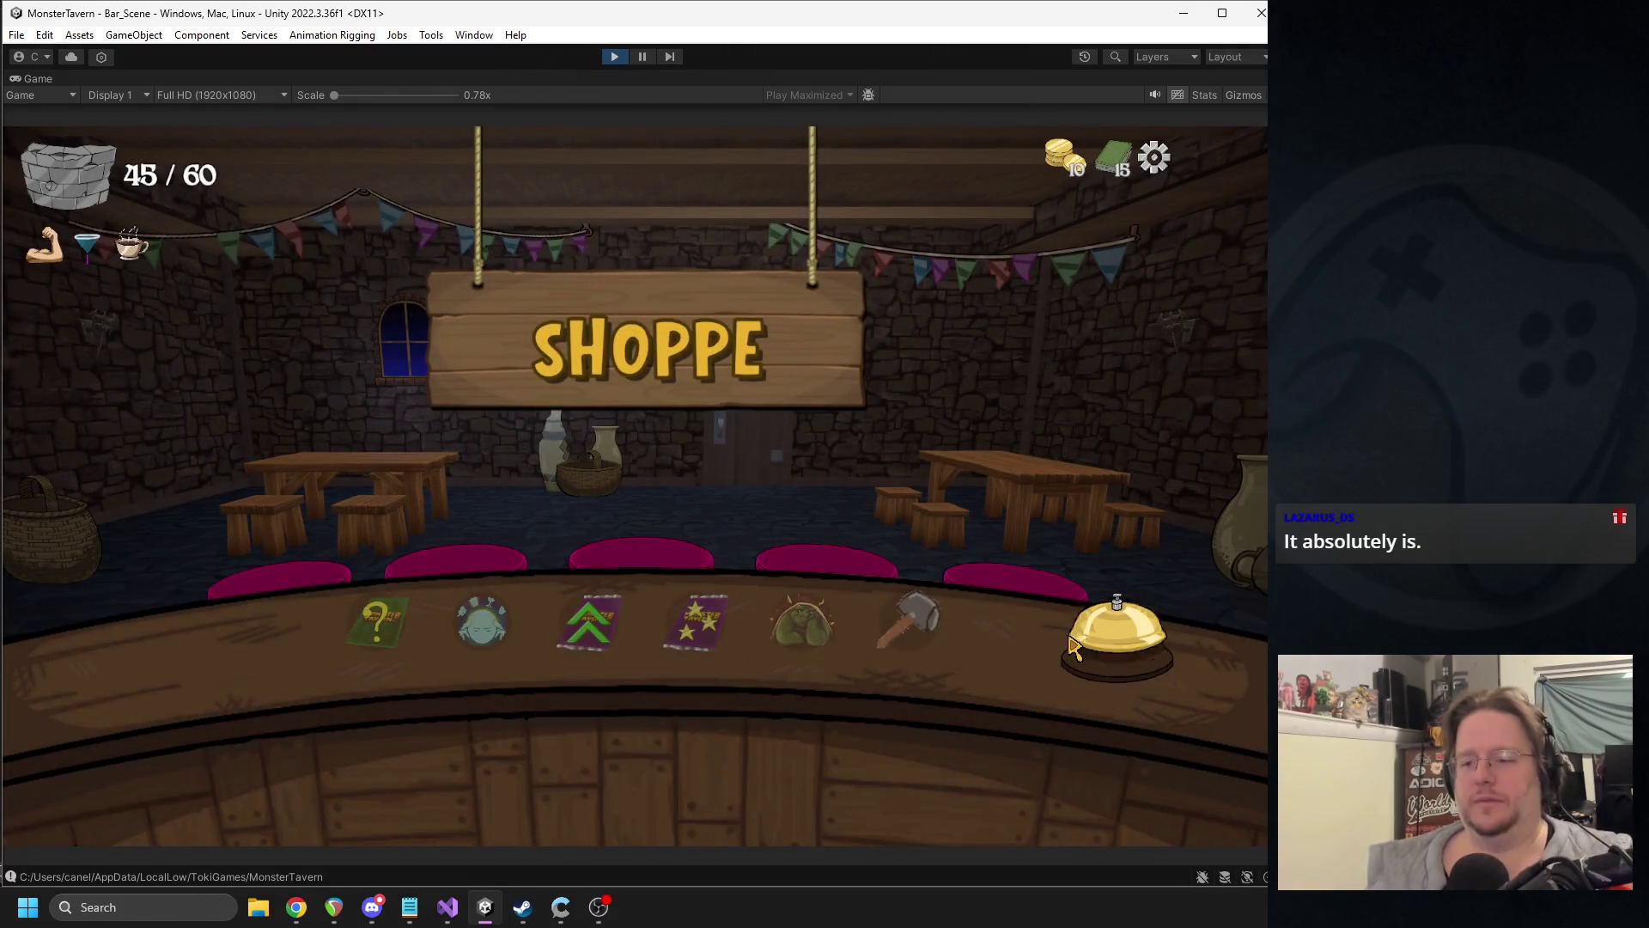
click(1072, 645)
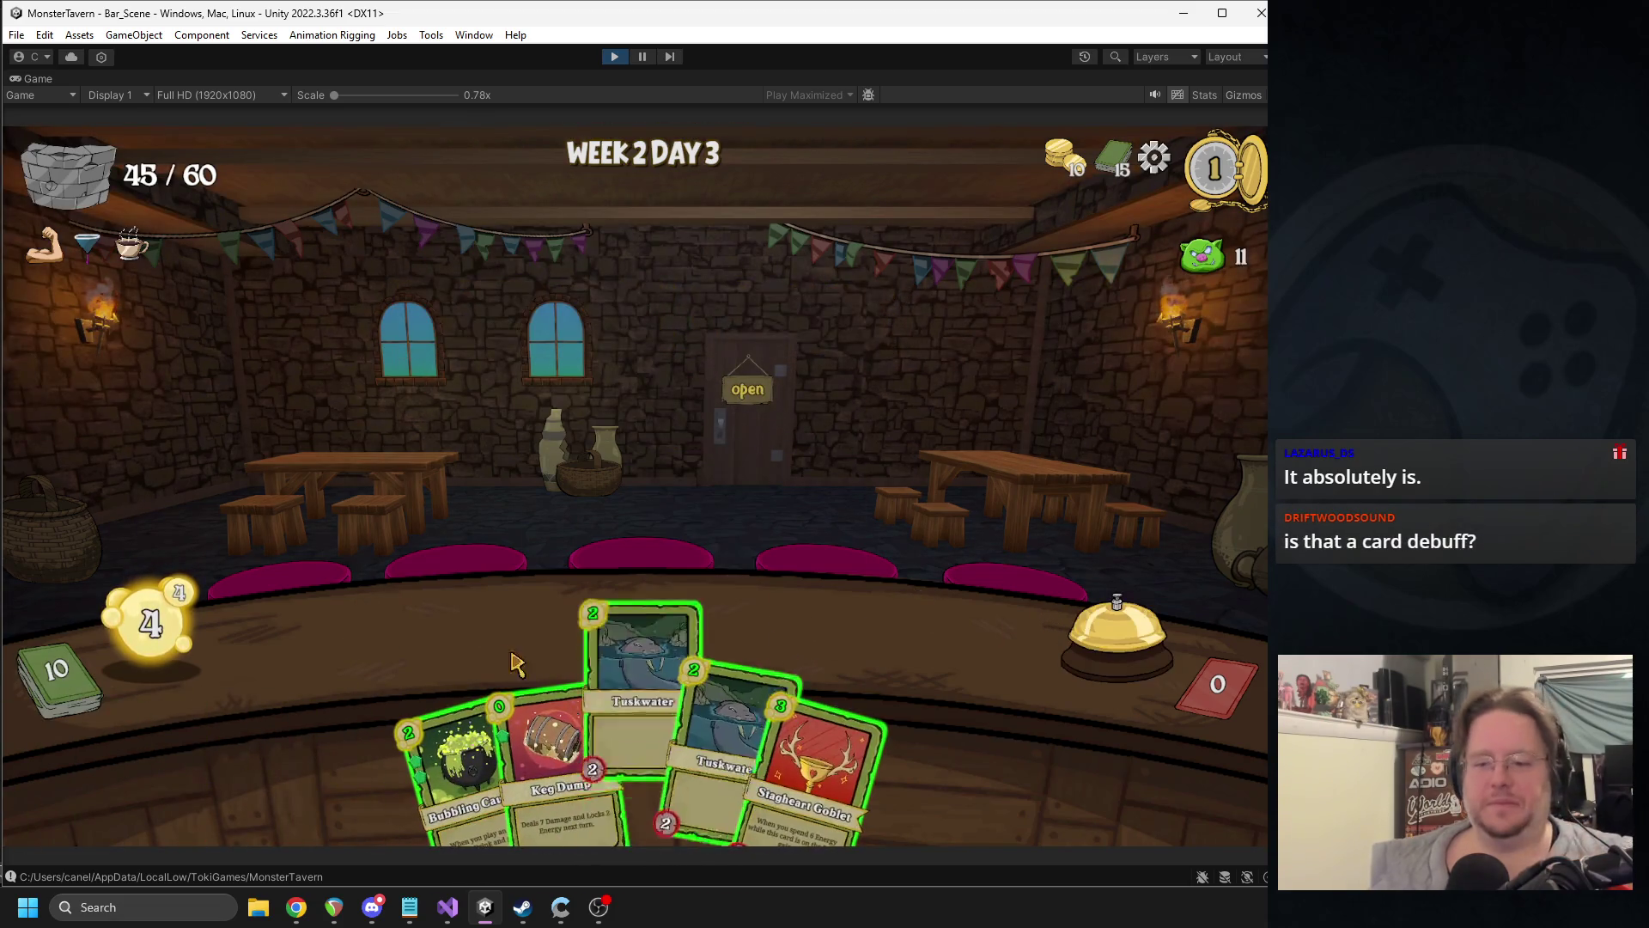
- Place Stagheart Goblet, Bottom Shelf, Goblin's Fermented Socks and Big Booty Blast on the bar
drag(812, 764, 414, 640)
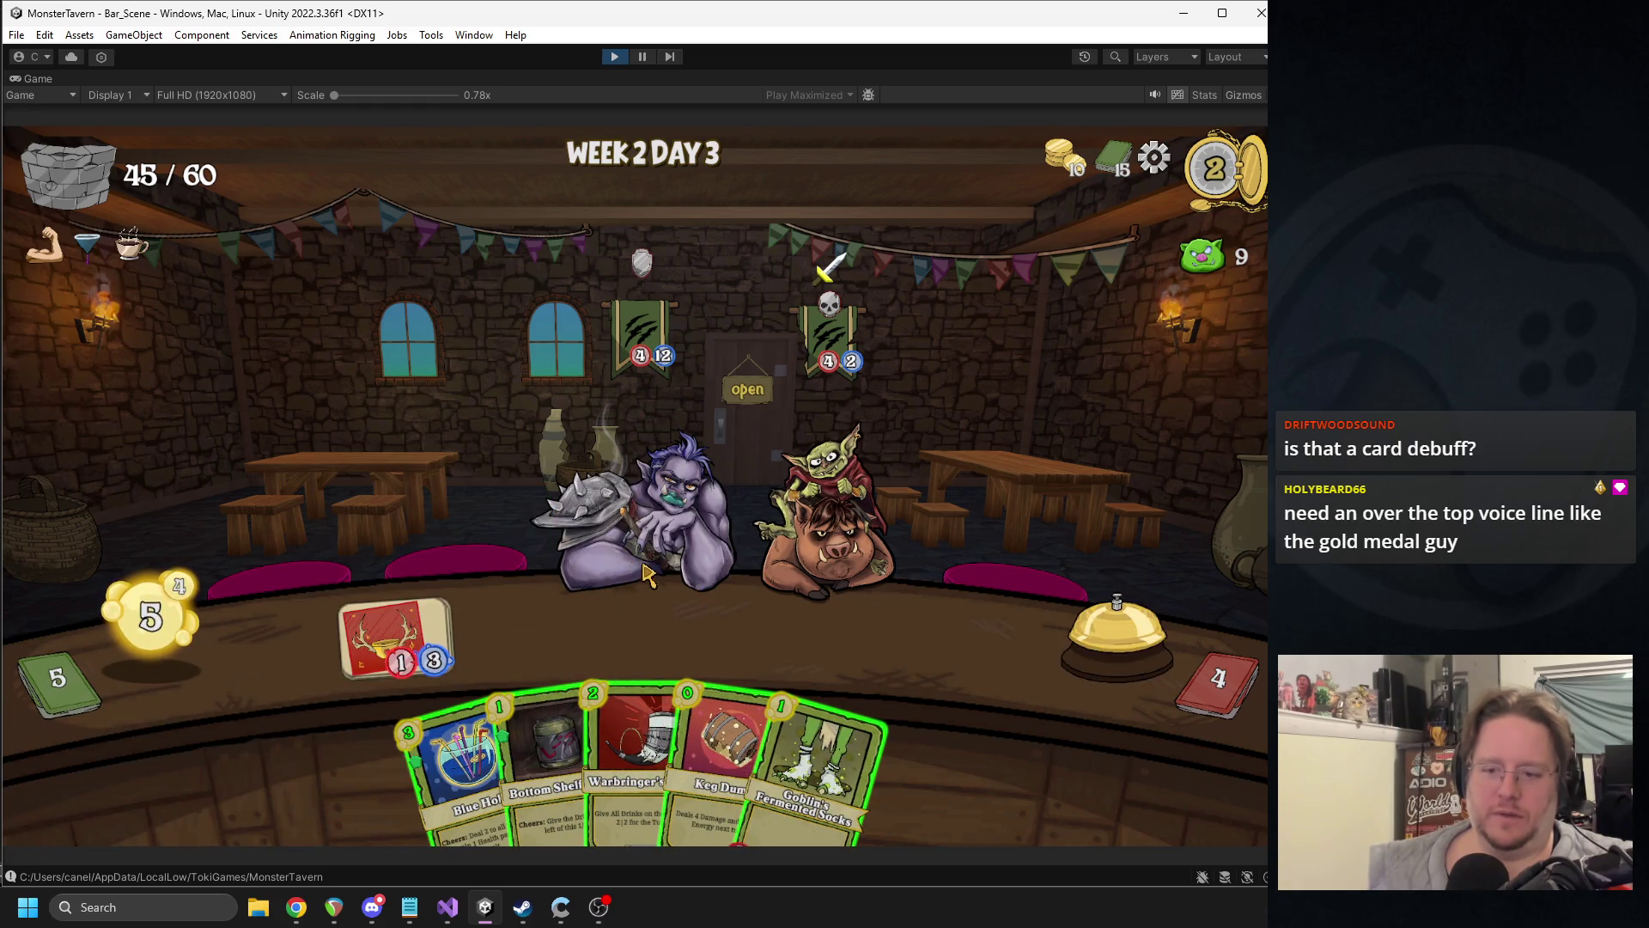
drag(549, 756, 523, 634)
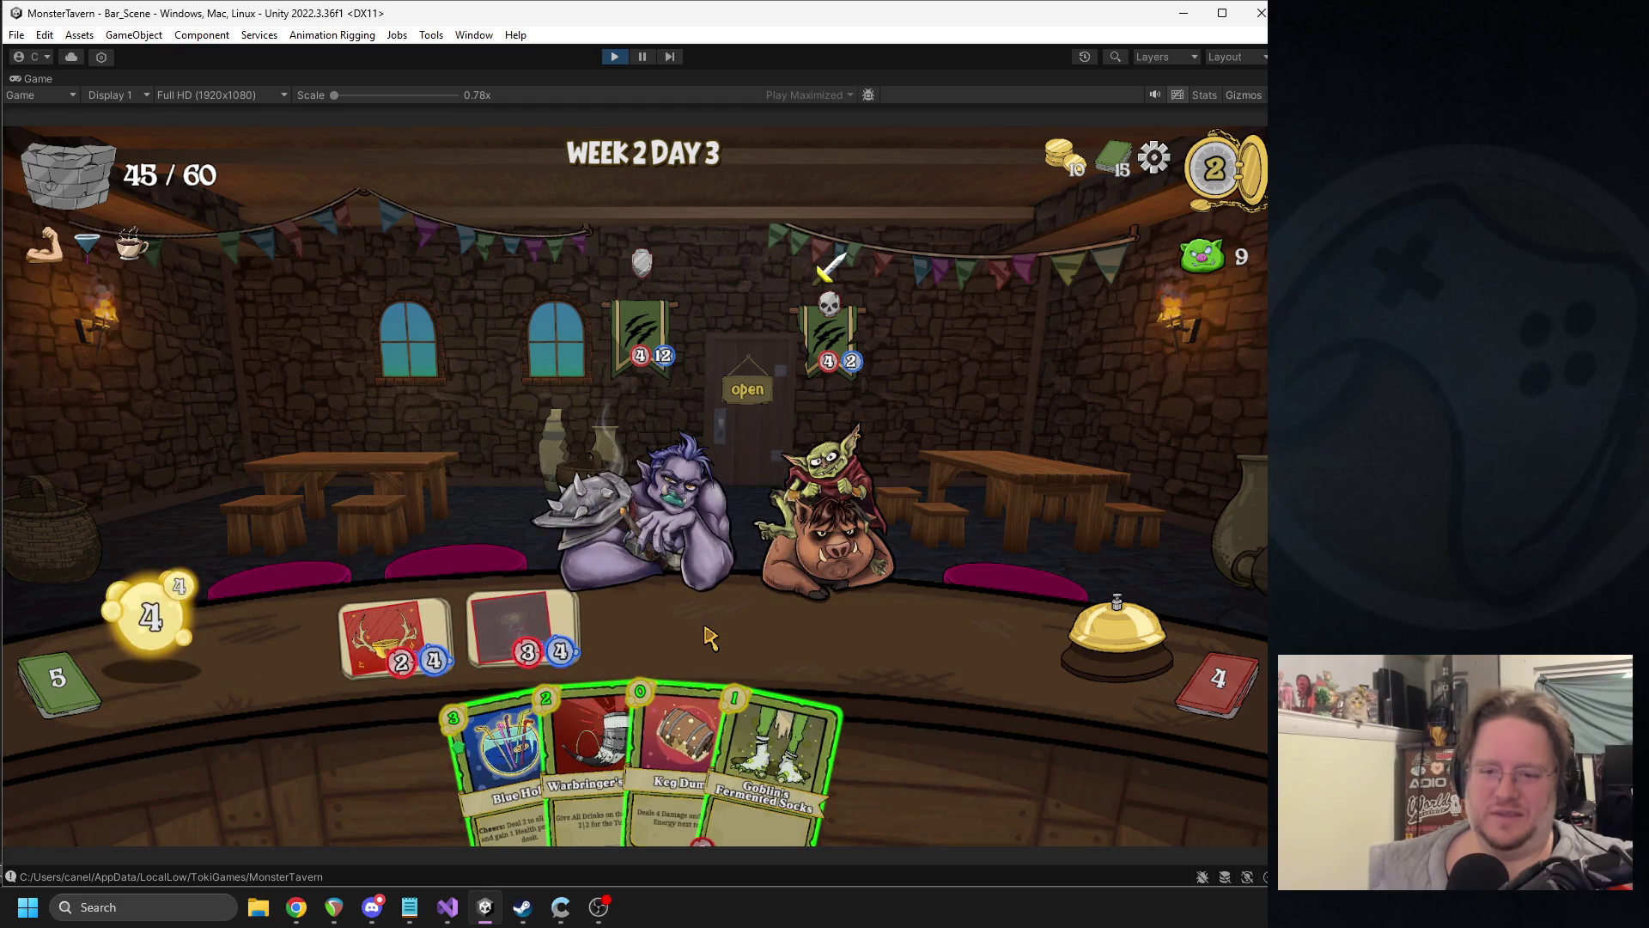
drag(799, 713, 653, 627)
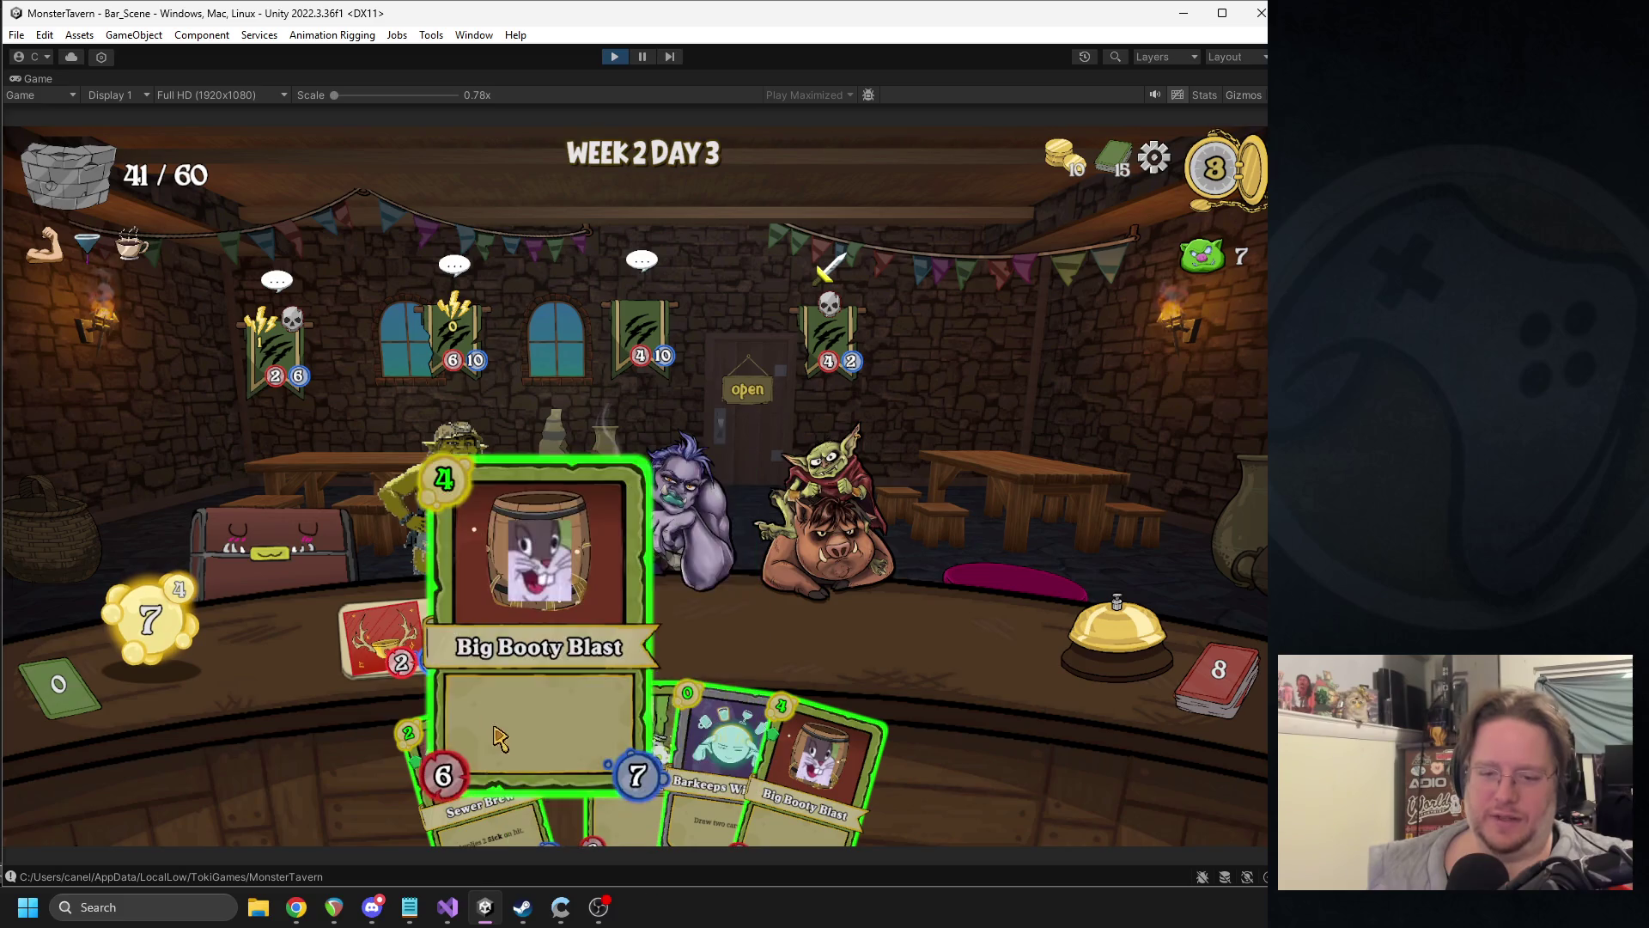
drag(549, 747, 582, 554)
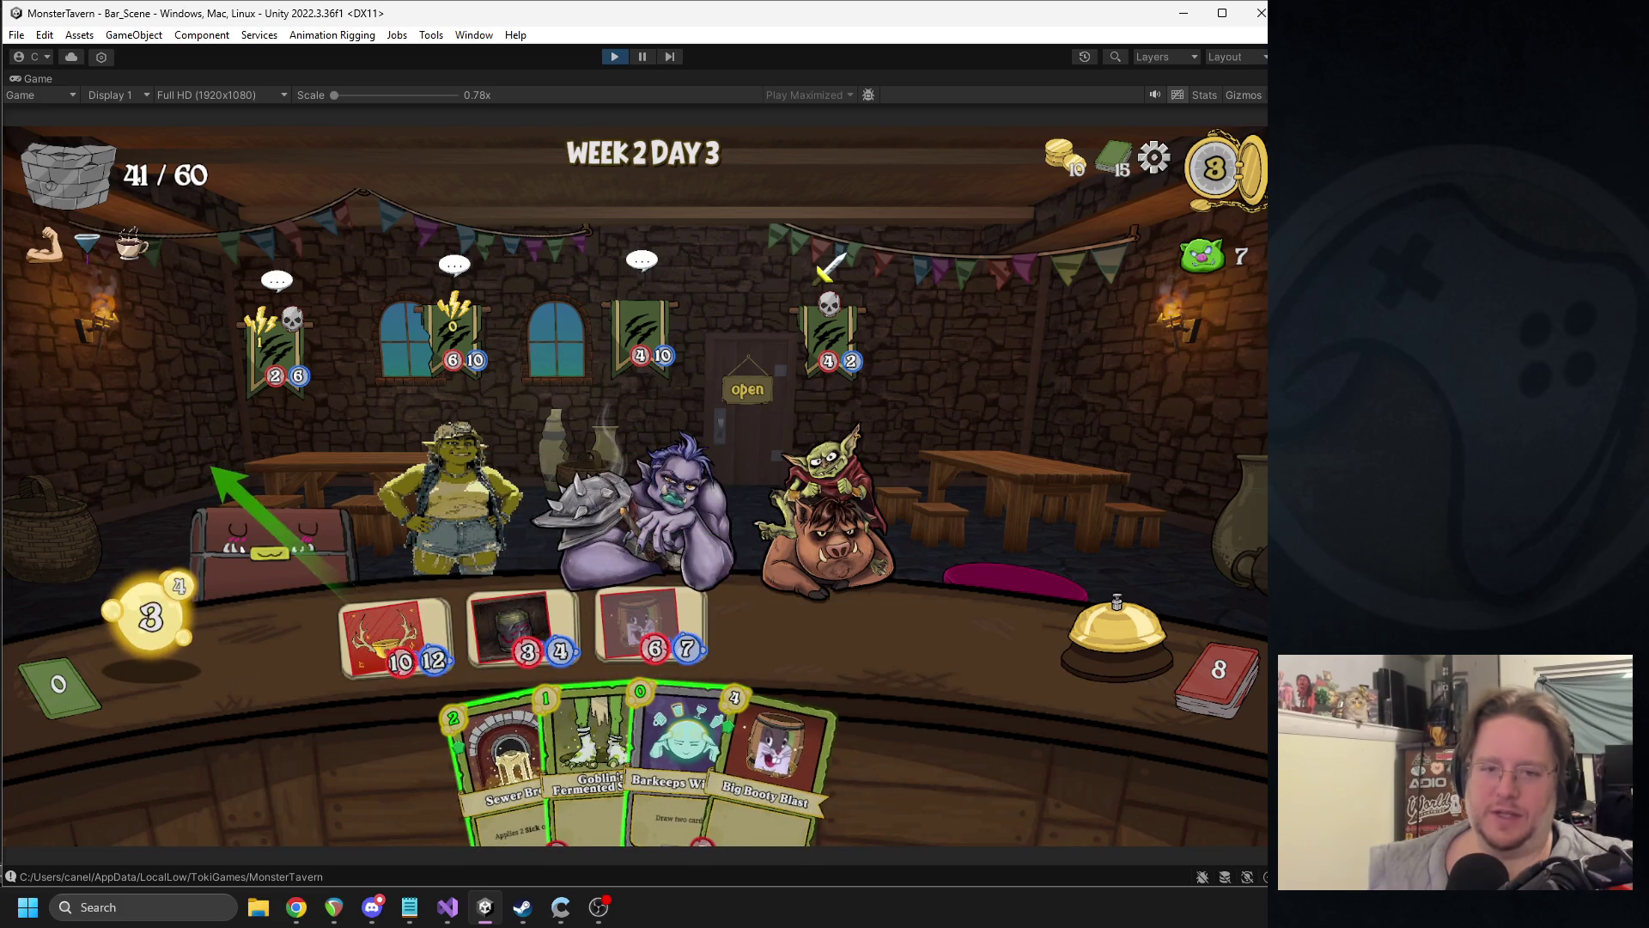
- Target the boar, play Warbringer's Horn, serve the 5/4 drink to the goblin and Blue Hole to the troll
mouse_move(548, 612)
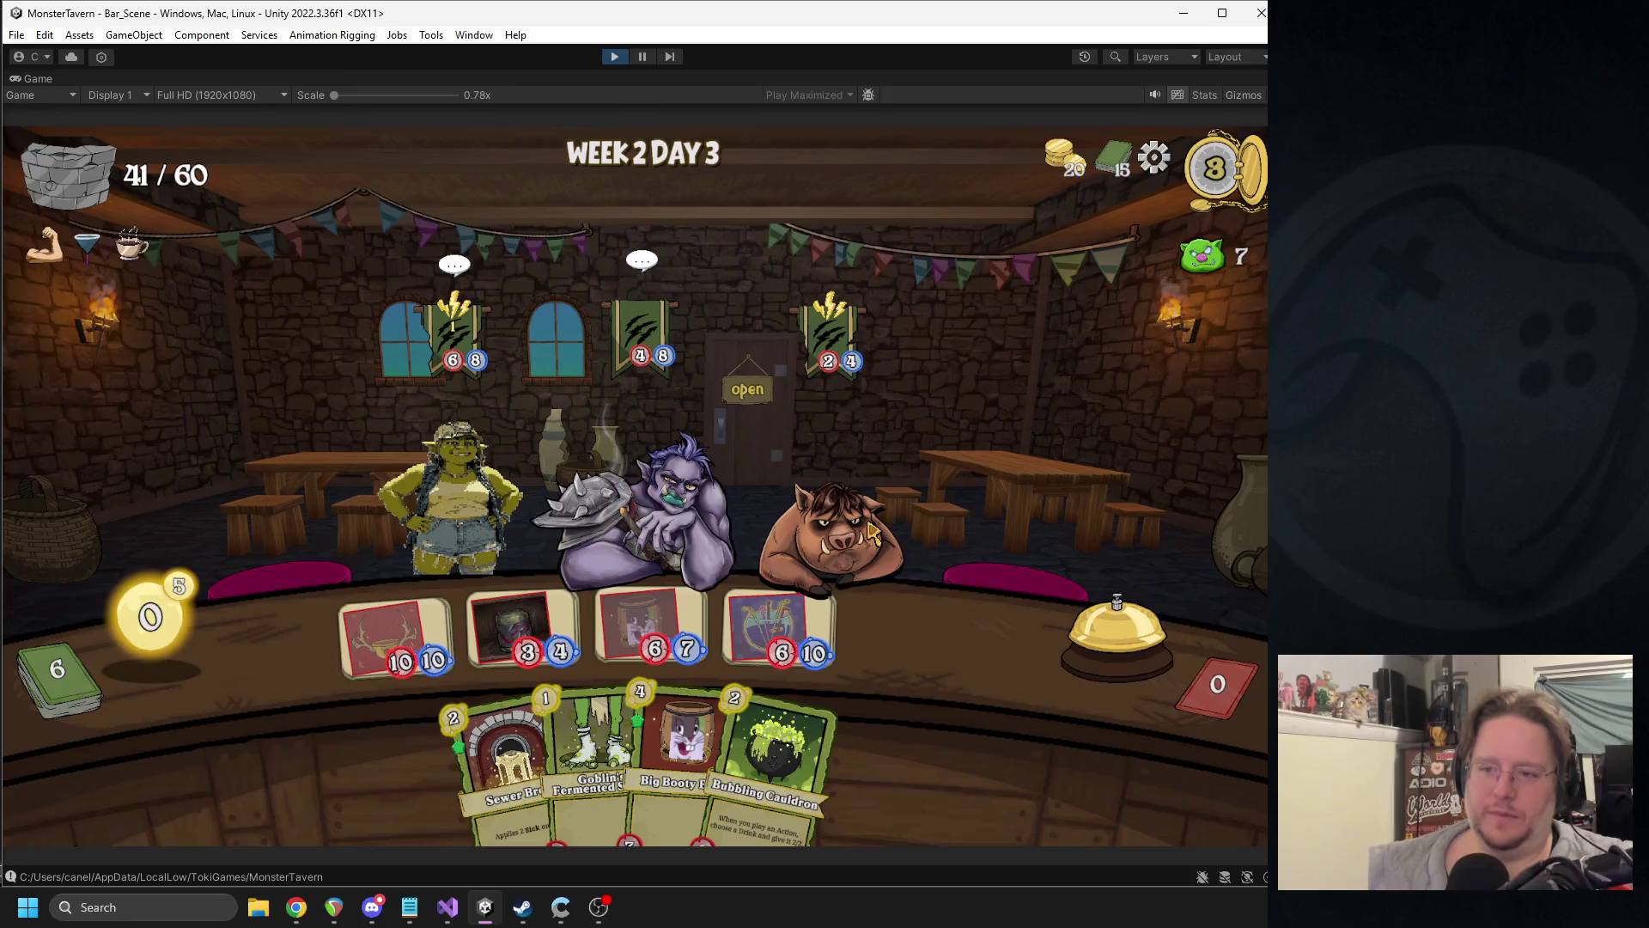
drag(884, 508, 889, 516)
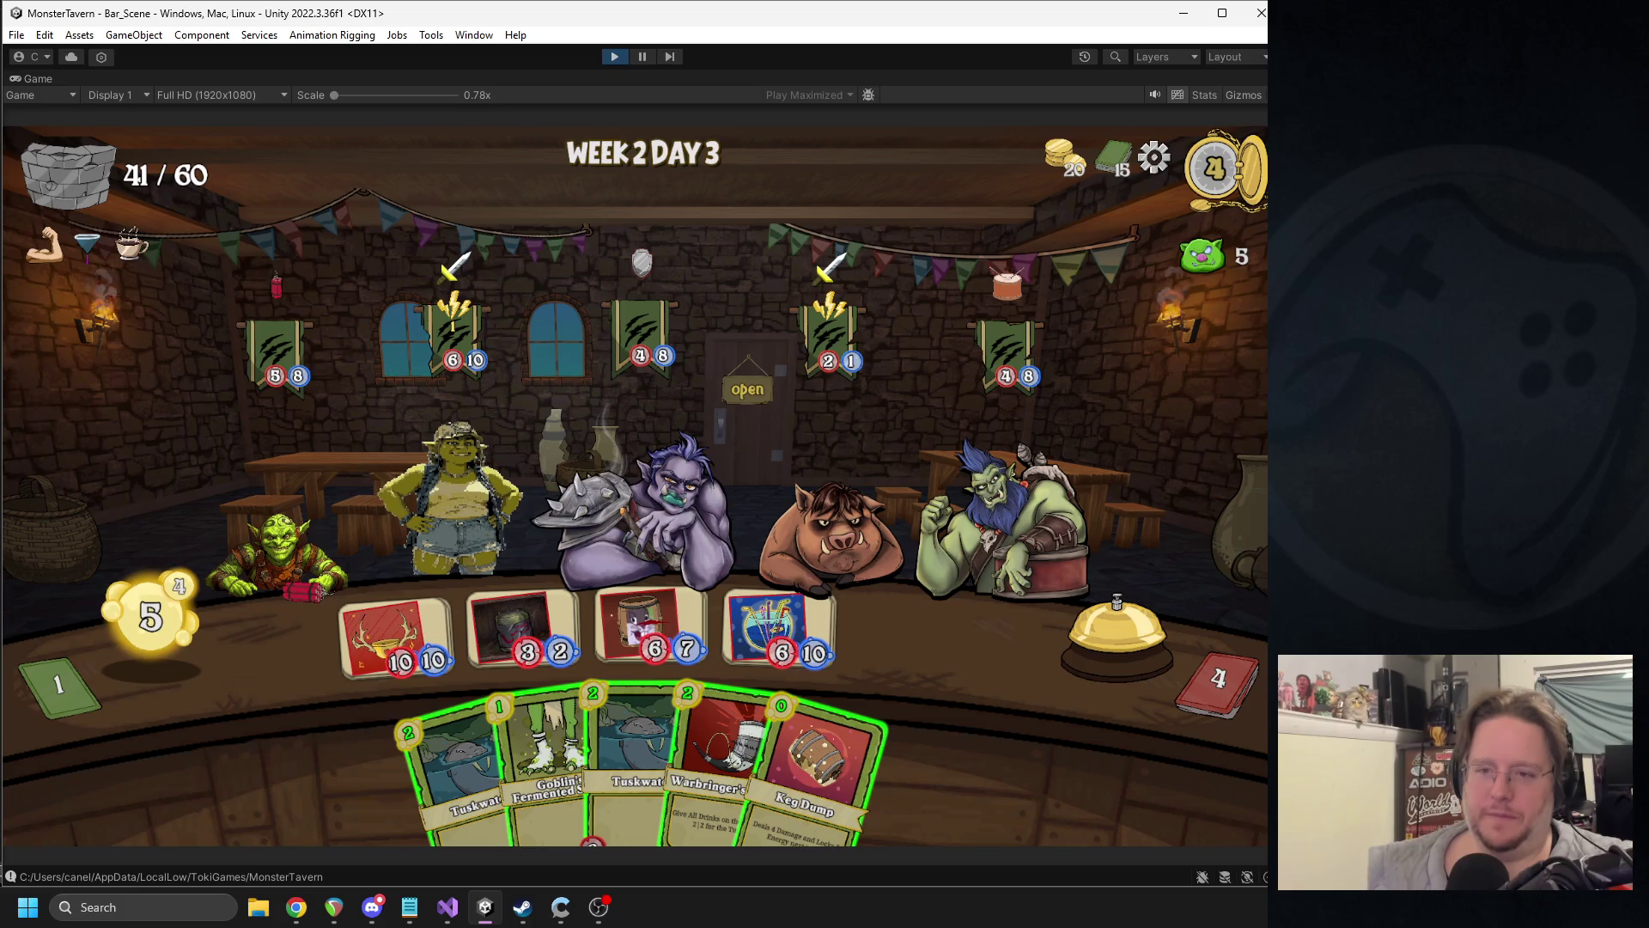
drag(721, 755, 892, 655)
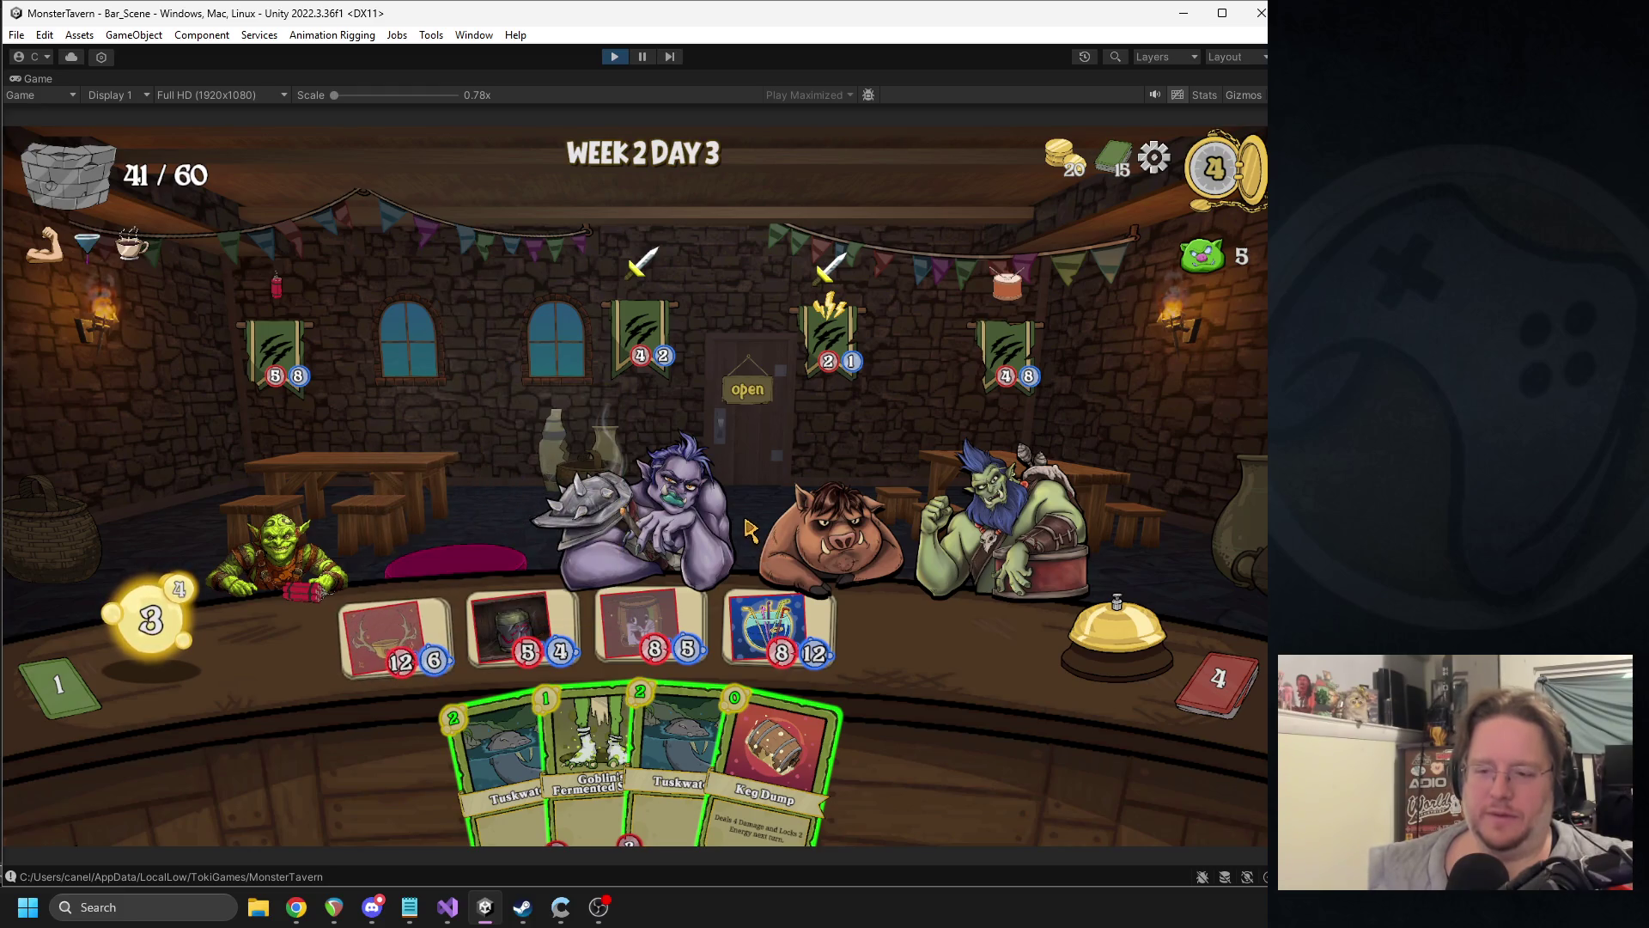
mouse_move(761, 602)
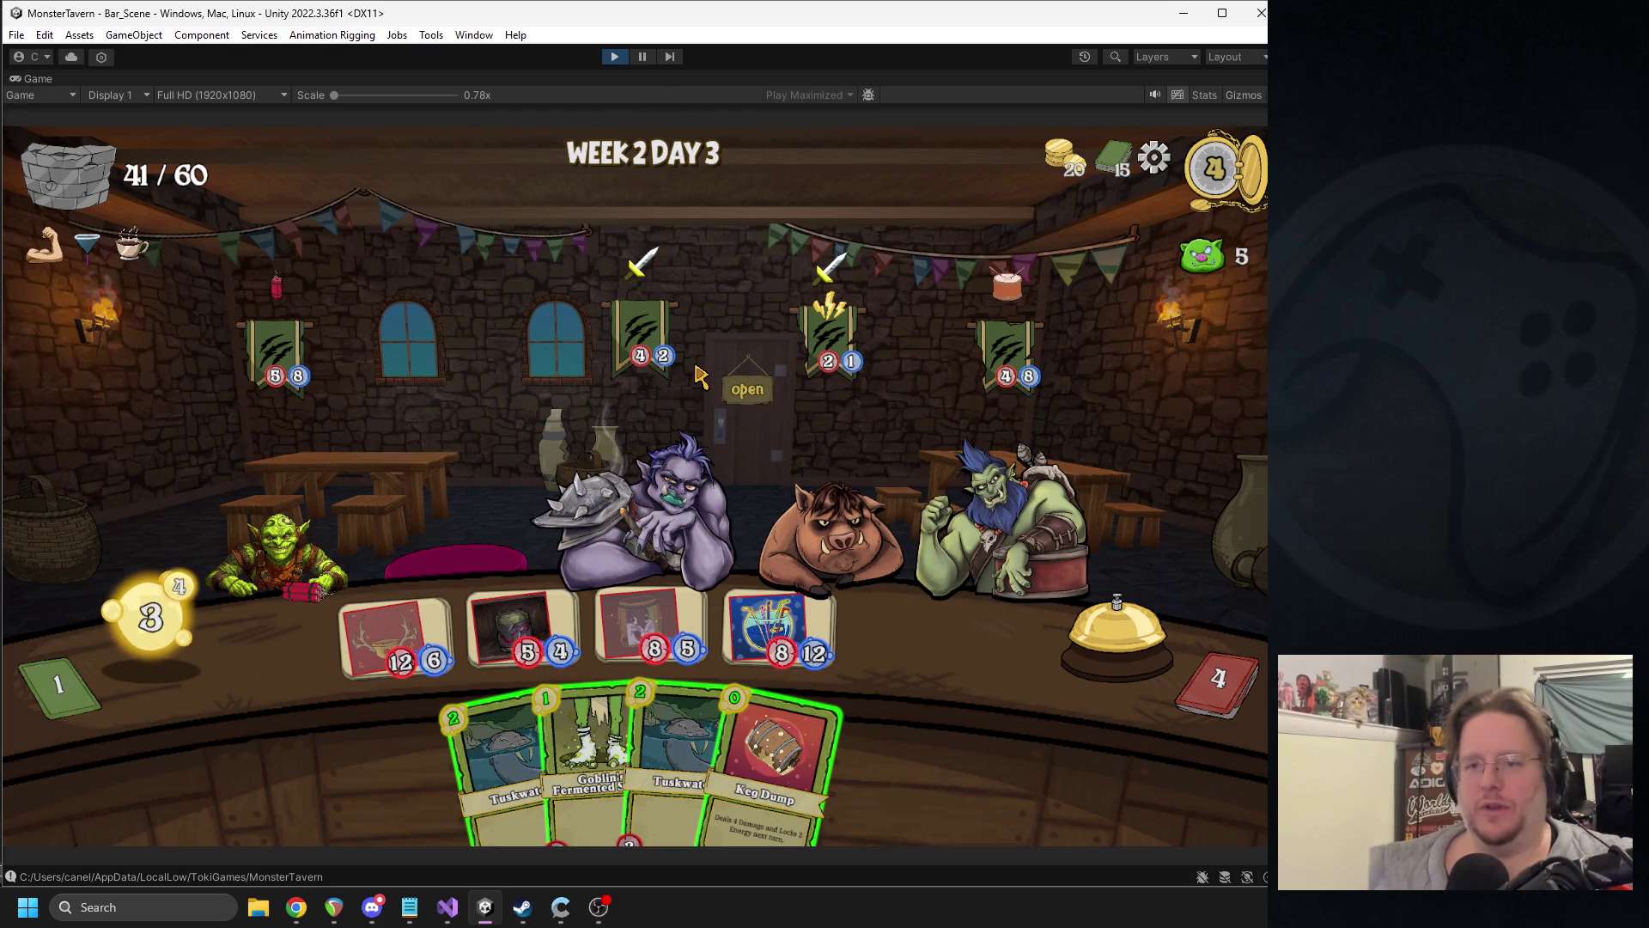
click(530, 624)
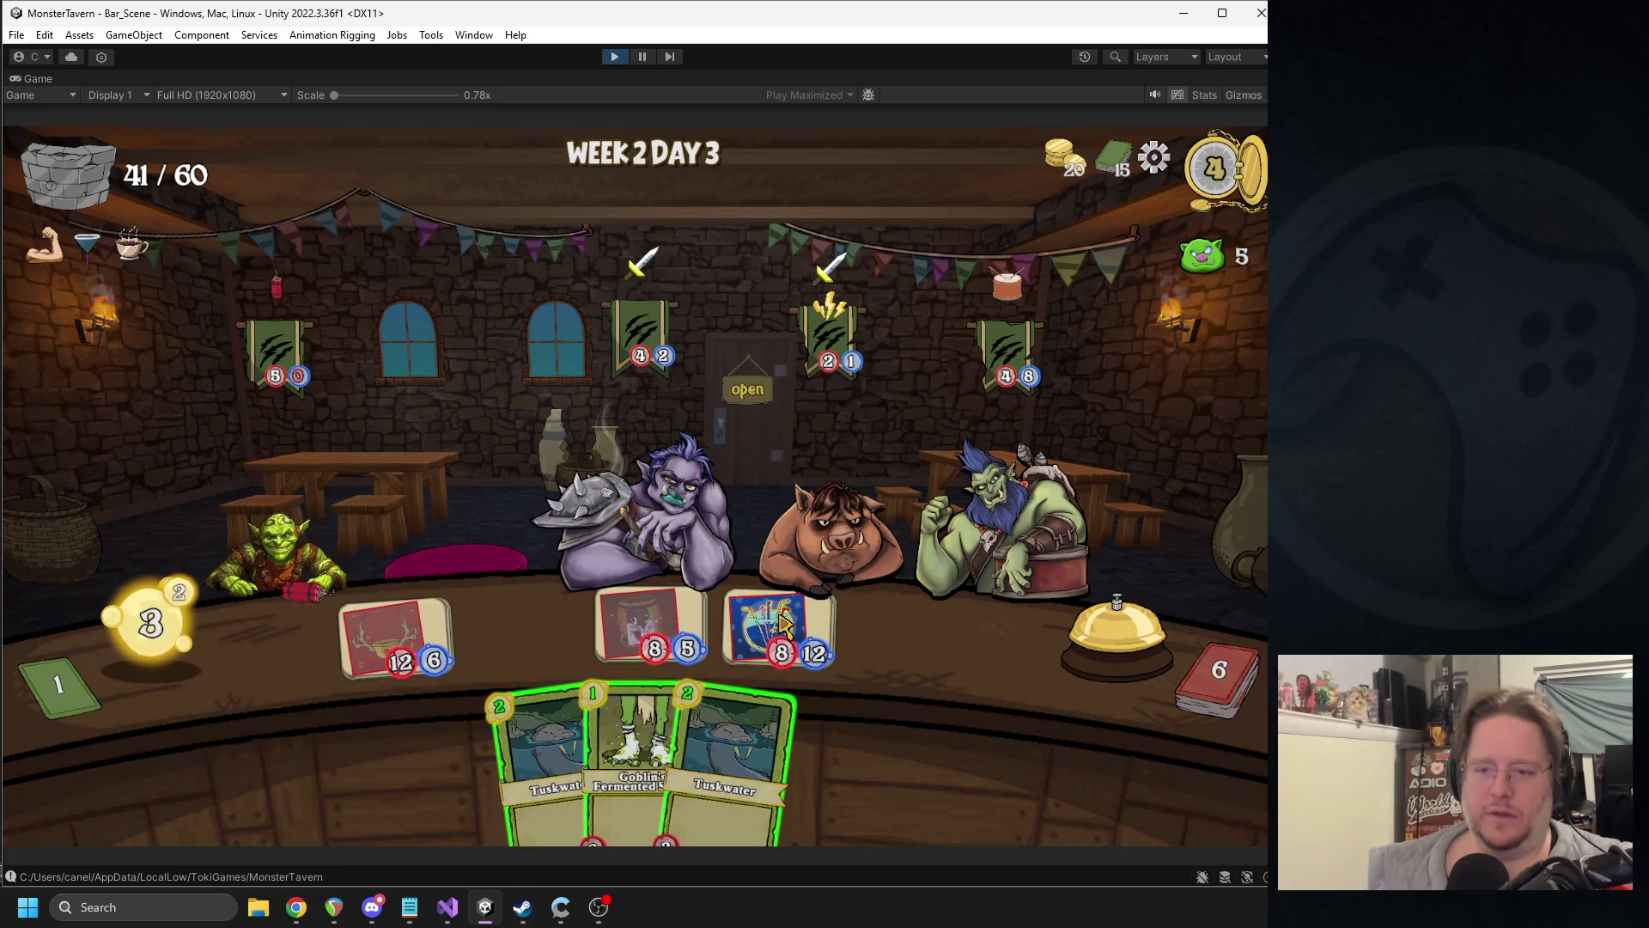
drag(783, 624, 612, 491)
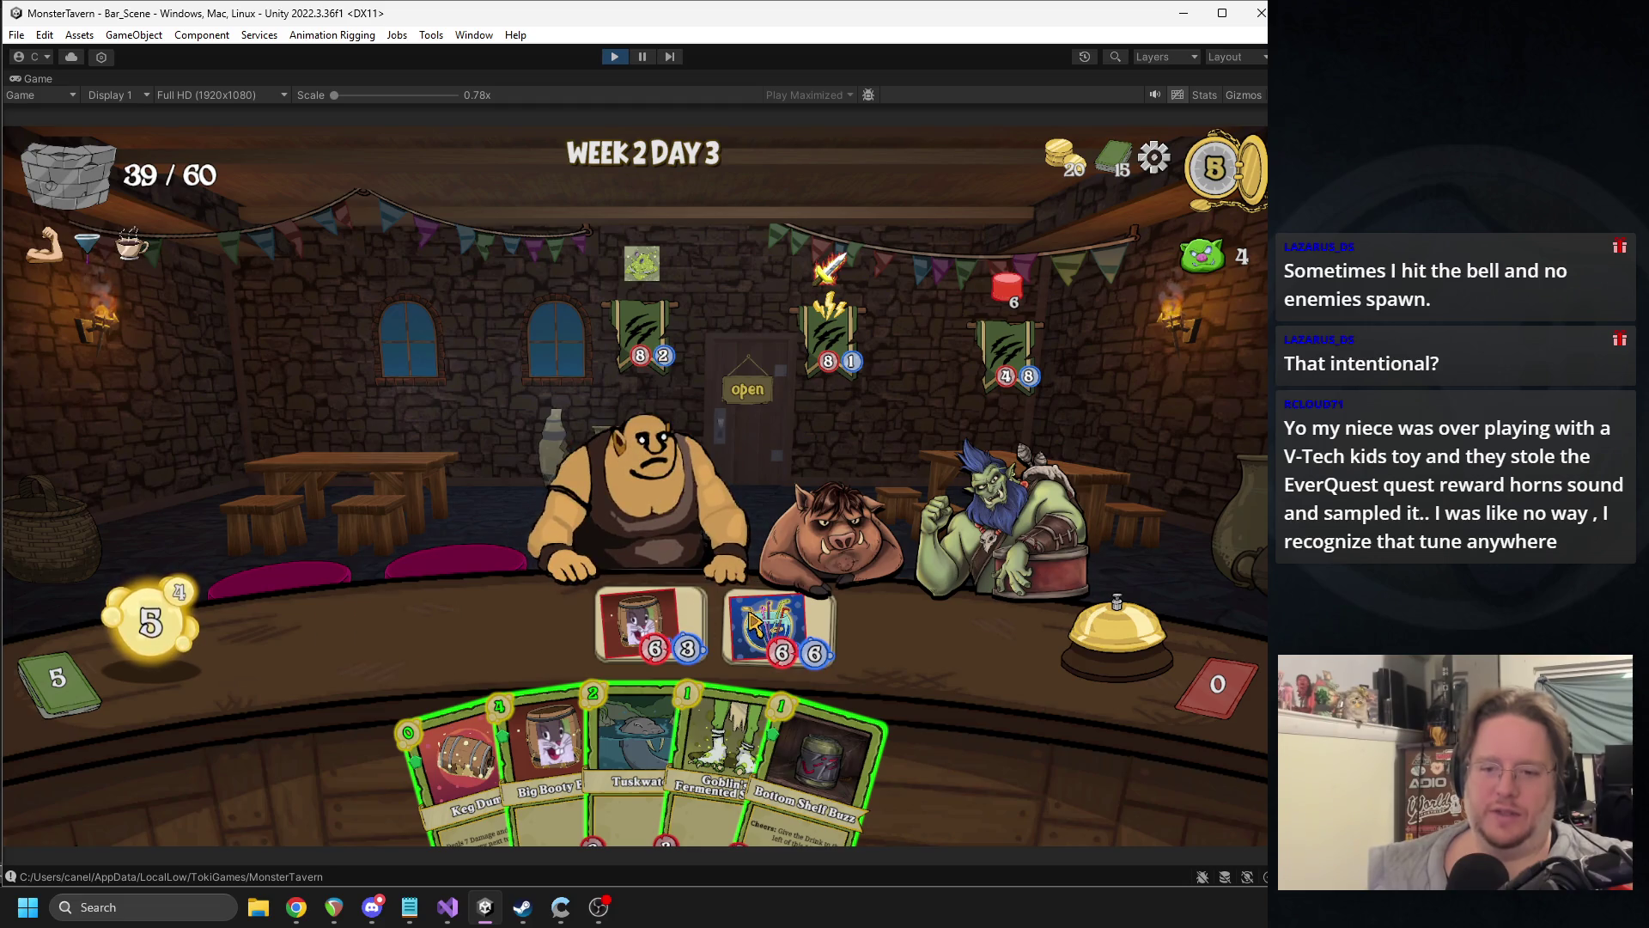
- Serve the ogre, set out Bottom Shelf Buzz and Big Booty Blast, Keg Dump the goblin, end two turns
drag(825, 773, 897, 653)
mouse_move(549, 748)
mouse_down()
mouse_move(541, 687)
mouse_move(395, 640)
mouse_up()
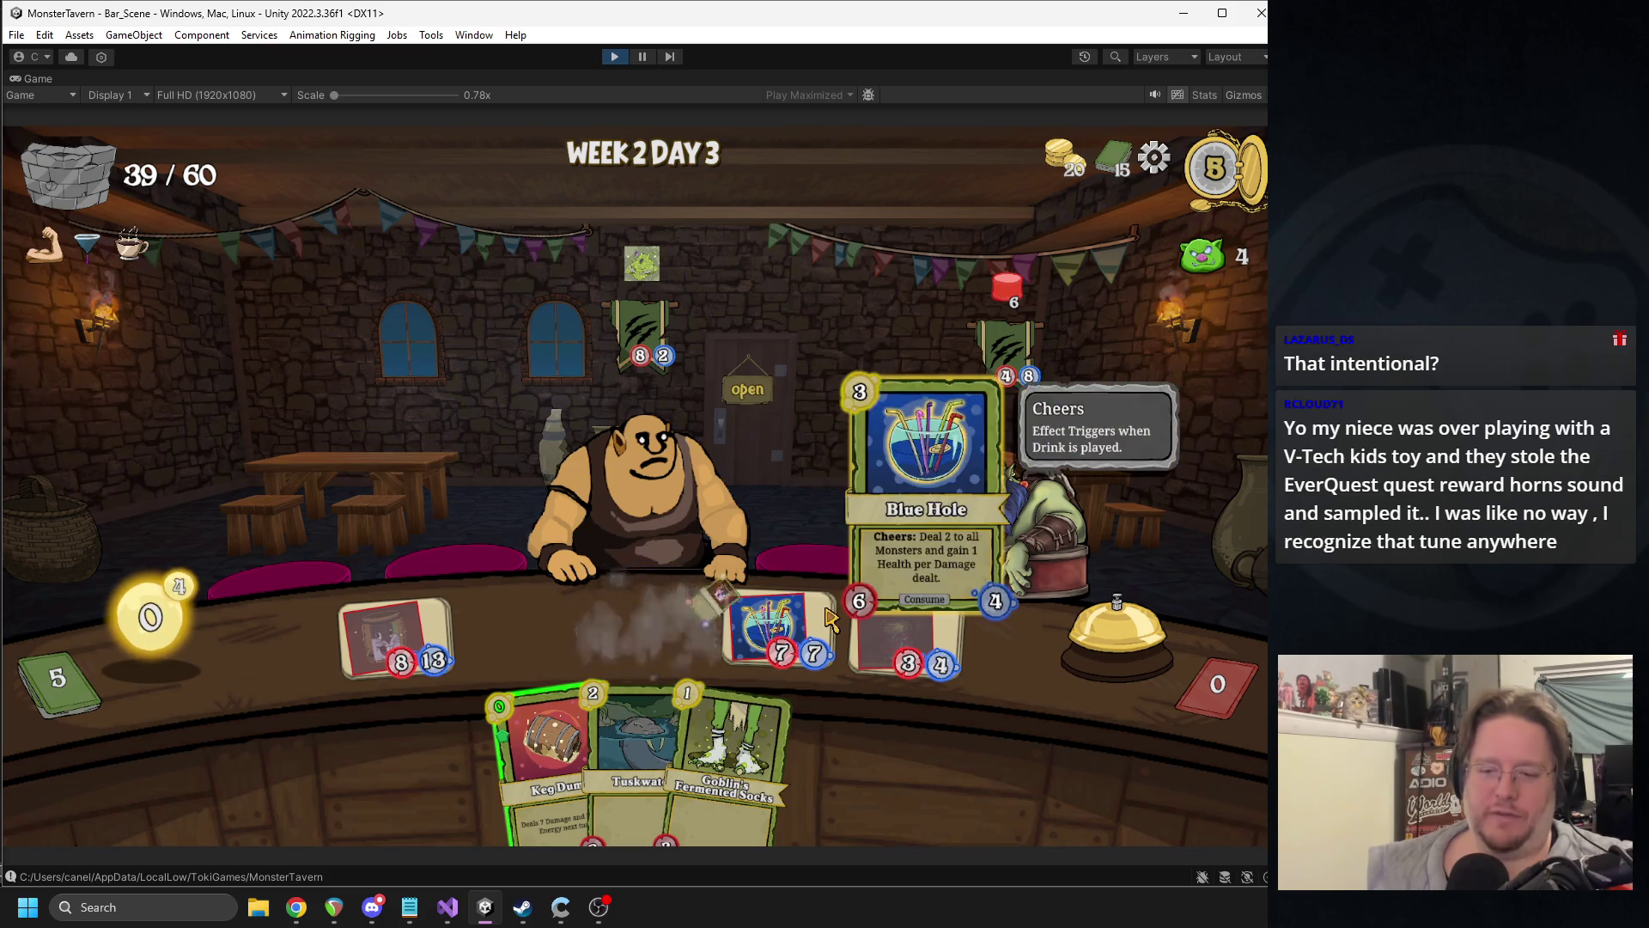
mouse_move(493, 730)
drag(494, 730, 983, 532)
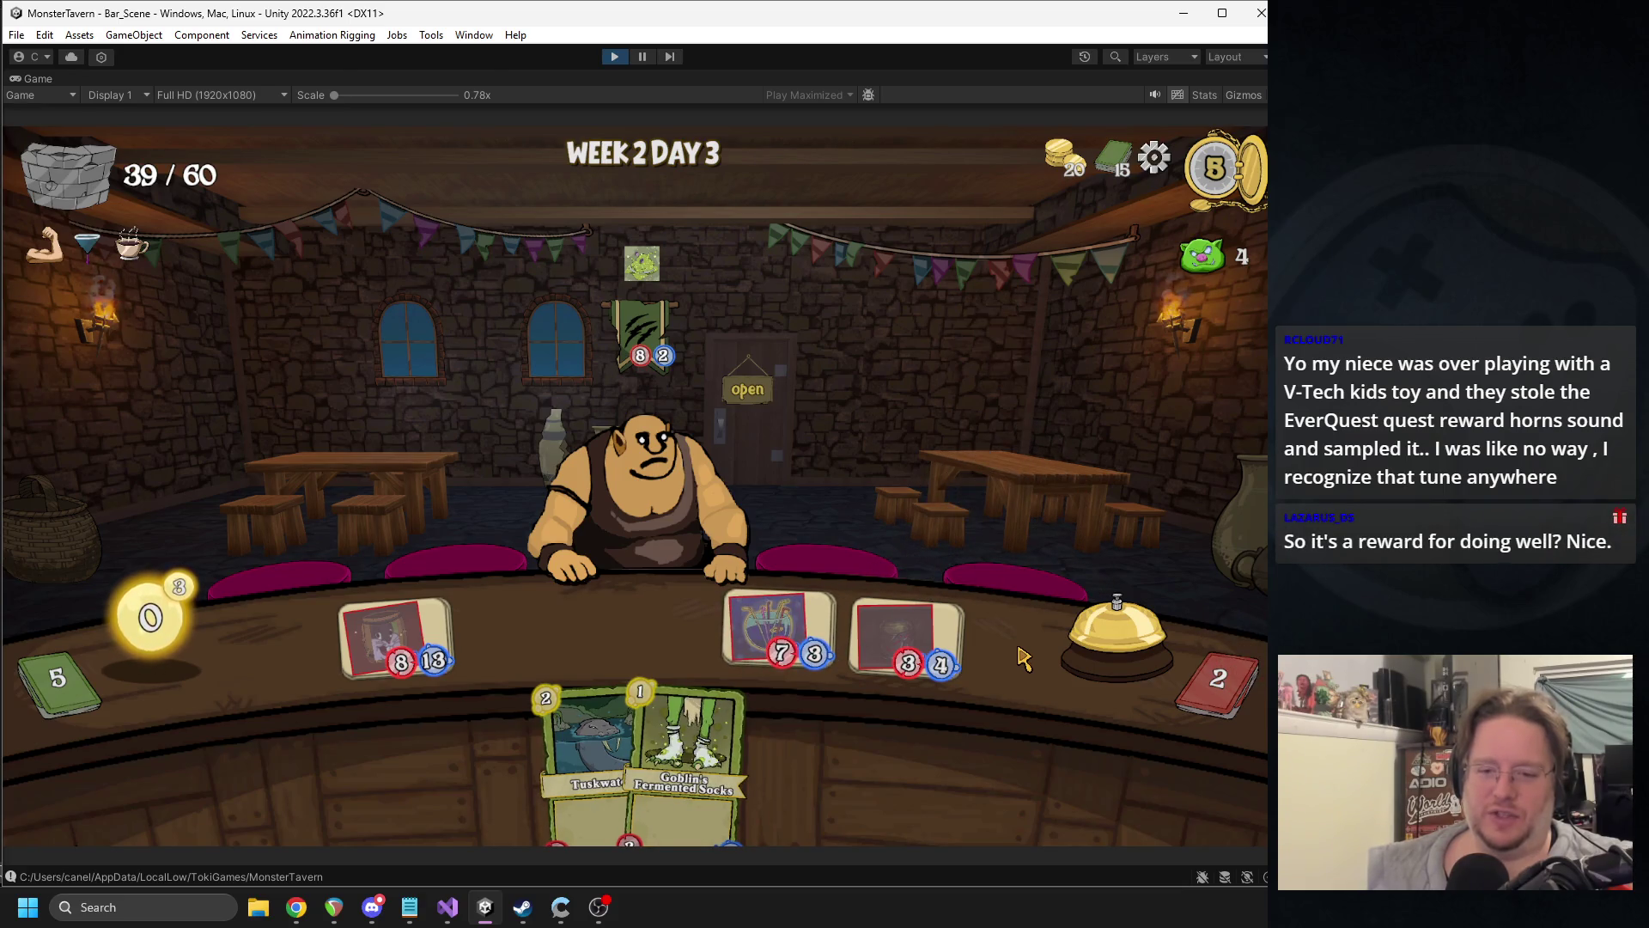
click(1151, 650)
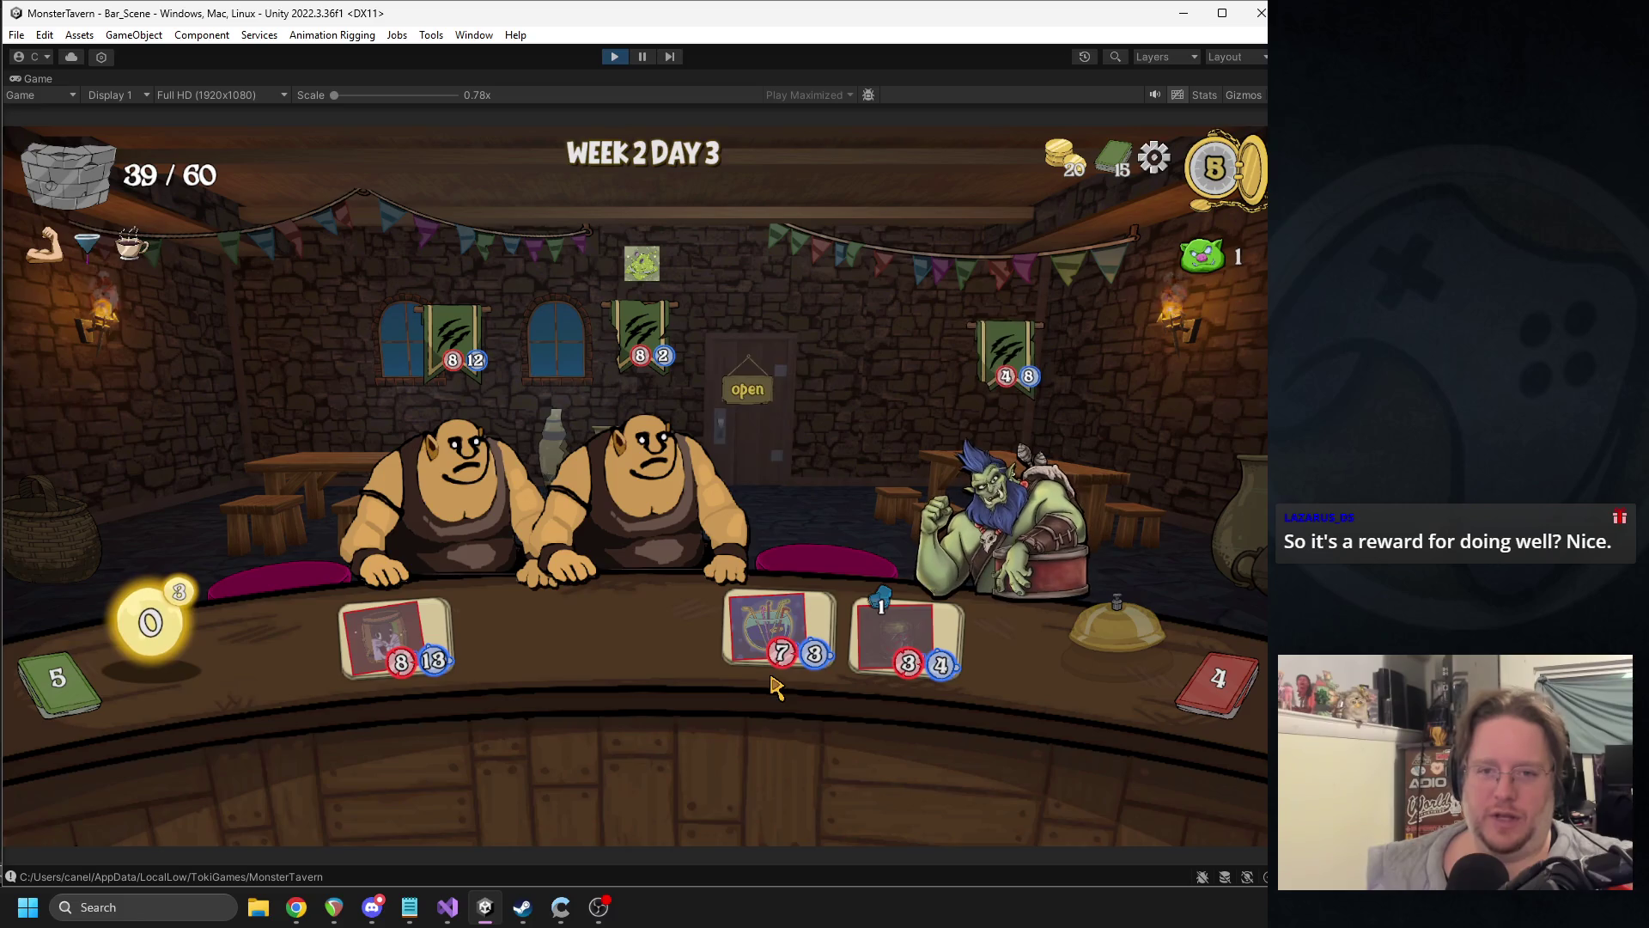
click(1124, 650)
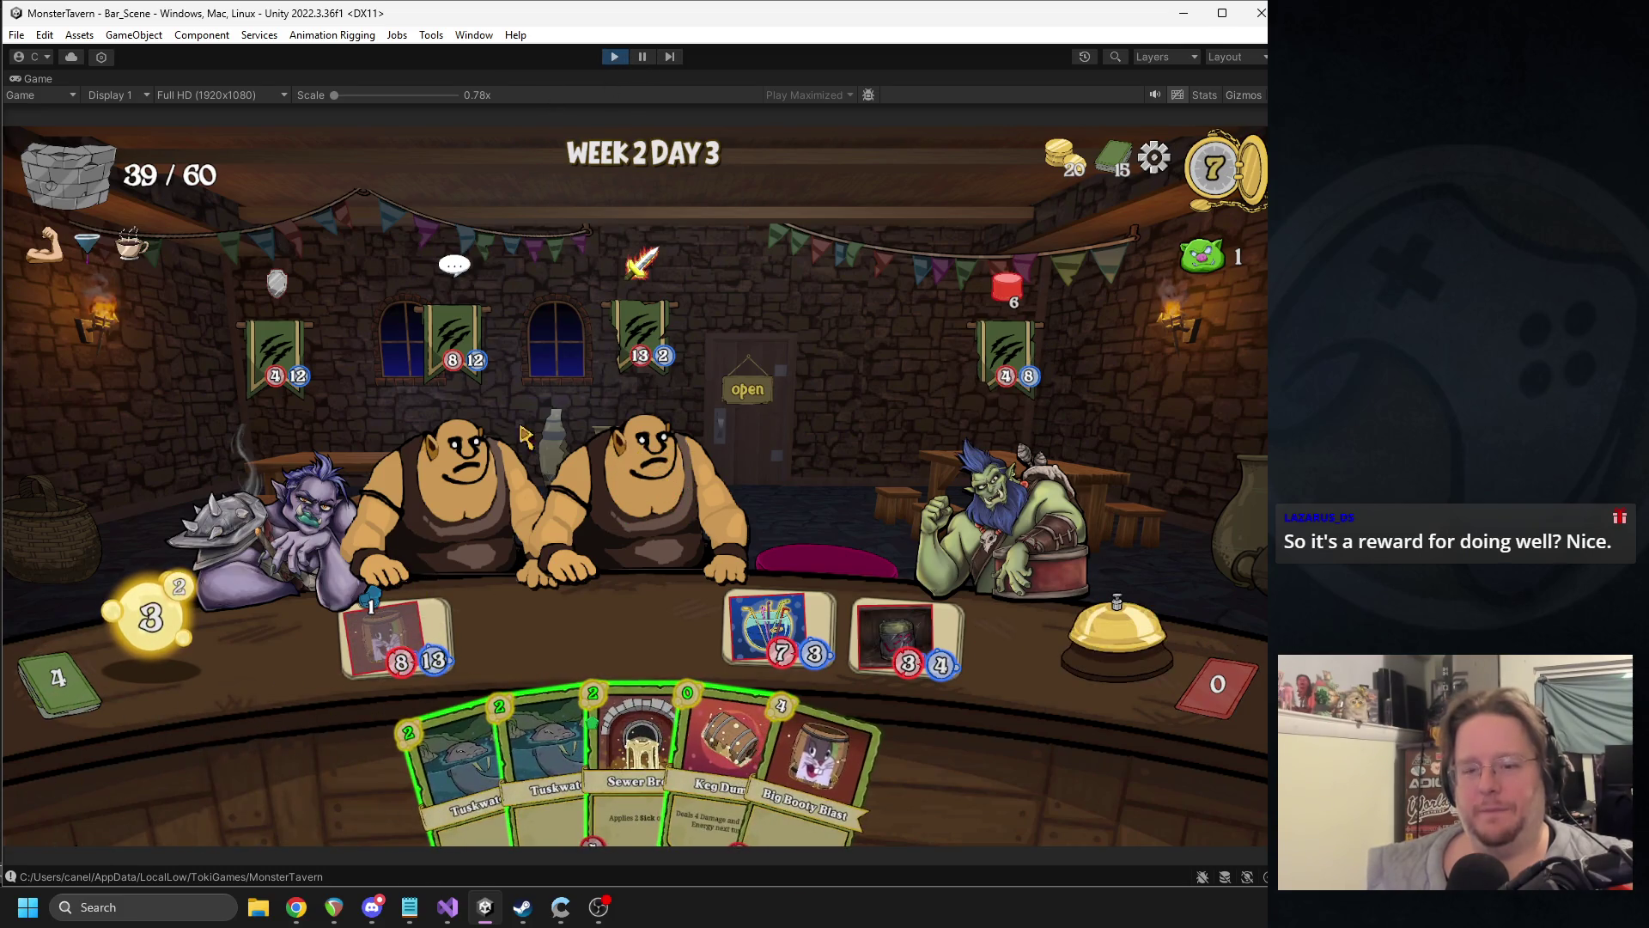
mouse_move(1217, 250)
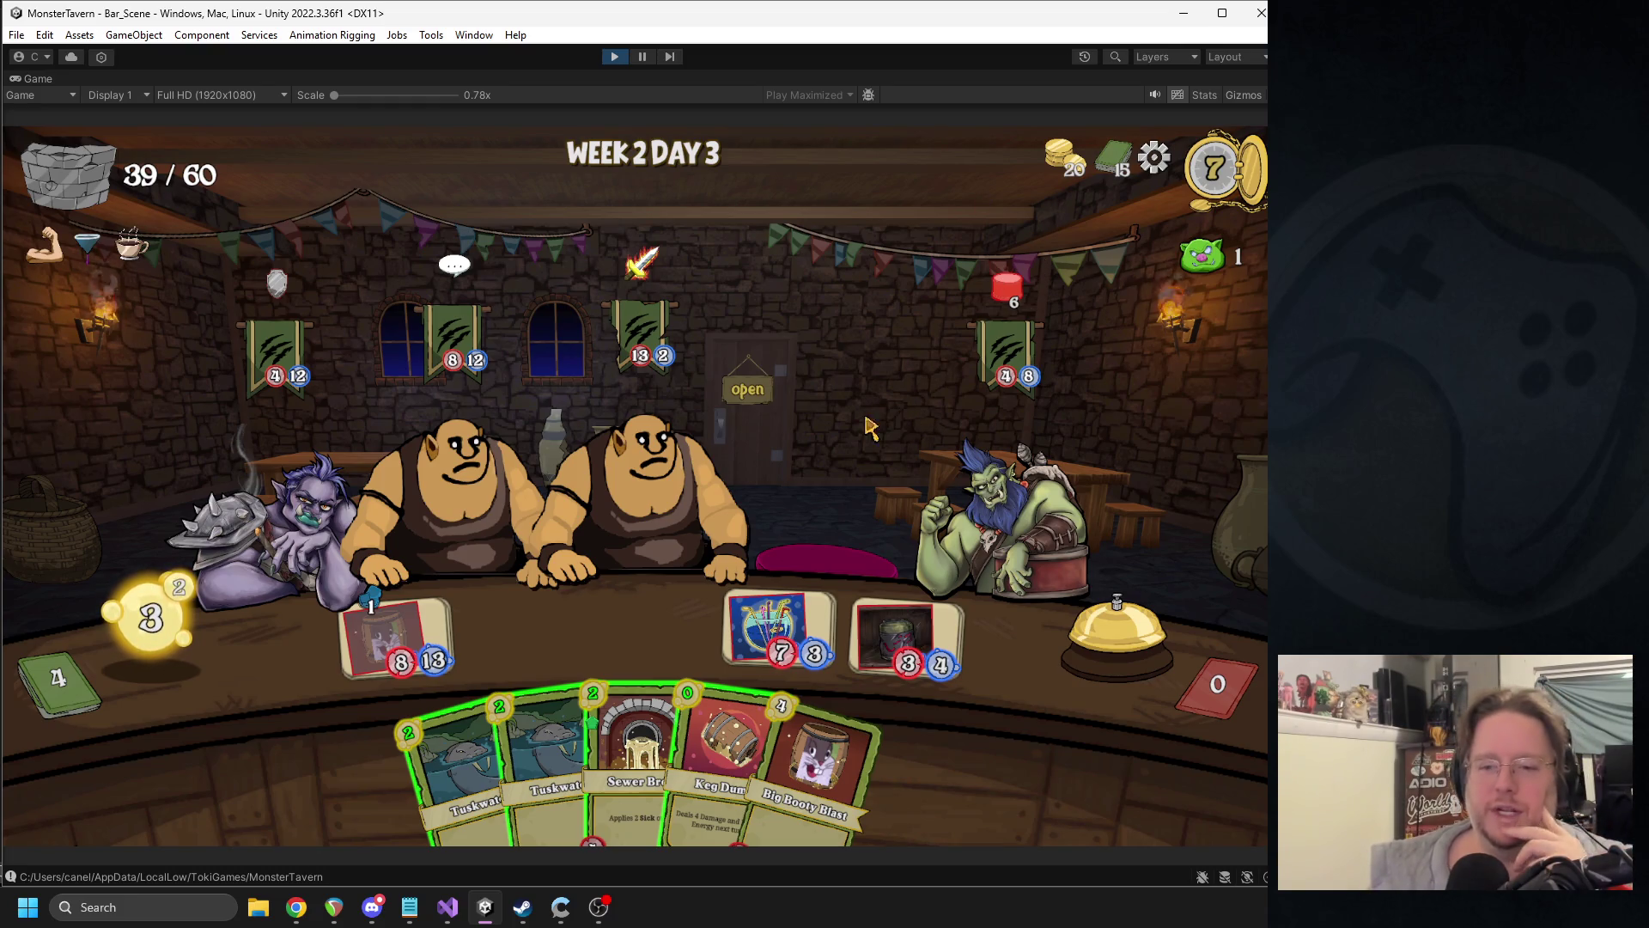
- Serve the green orc, place Sewer Brew on the bar, and exit Play mode with Ctrl+P
drag(797, 627, 988, 569)
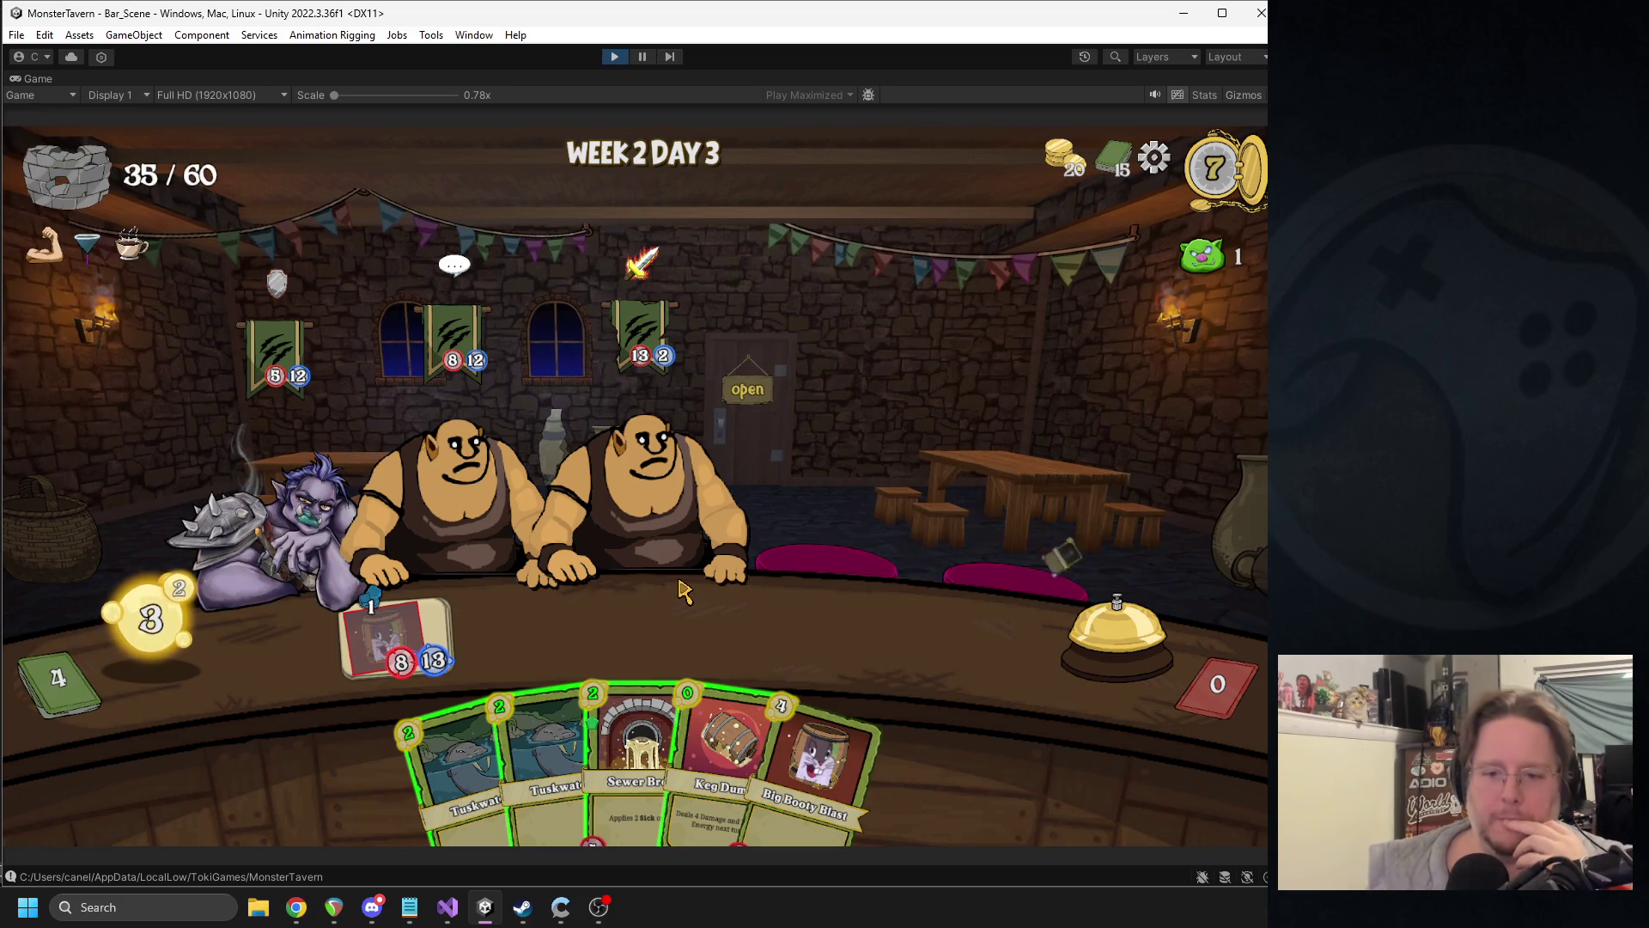
mouse_move(631, 721)
mouse_down()
mouse_move(601, 679)
mouse_move(549, 653)
mouse_up()
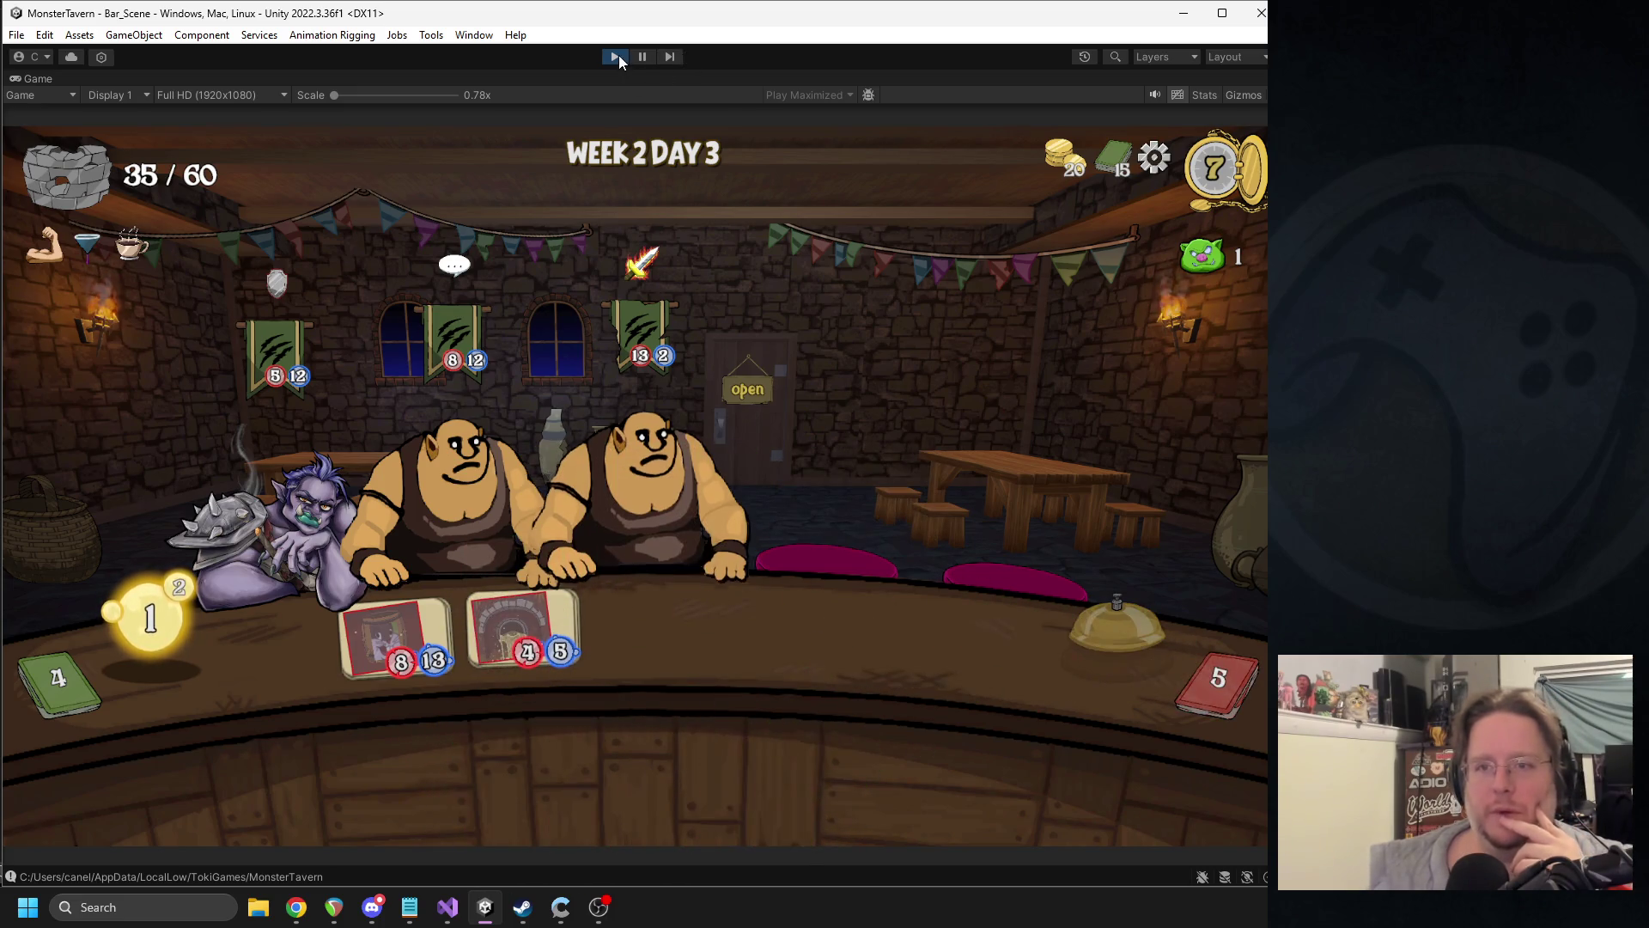
key(ctrl+p)
- Find the Warbringer's Horn prefab via a 'horn' search and set its status effect audio to None
click(926, 93)
text(horn)
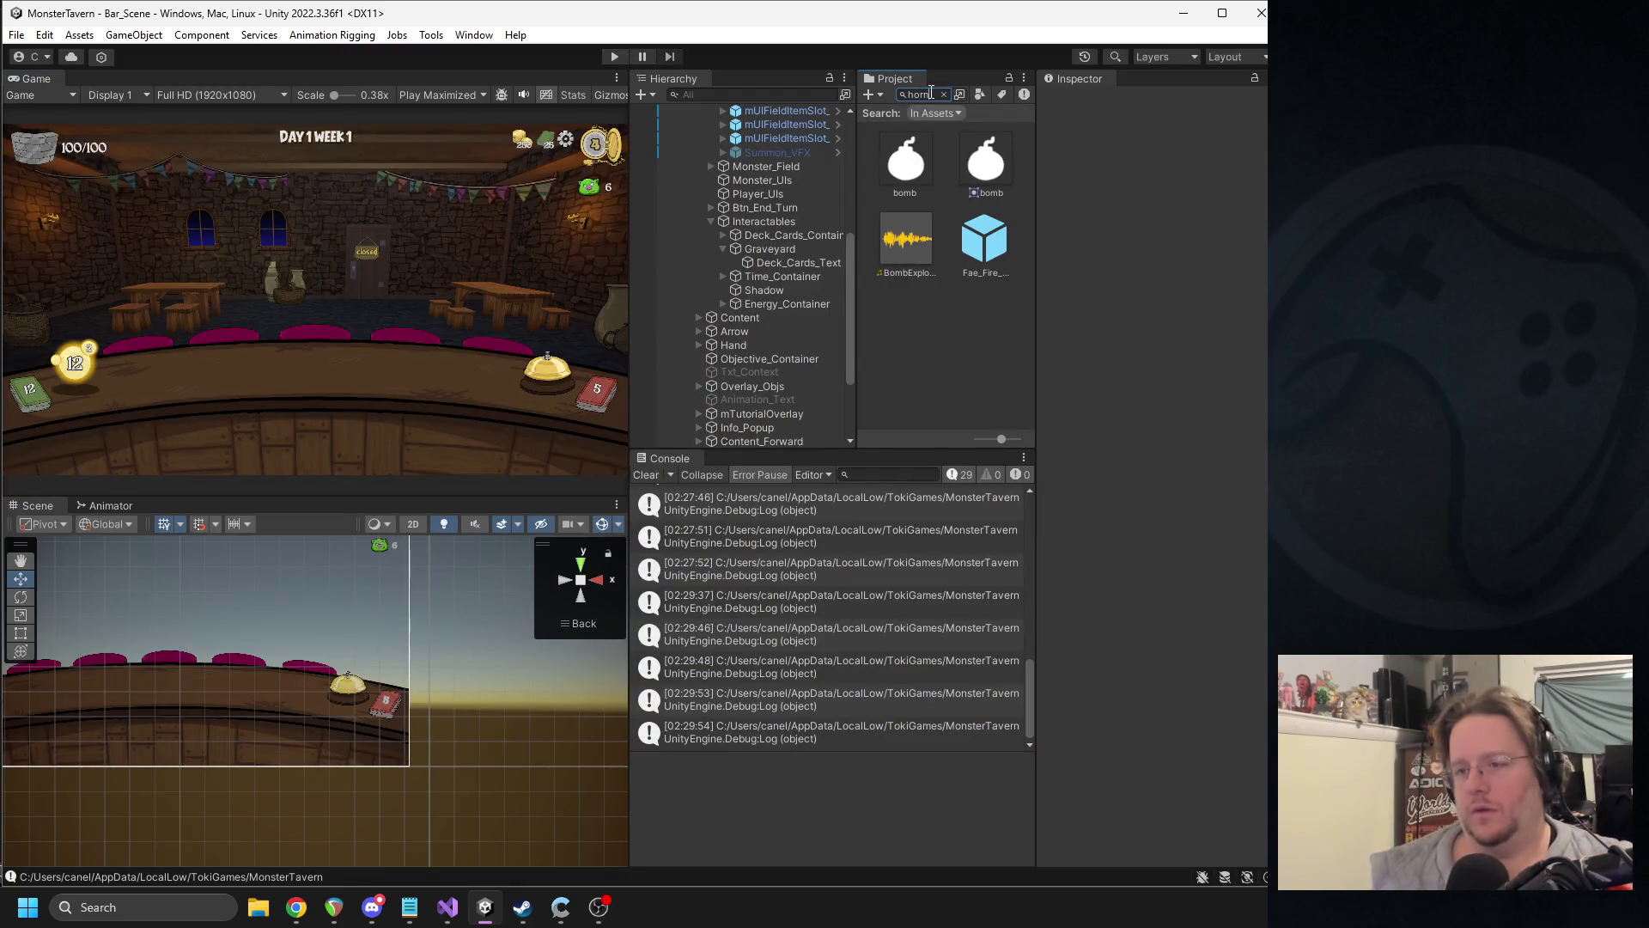
click(984, 241)
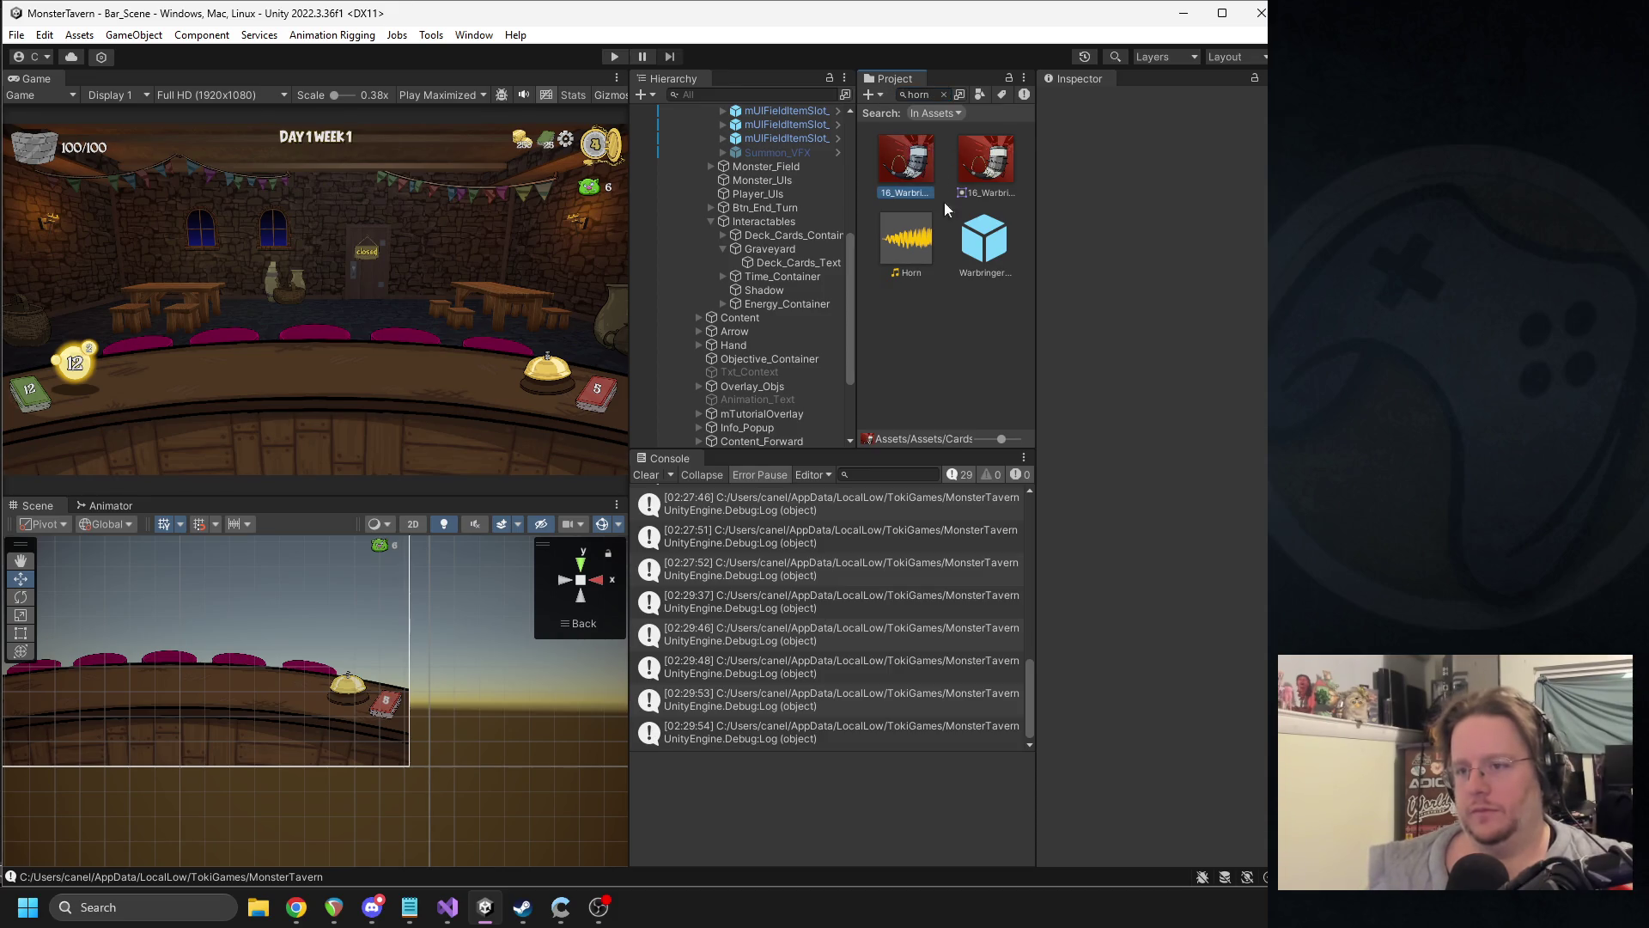
scroll(1209, 445, down, 3)
scroll(1225, 422, down, 3)
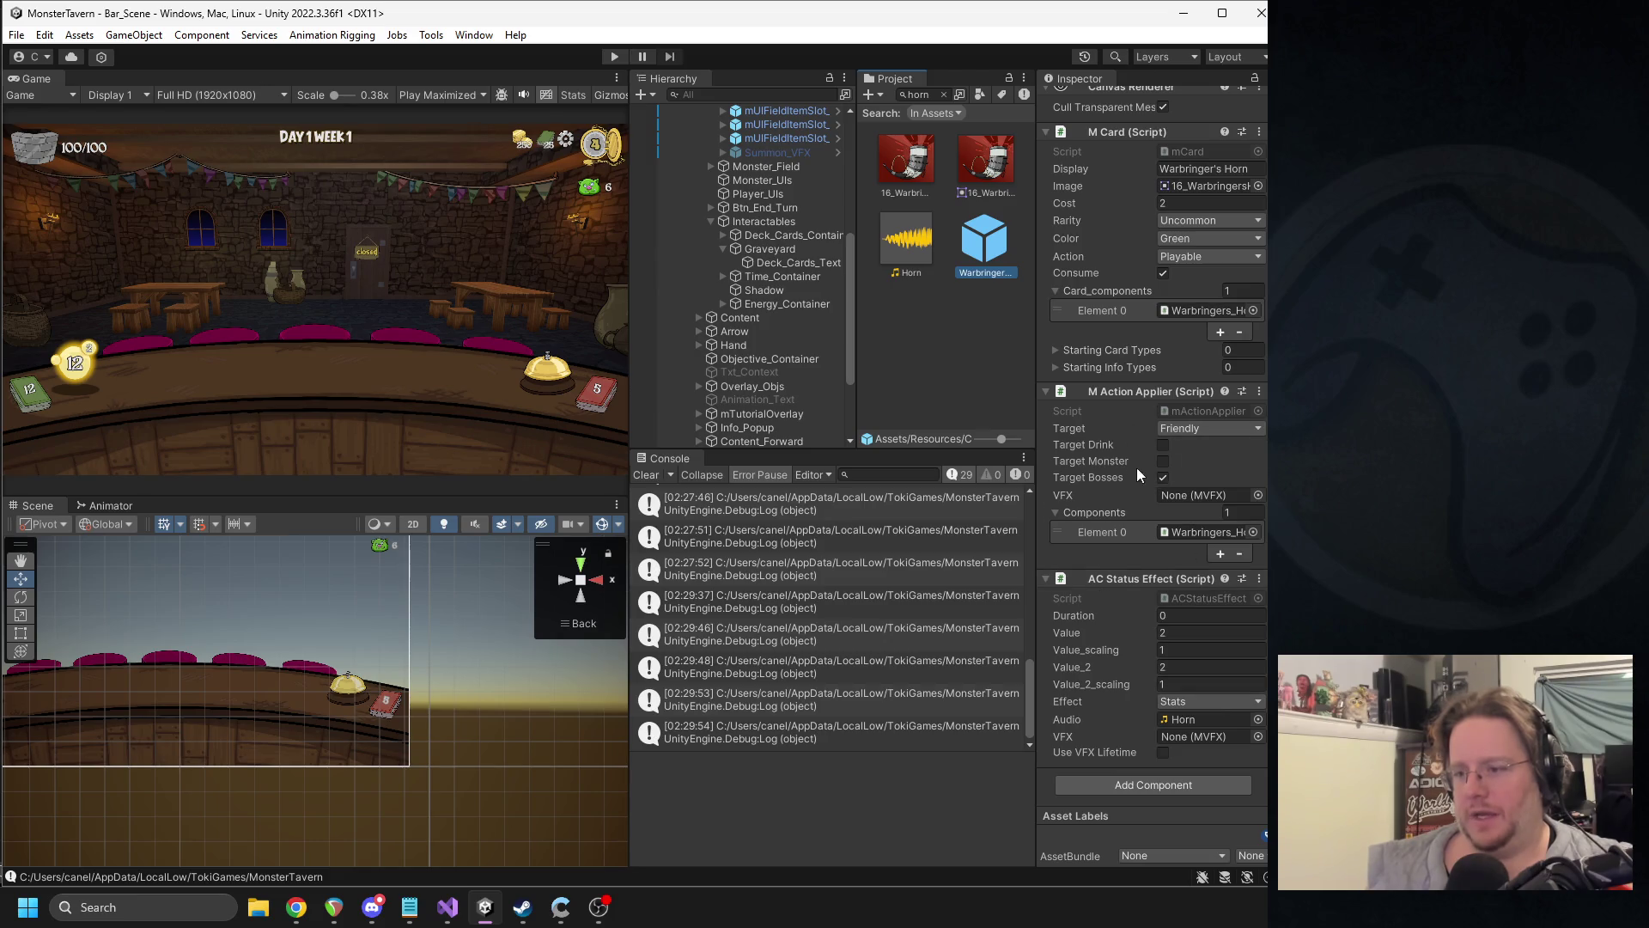
click(1259, 719)
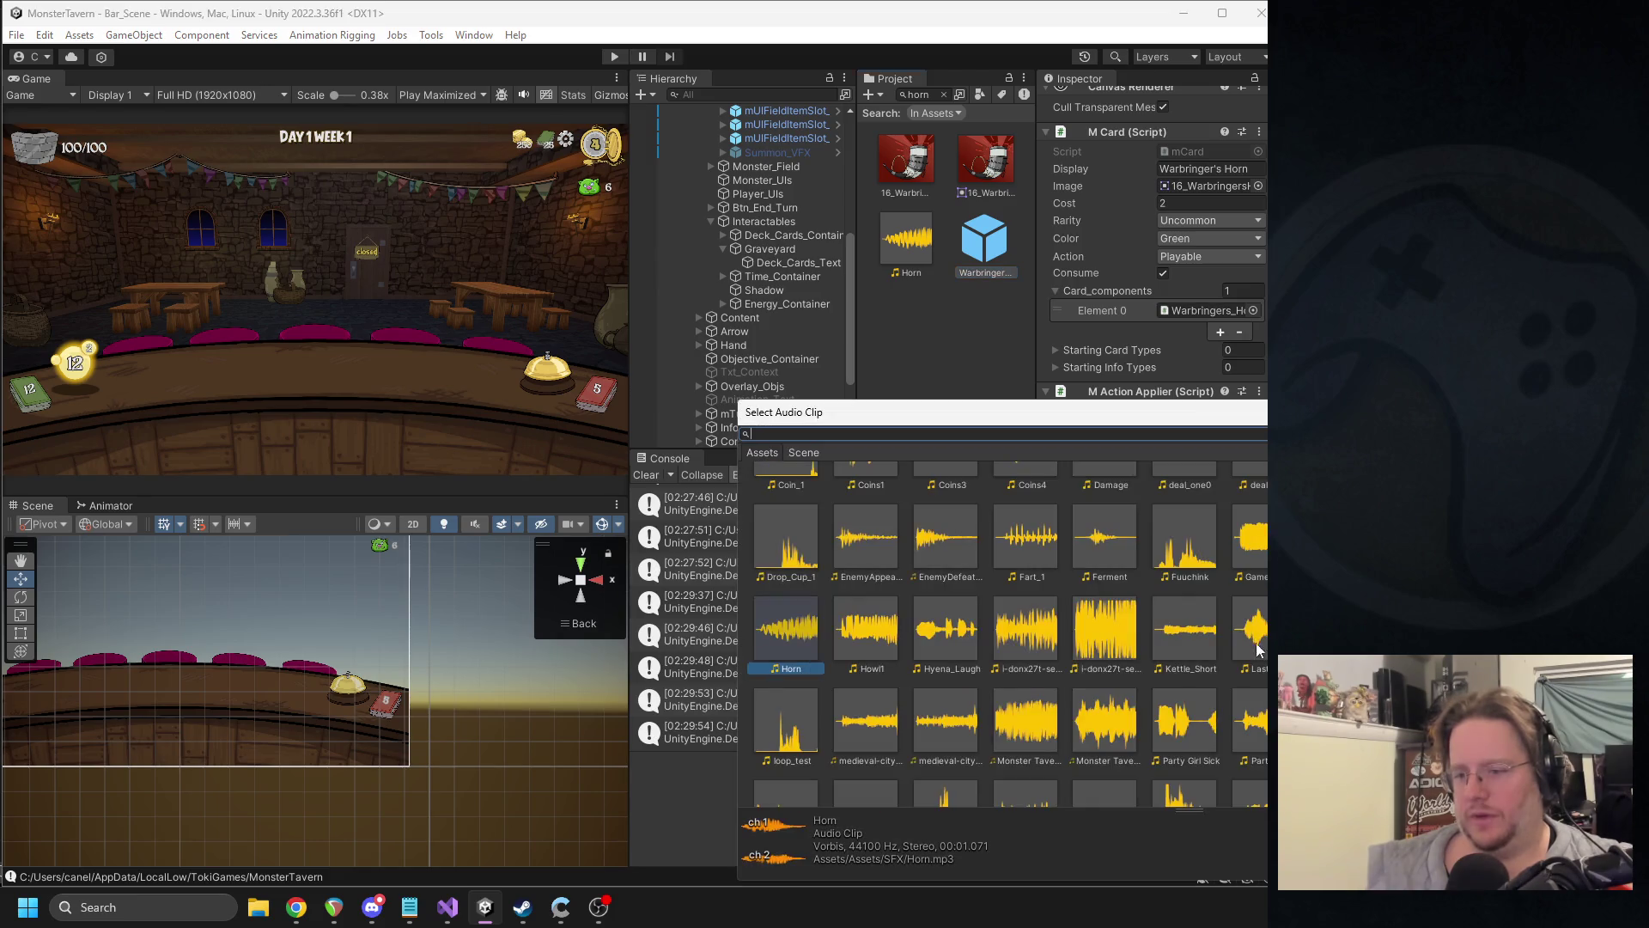
scroll(1001, 635, up, 5)
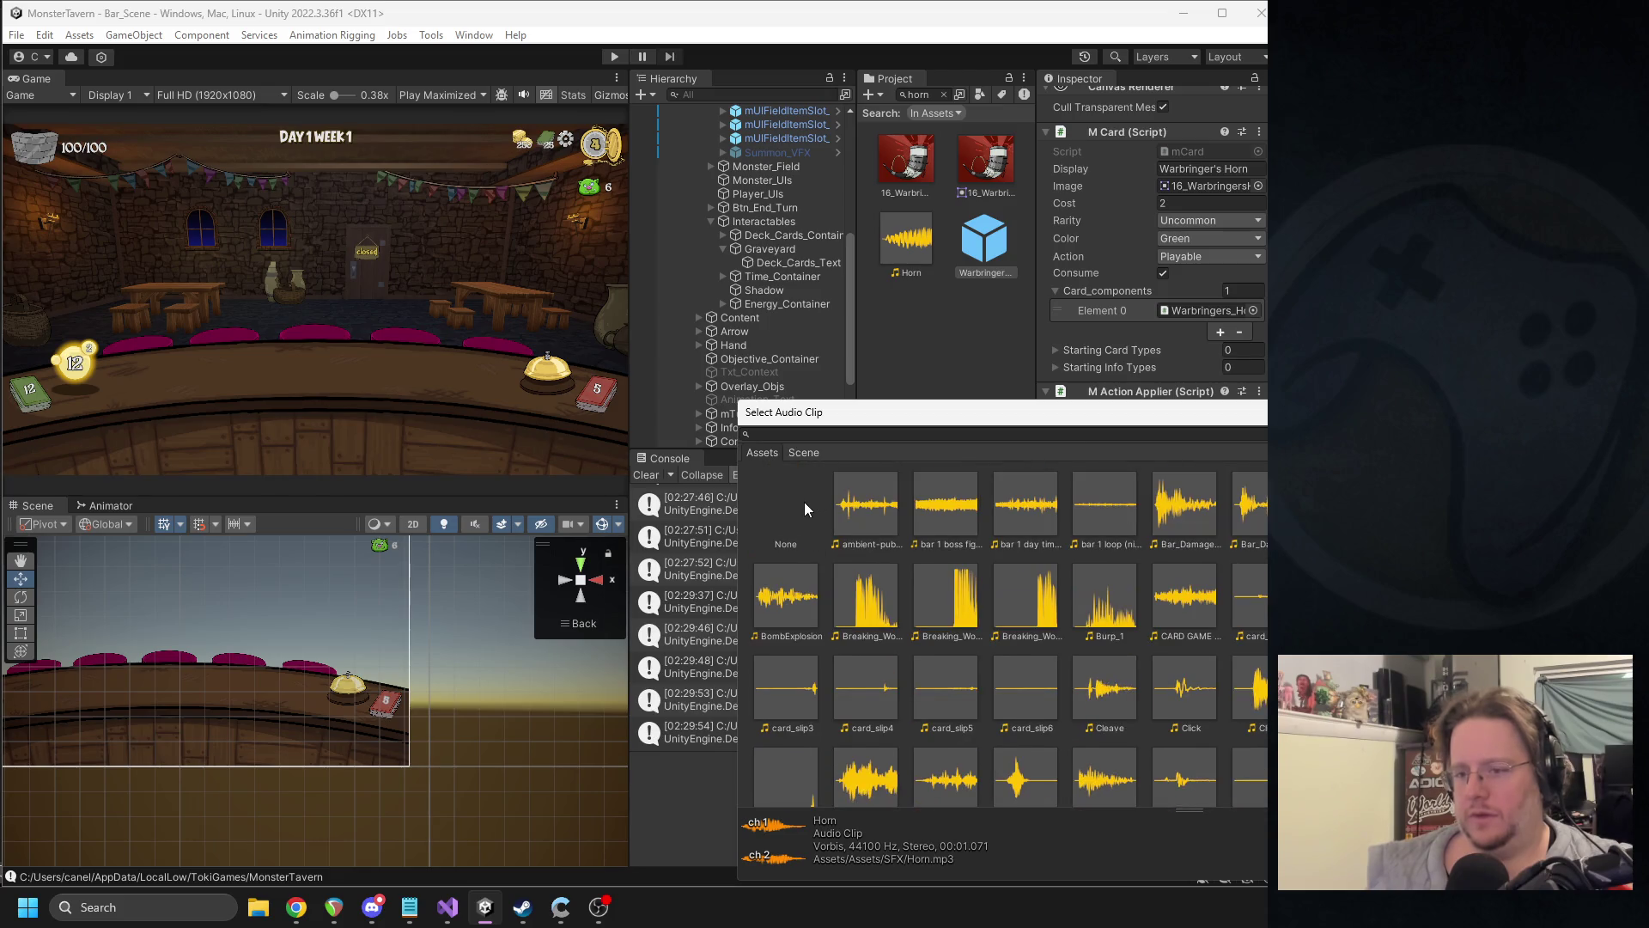
double_click(806, 501)
- Open the ACStatusEffect script in Visual Studio and scroll to its Apply method
right_click(1142, 581)
click(1199, 787)
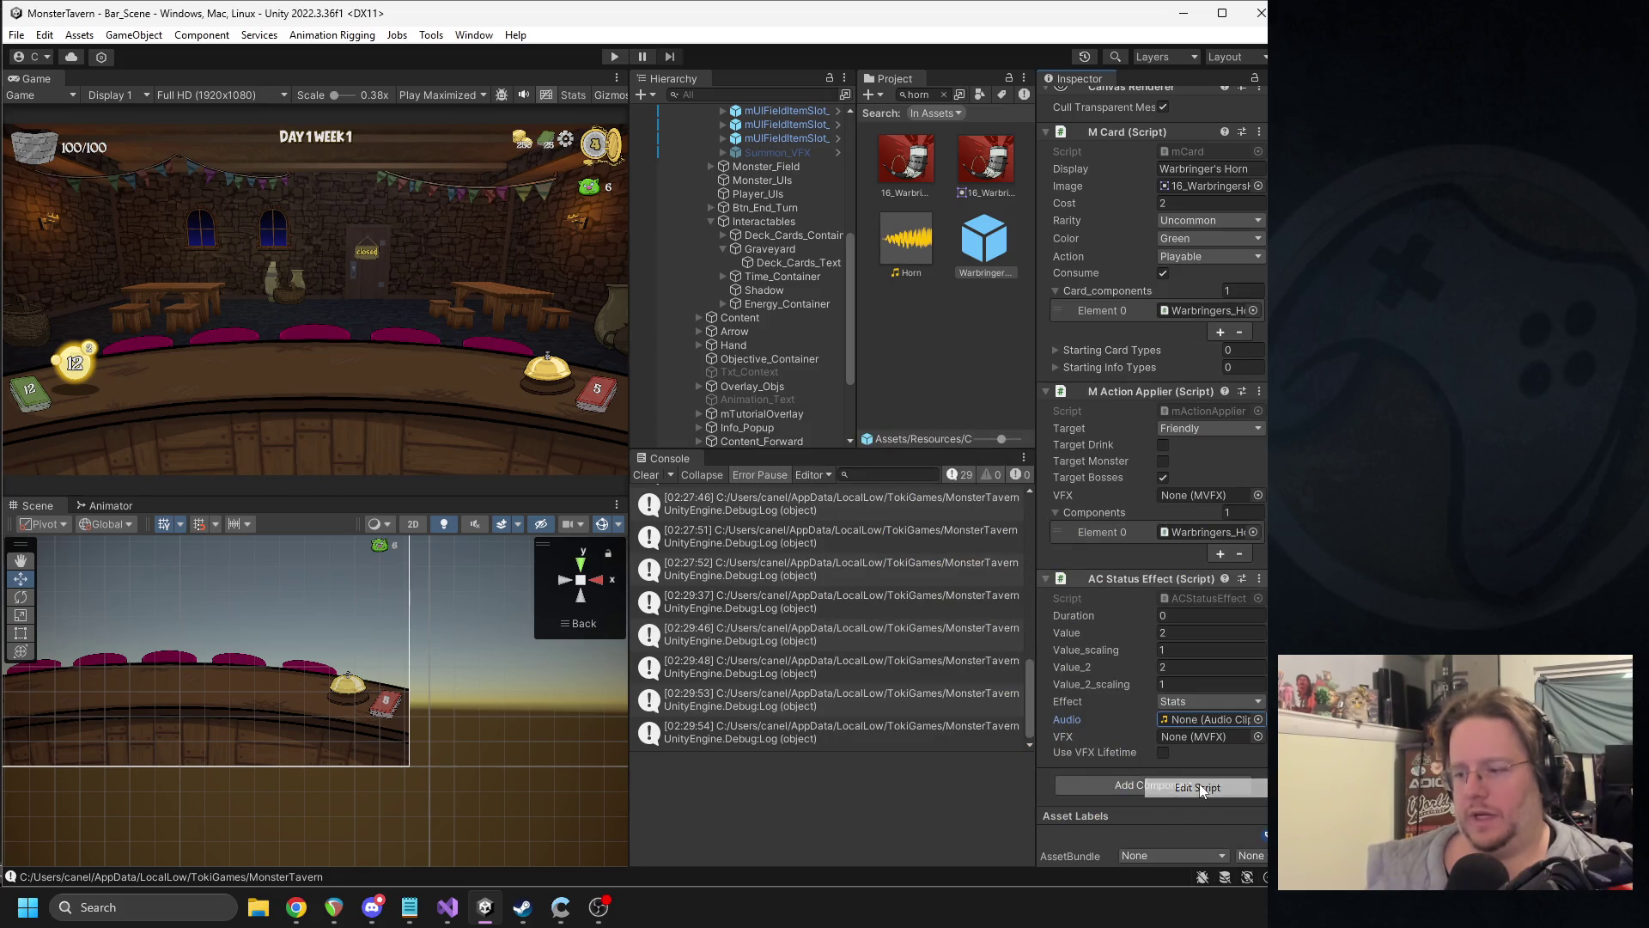
click(1254, 643)
- Review the sound-playing lines in ACStatusEffect.cs, then open mActionApplier.cs from the Action Applier component
mouse_move(1245, 687)
mouse_down()
mouse_move(1246, 723)
mouse_move(1240, 648)
mouse_move(1240, 748)
mouse_move(1209, 431)
mouse_move(1203, 453)
mouse_up()
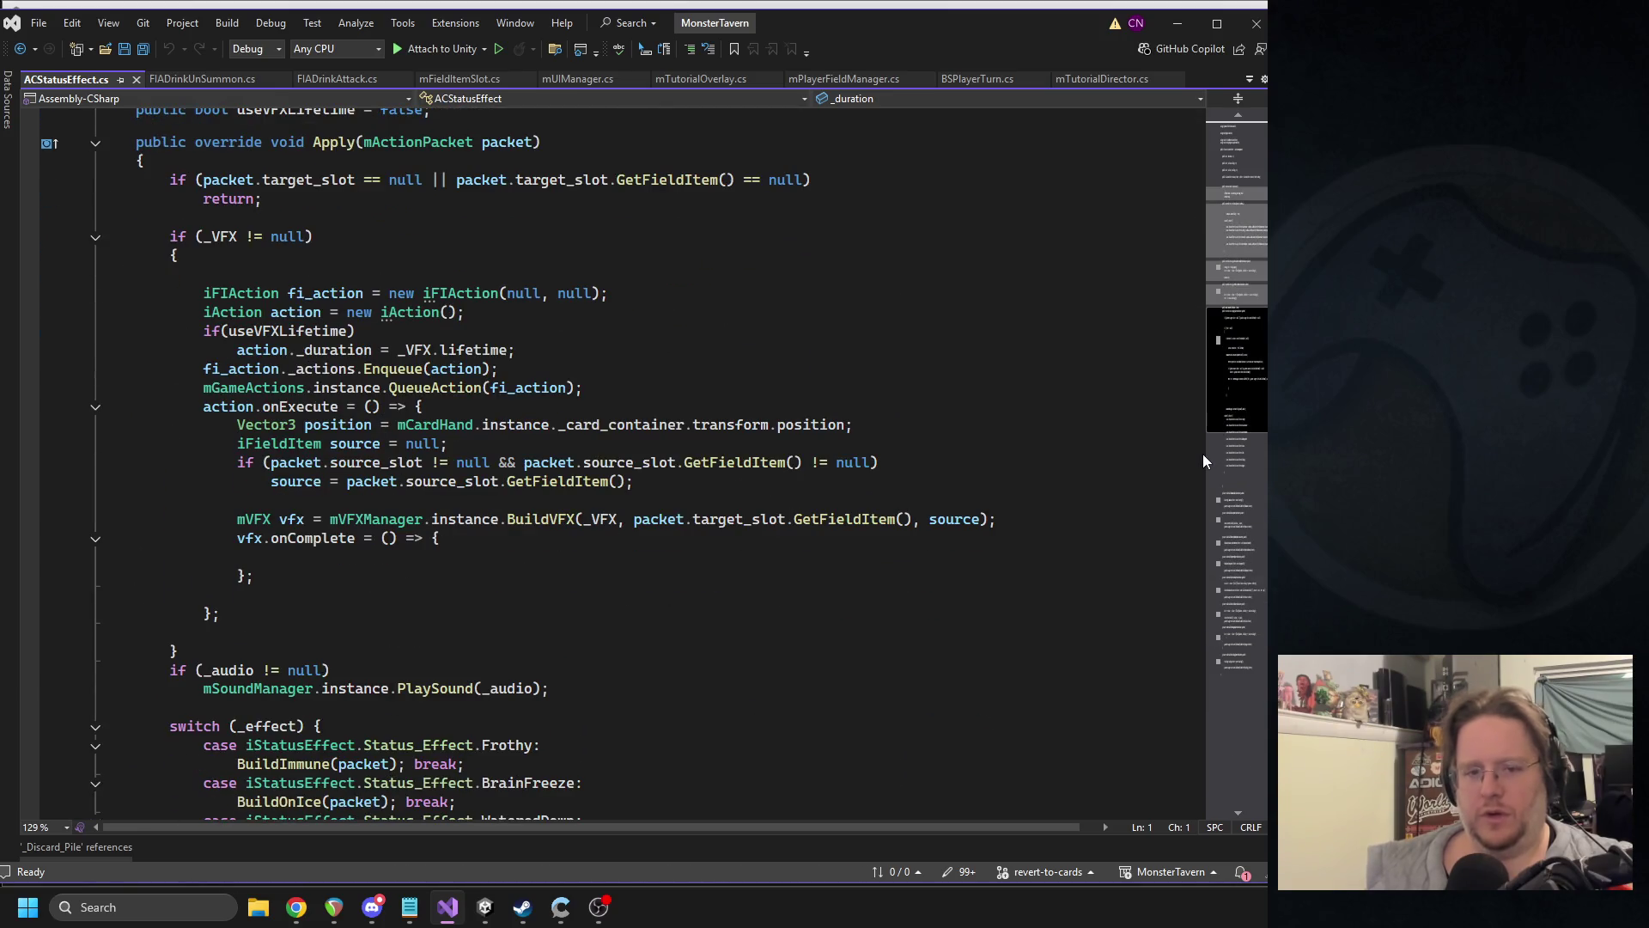
mouse_move(573, 697)
mouse_down()
mouse_move(102, 652)
mouse_move(101, 669)
mouse_up()
click(484, 907)
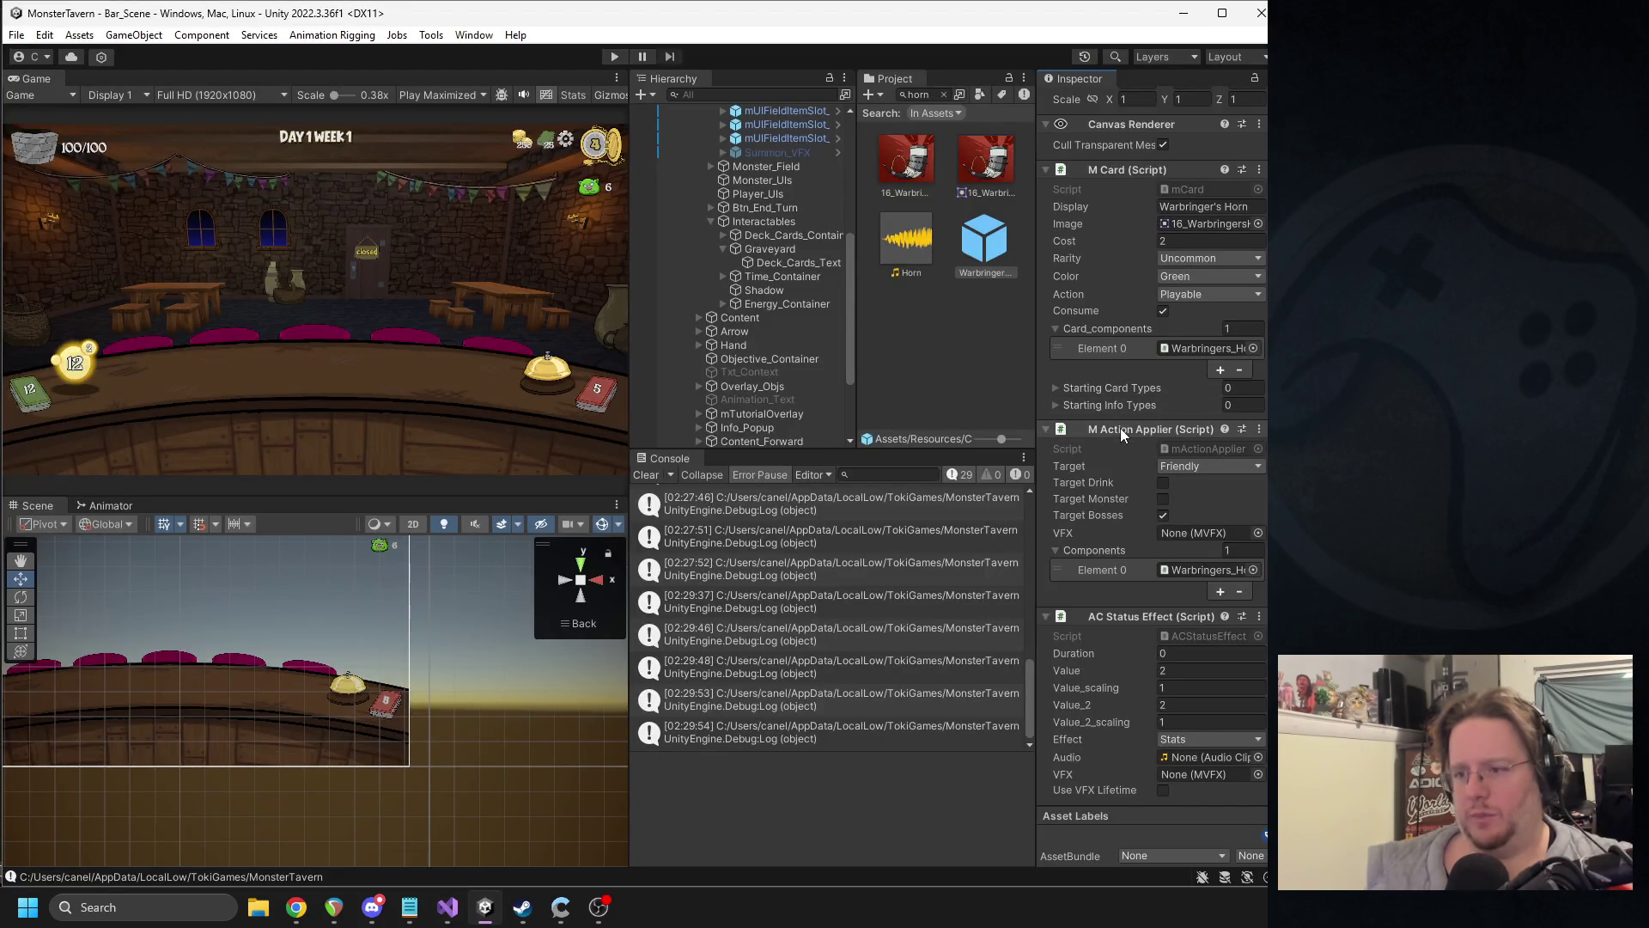
right_click(1131, 433)
click(1151, 637)
- Add 'public AudioSource _Audio;' below the _VFX field in mActionApplier.cs and save
click(337, 361)
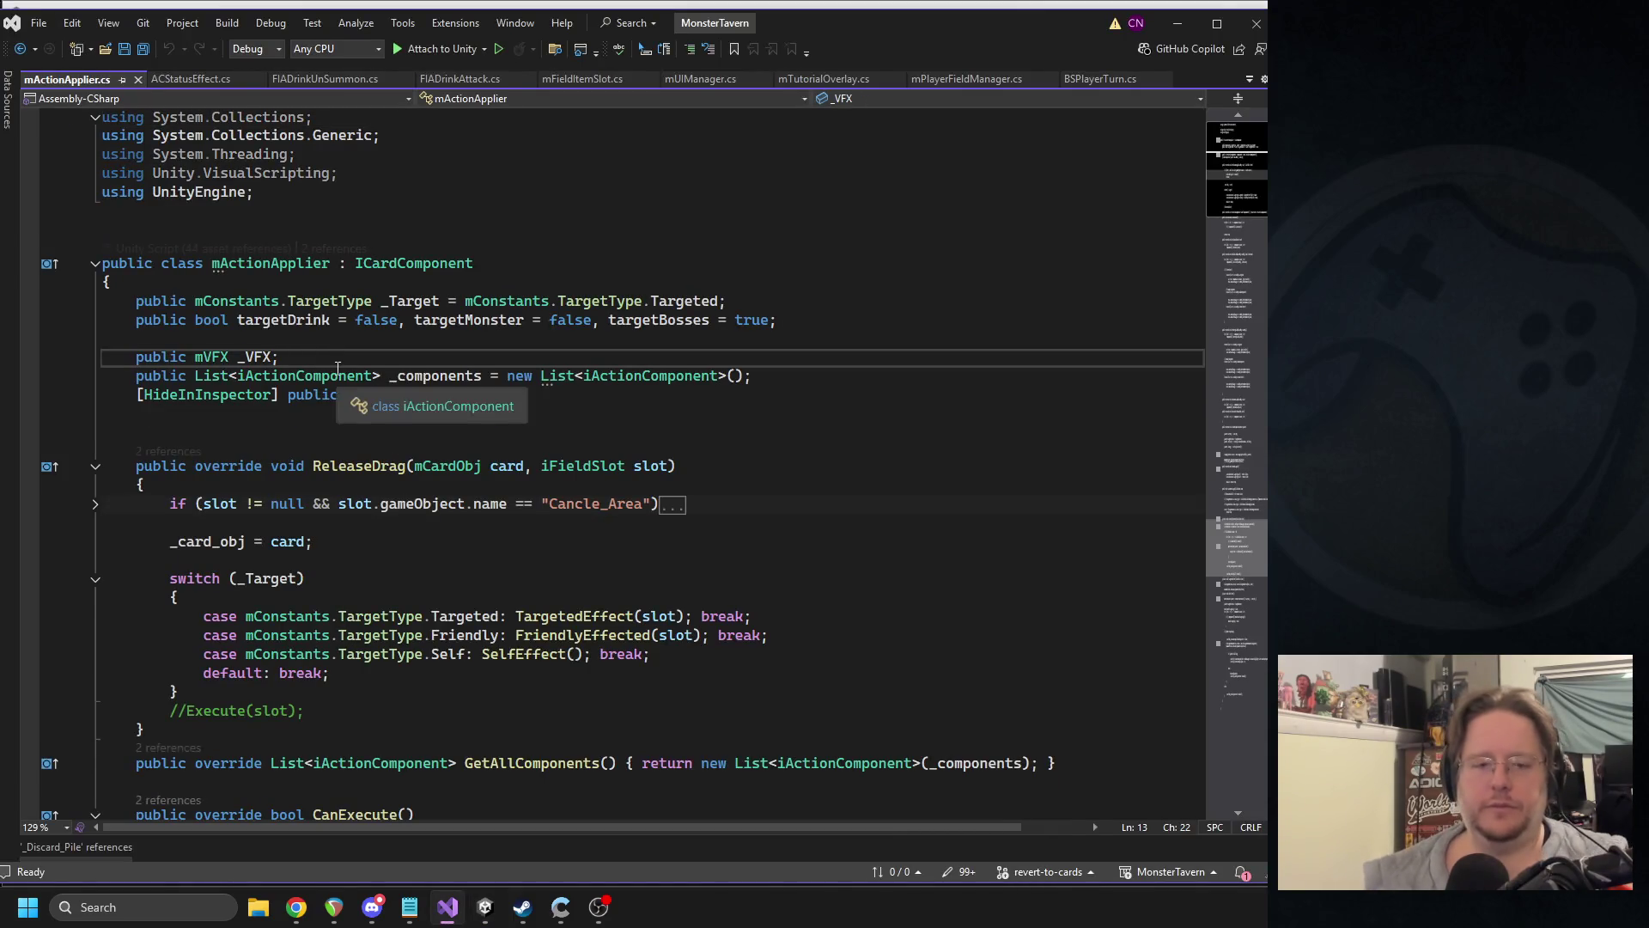
key(Return)
text(p)
key(Tab)
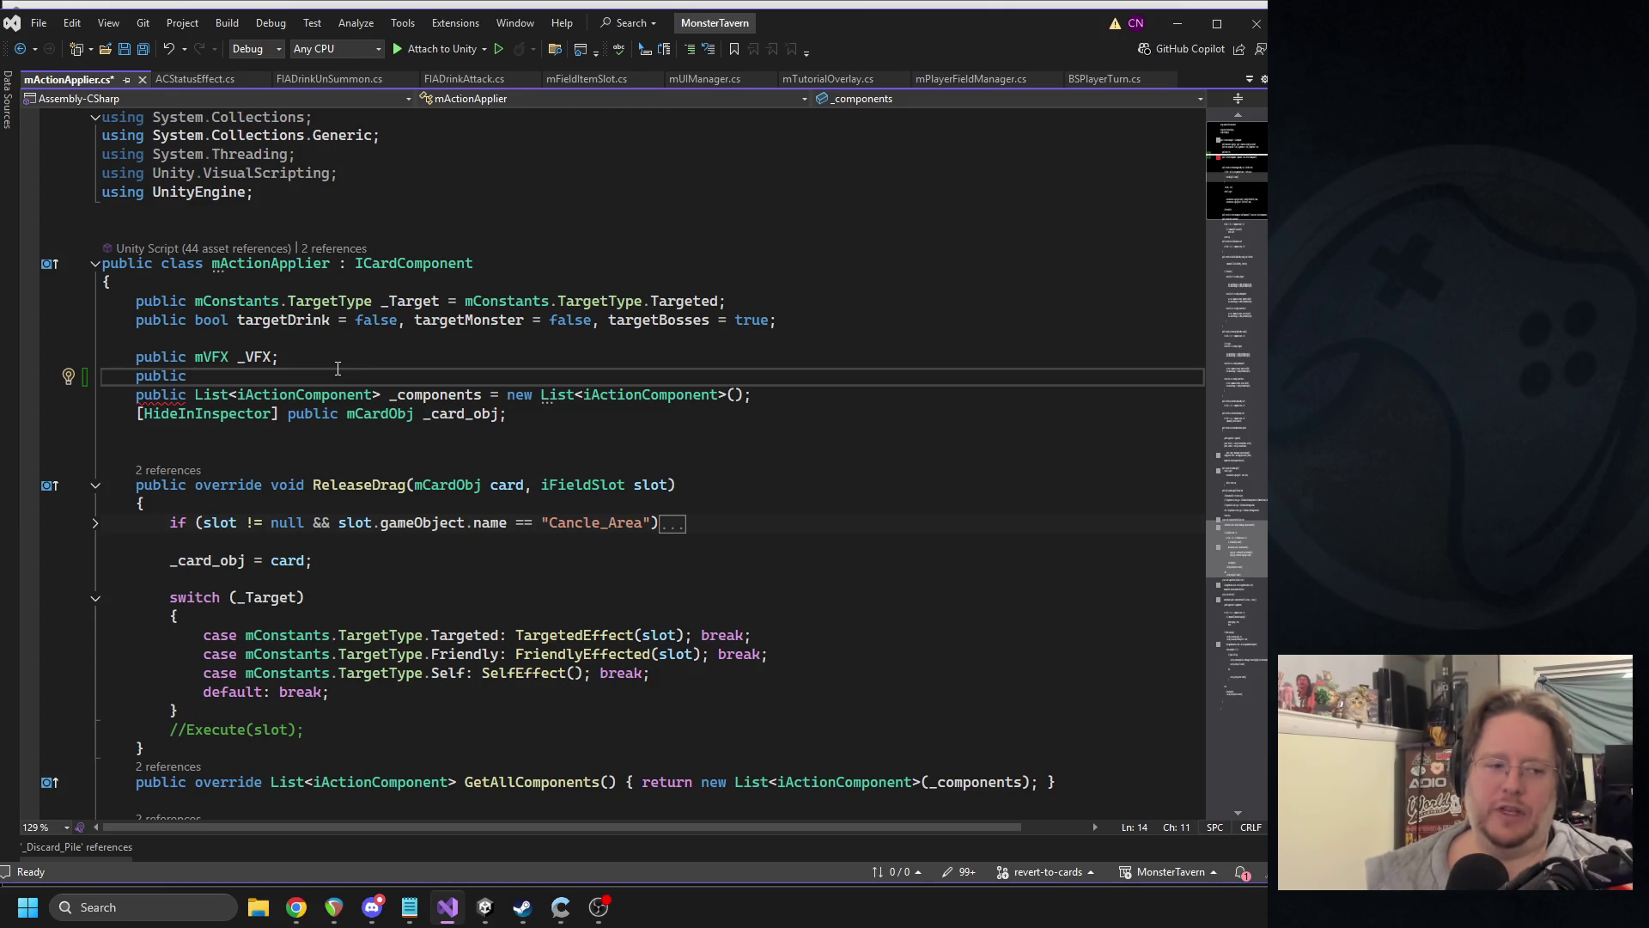
text(AudioSo)
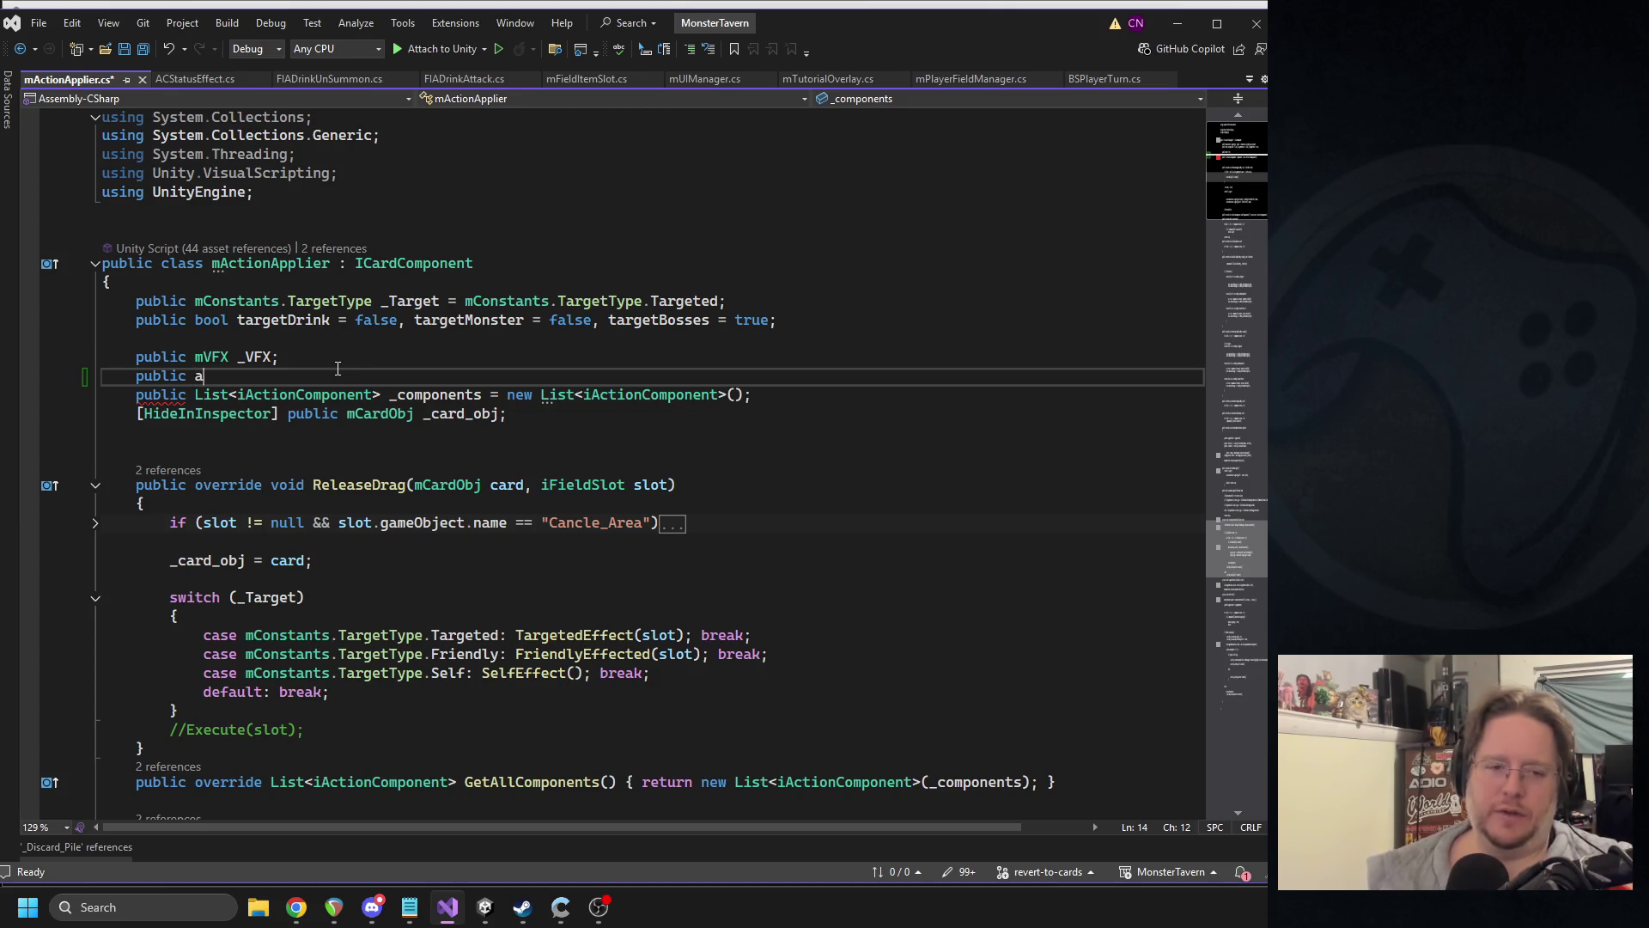
key(Tab)
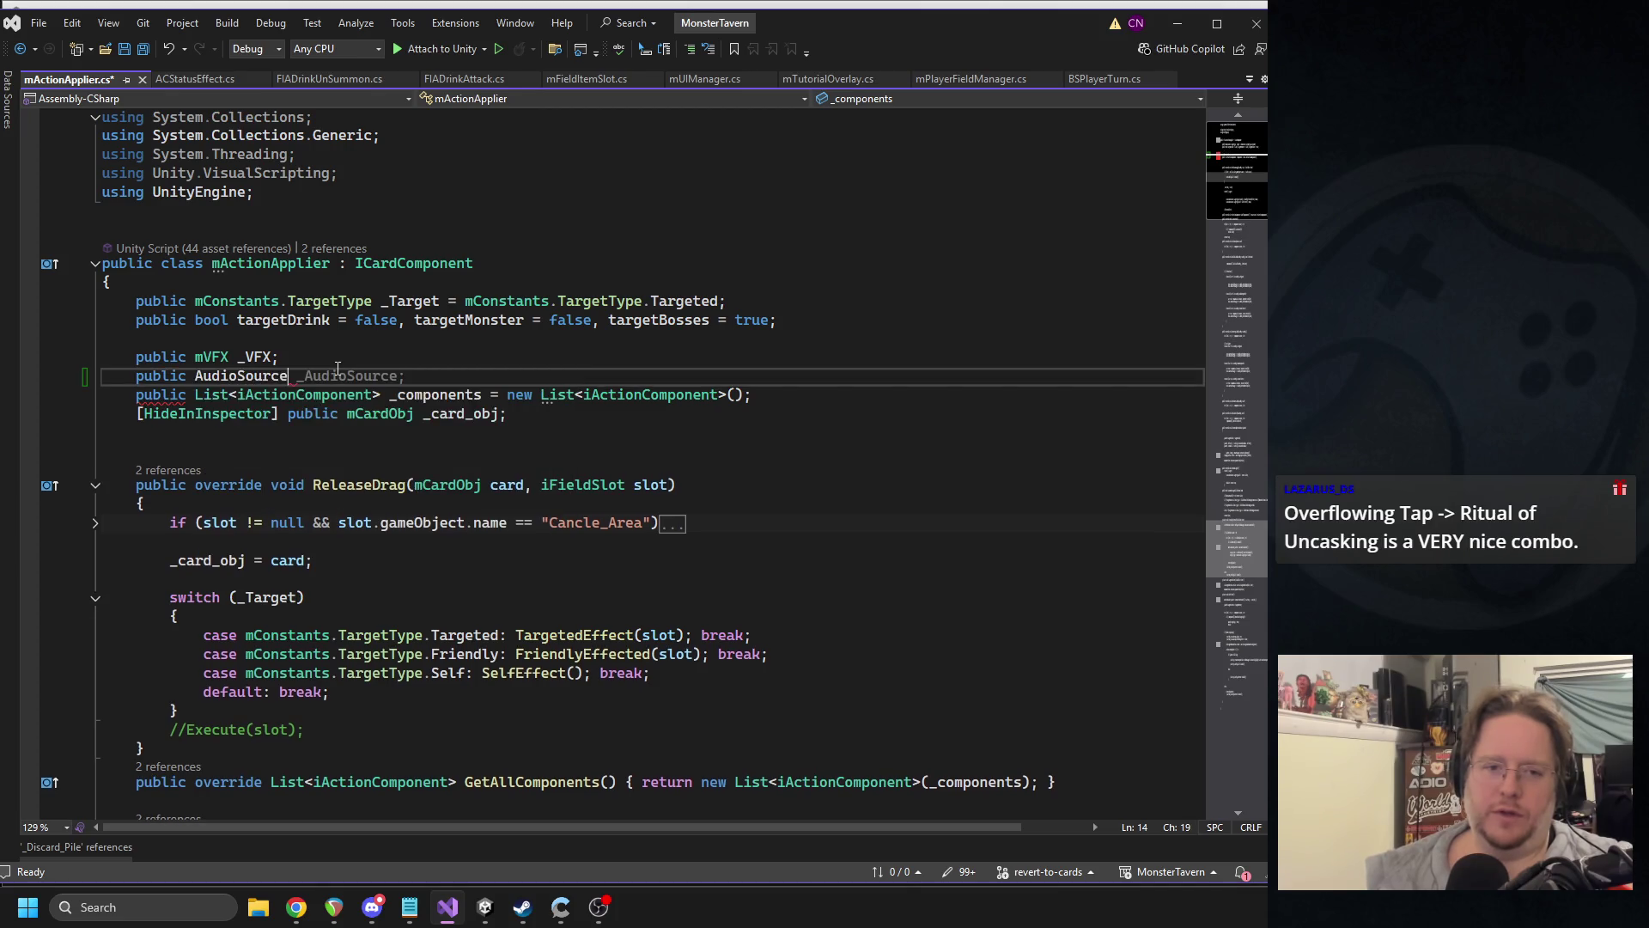
text(_Audio;)
key(ctrl+s)
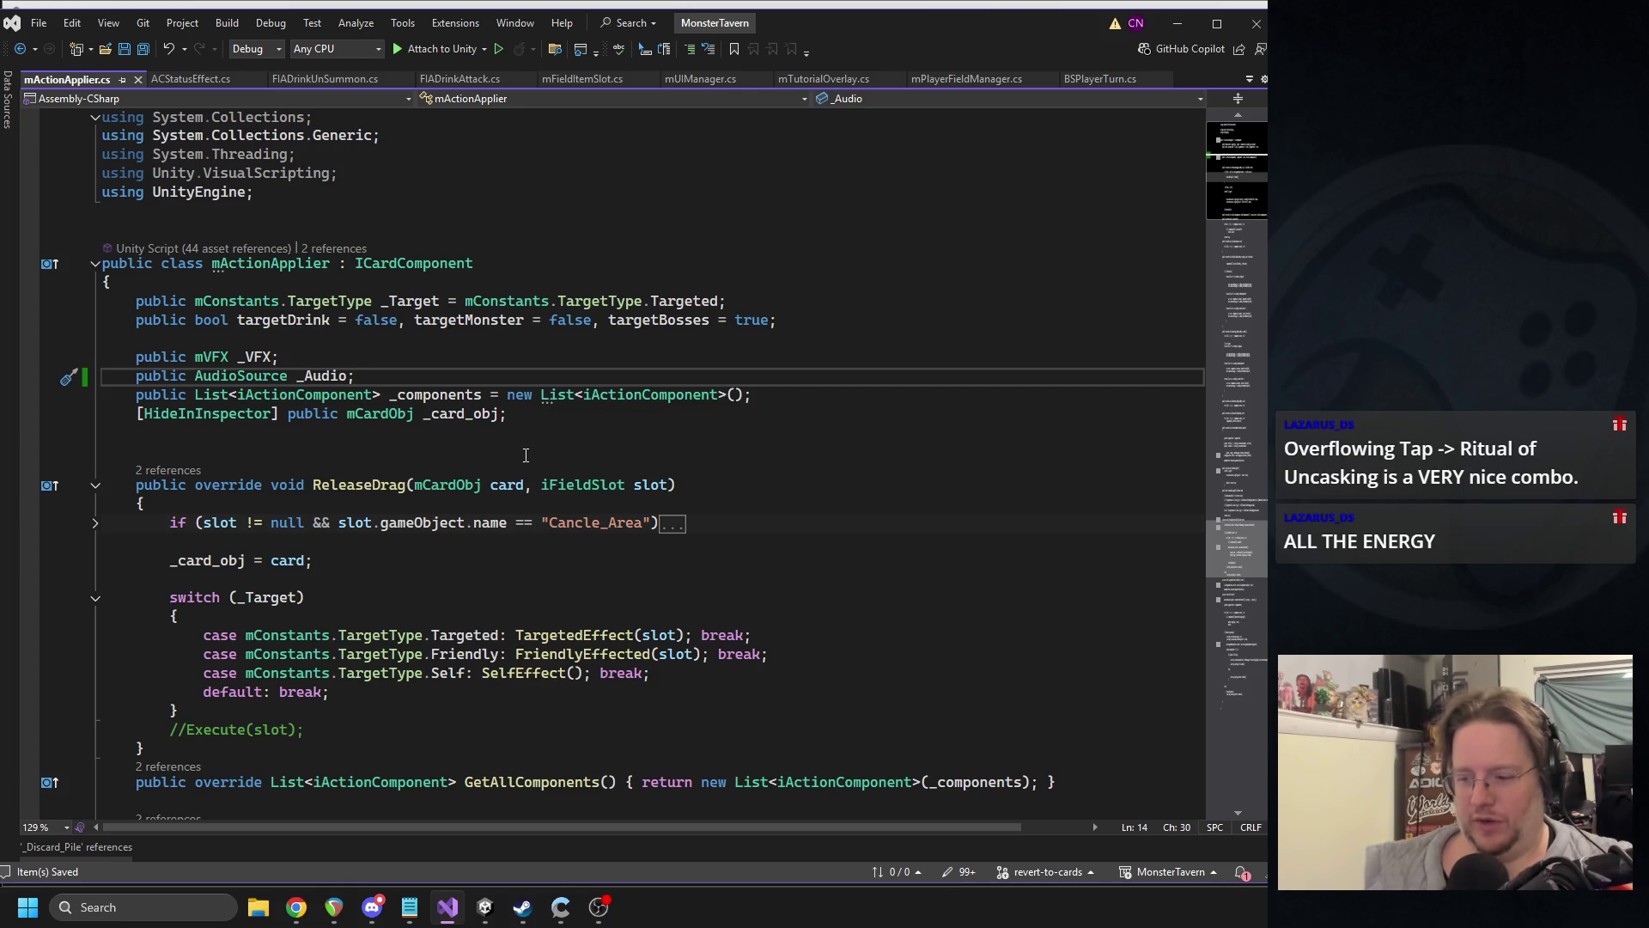
key(alt+Tab)
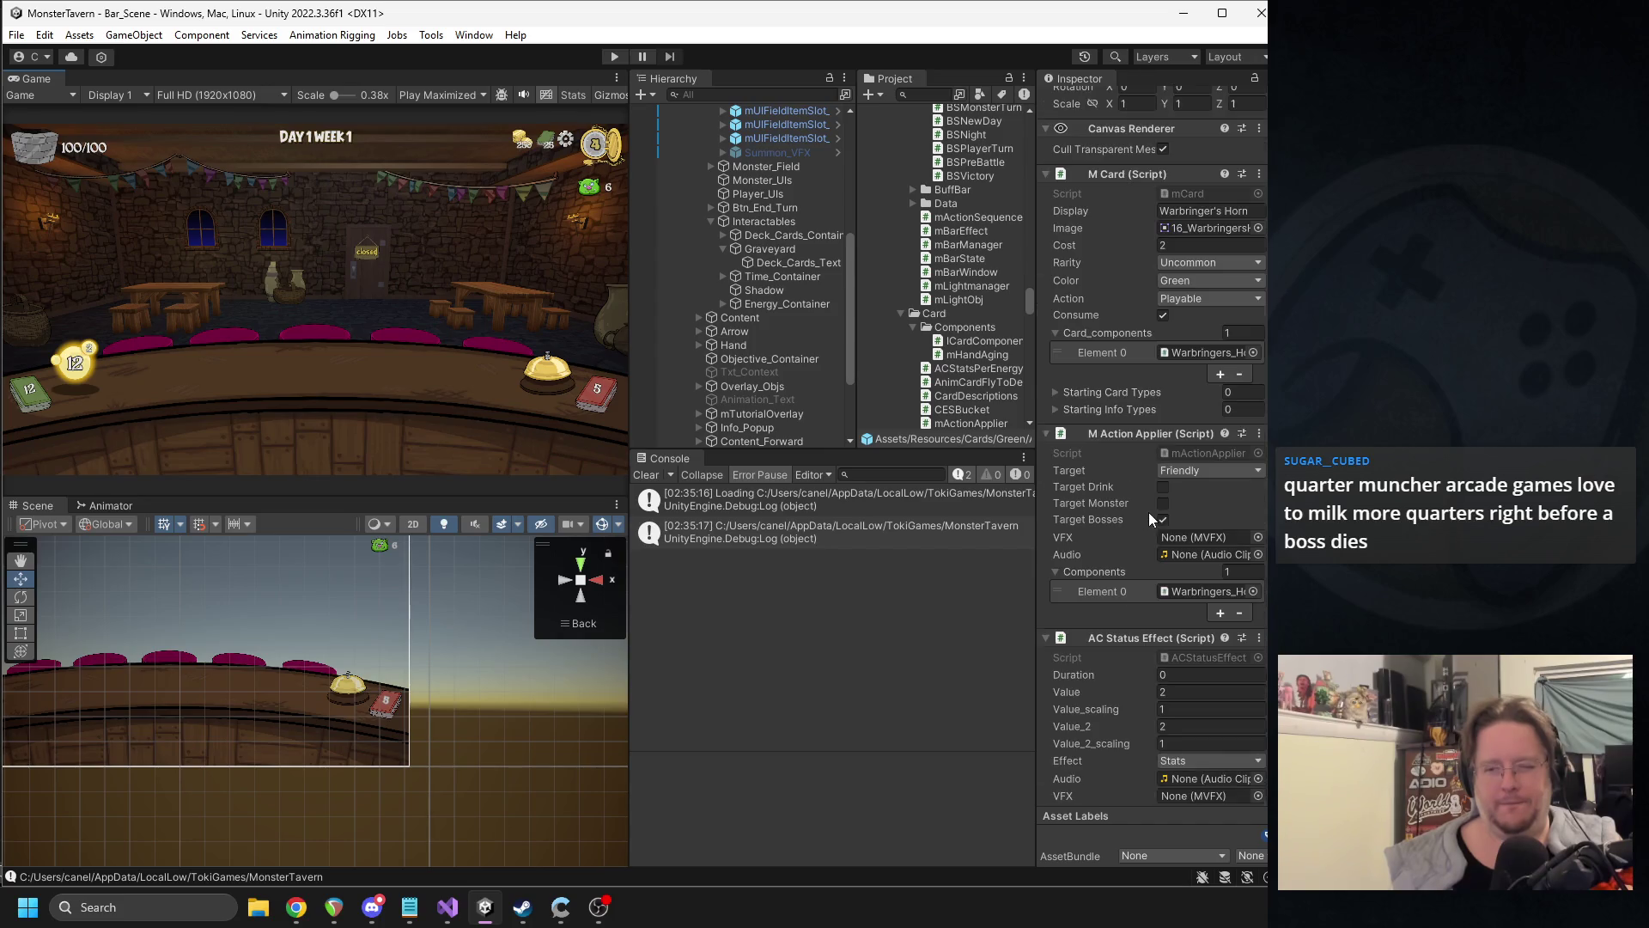
- Assign the Horn clip to the Warbringer's Horn action applier's Audio field and enter Play mode
scroll(1170, 533, down, 1)
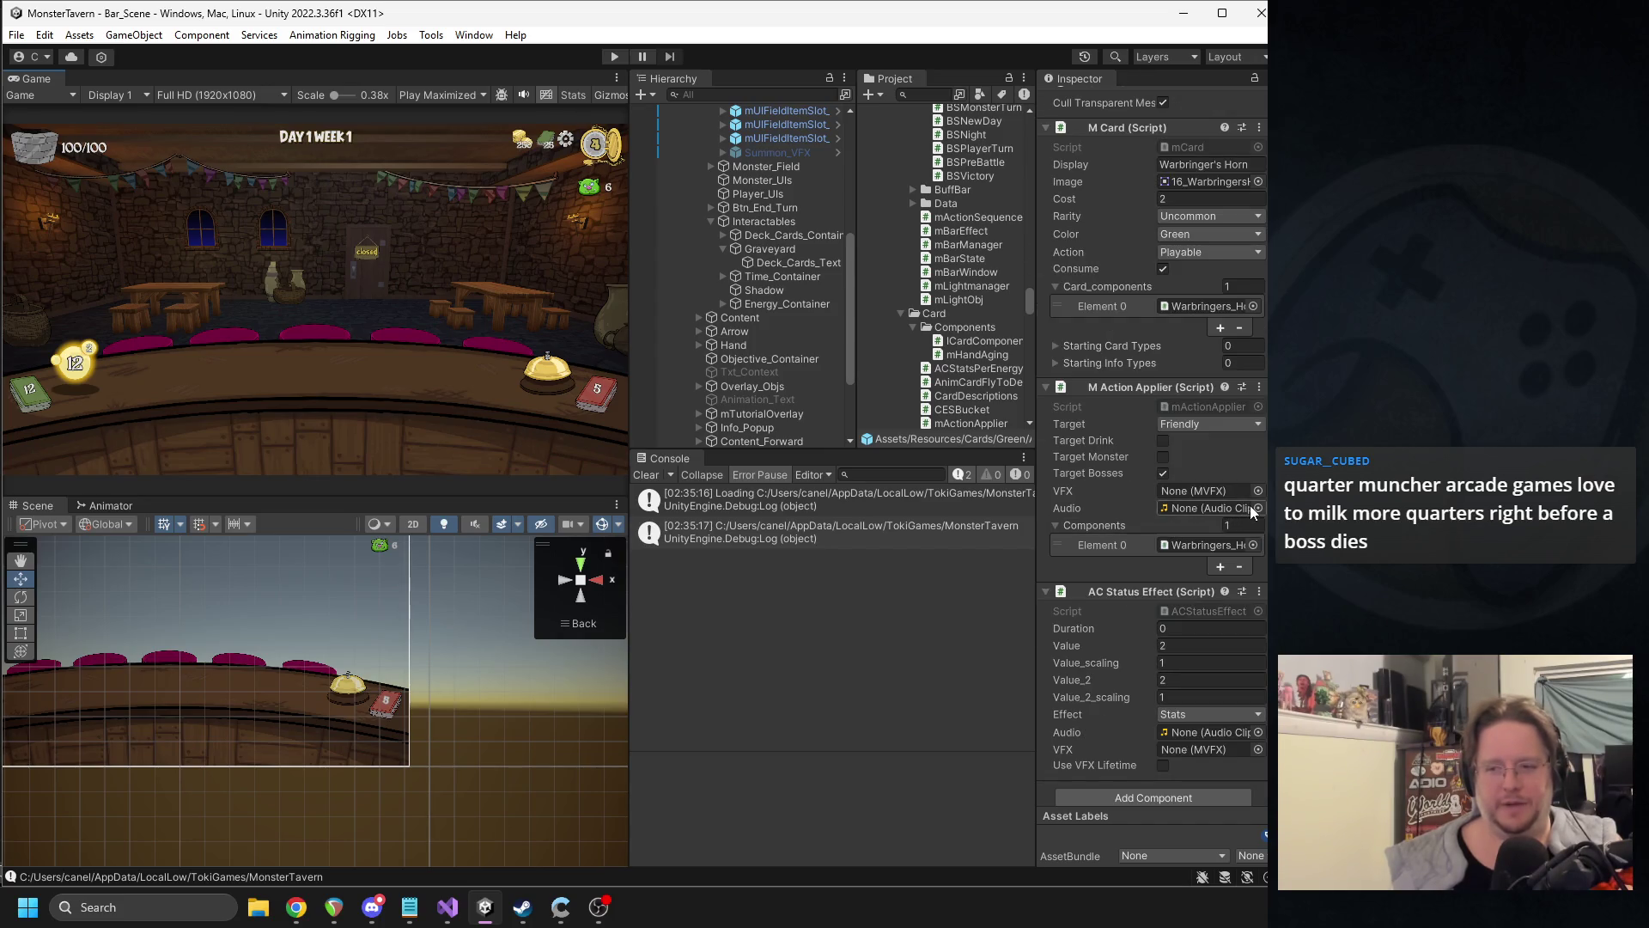
click(1257, 509)
text(horn)
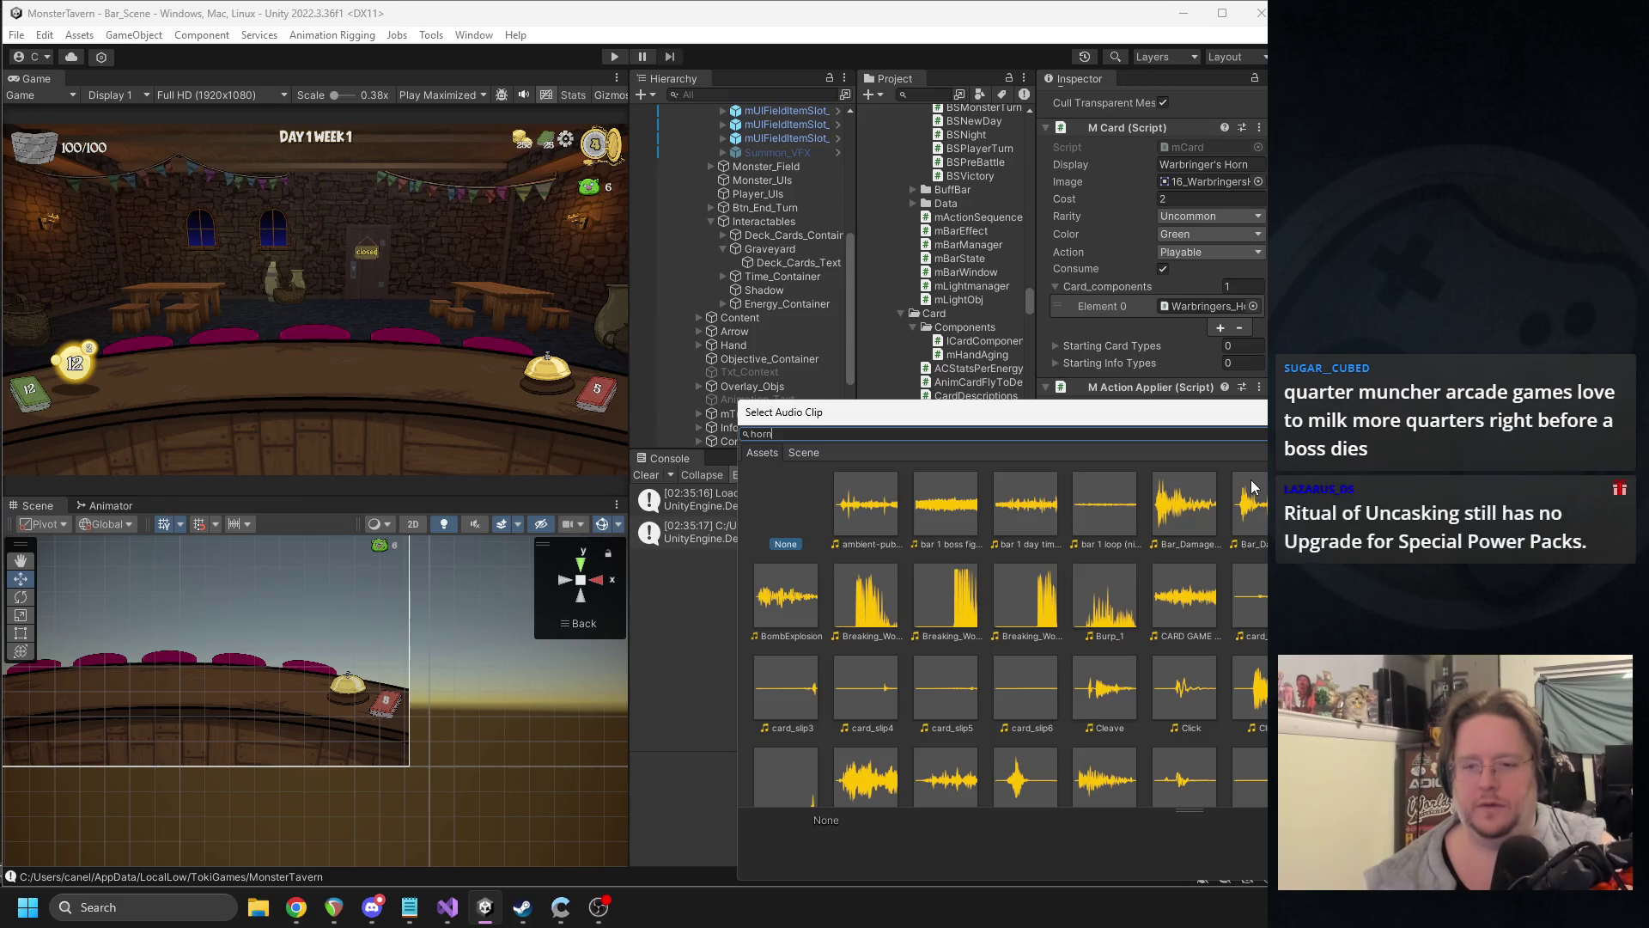
double_click(880, 514)
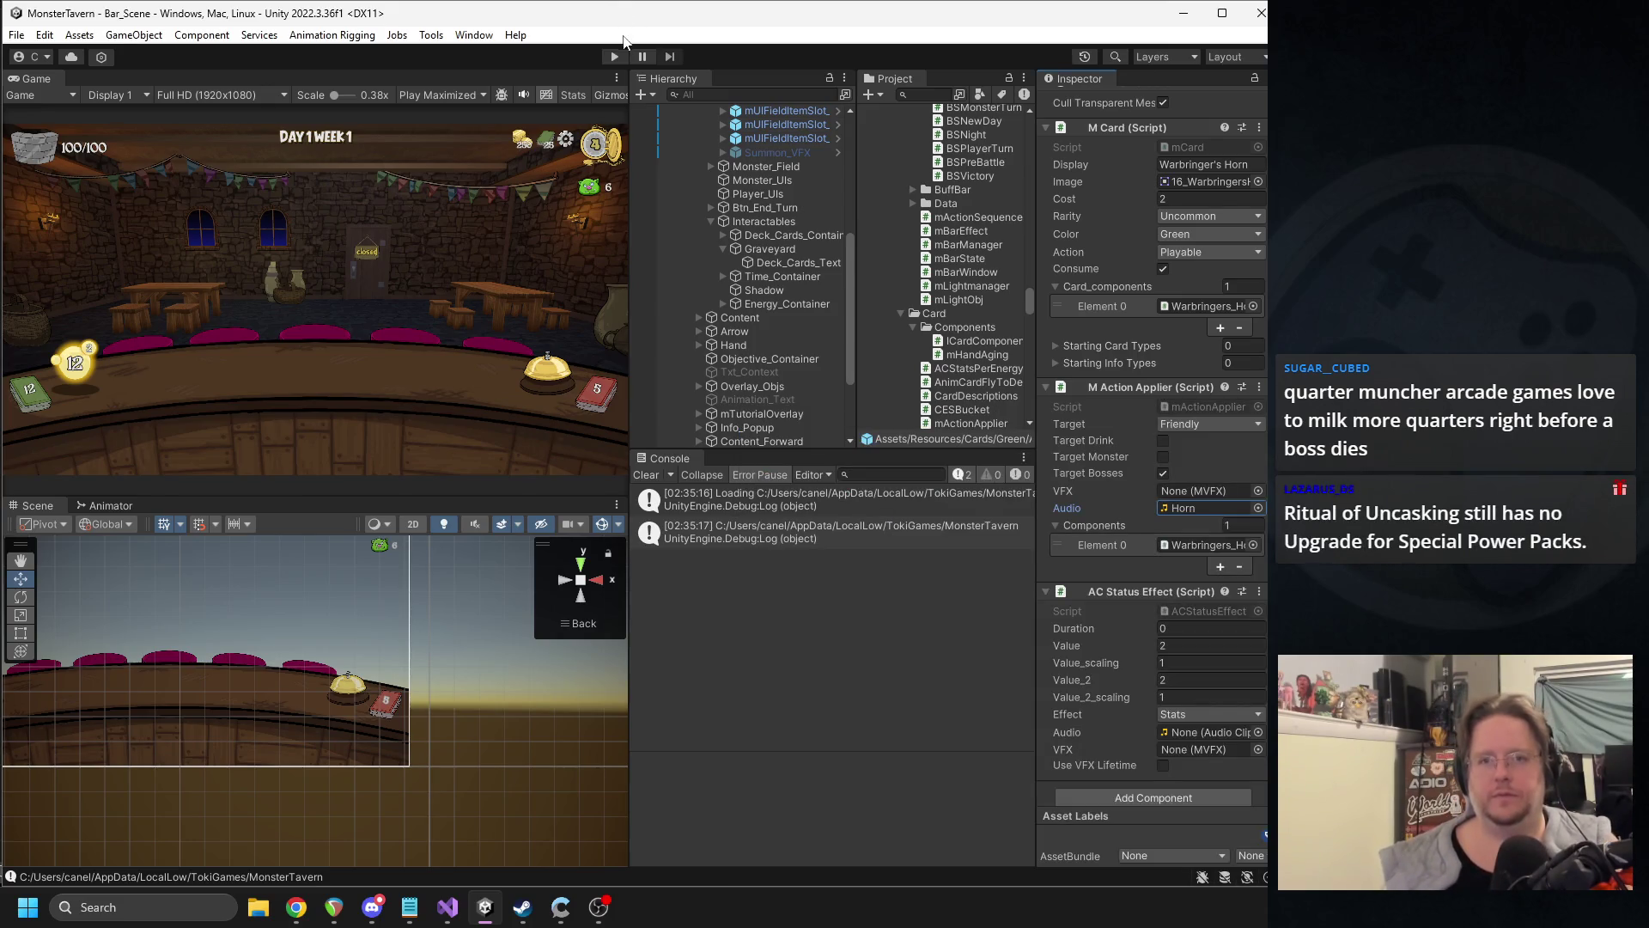
click(614, 57)
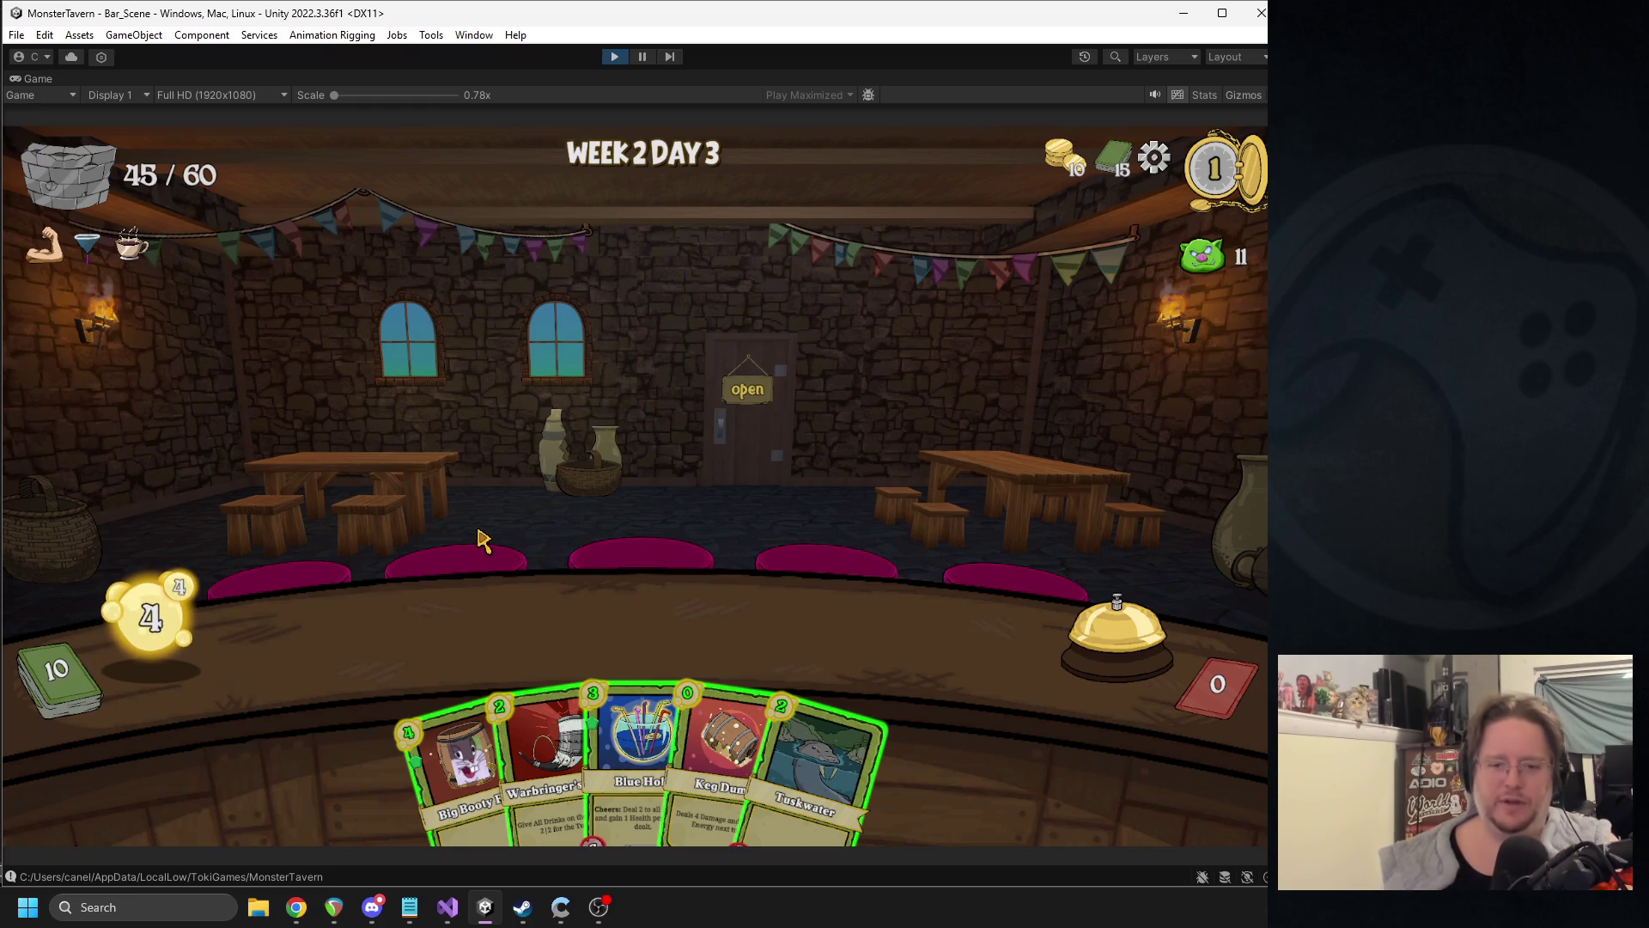
- Try dragging Warbringer's Horn out of the hand, pausing to check the card setup in the Inspector
mouse_move(539, 756)
mouse_down()
mouse_move(577, 447)
mouse_move(611, 487)
mouse_up()
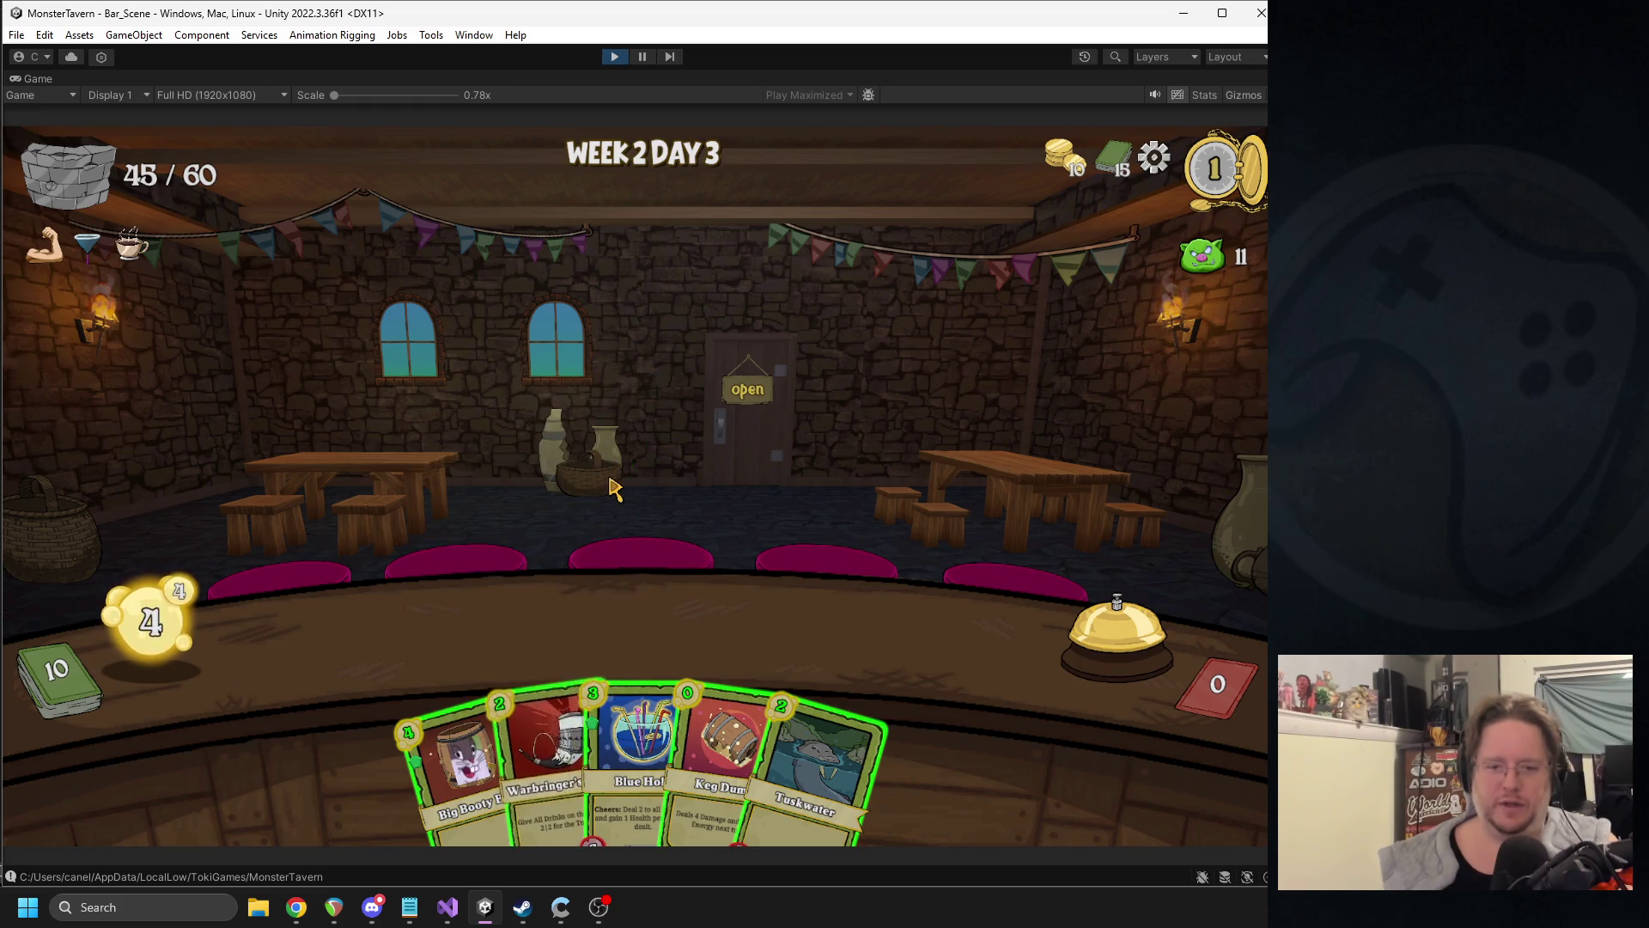
mouse_move(529, 721)
mouse_down()
mouse_move(597, 550)
mouse_move(567, 608)
mouse_up()
mouse_move(537, 751)
mouse_down()
mouse_move(850, 440)
mouse_move(541, 596)
mouse_up()
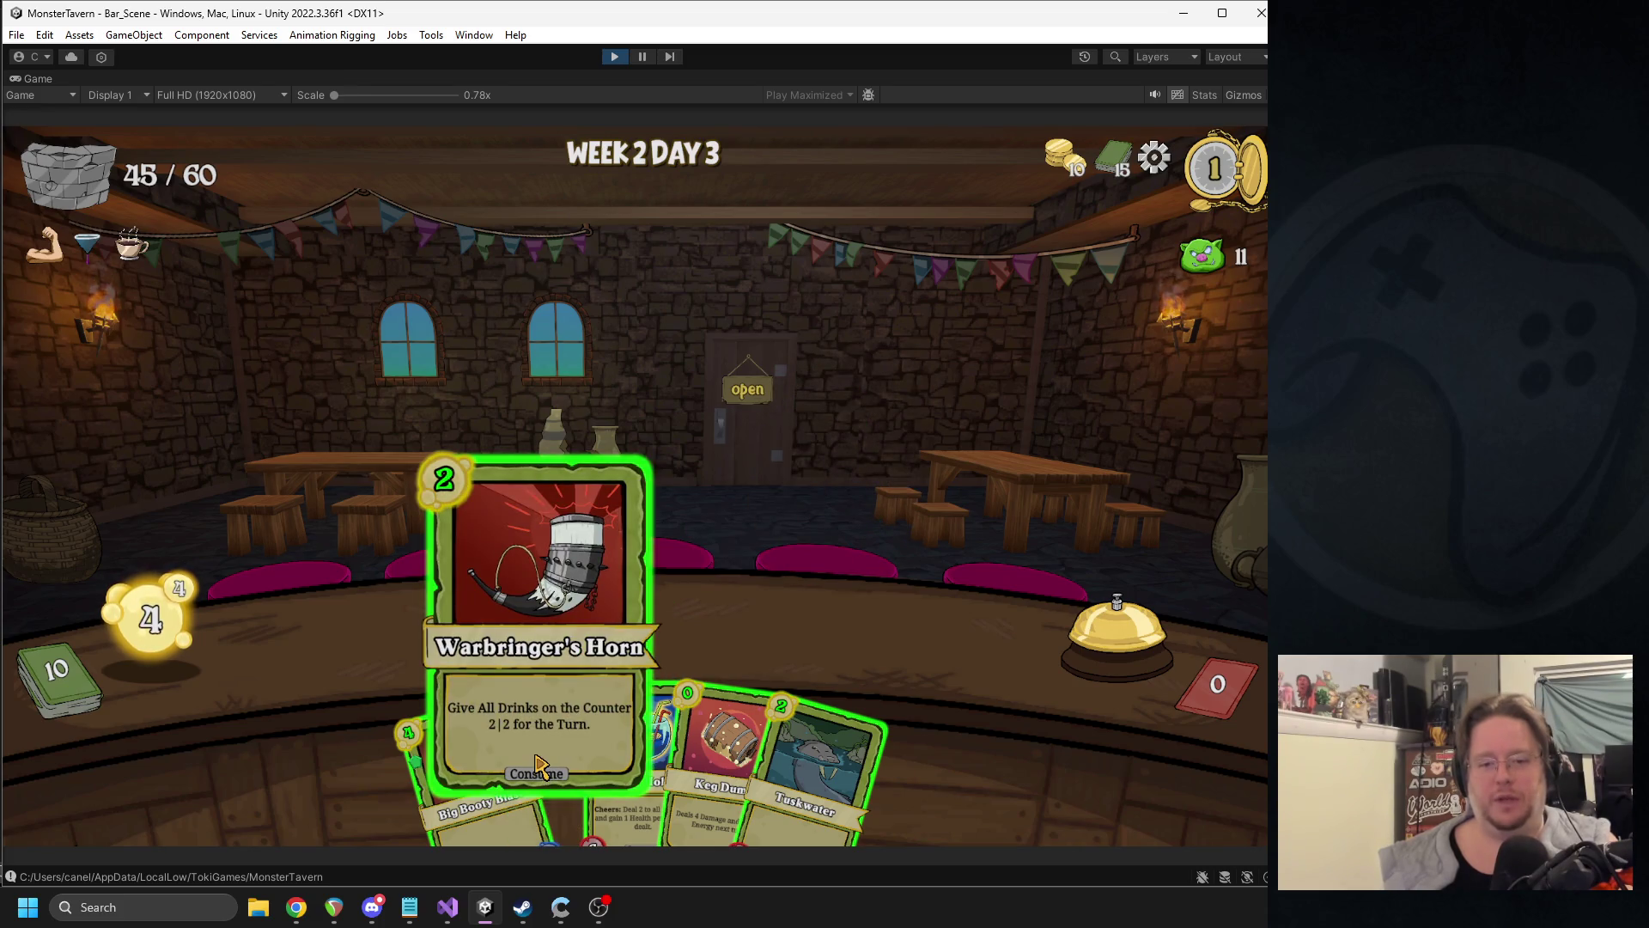
click(642, 57)
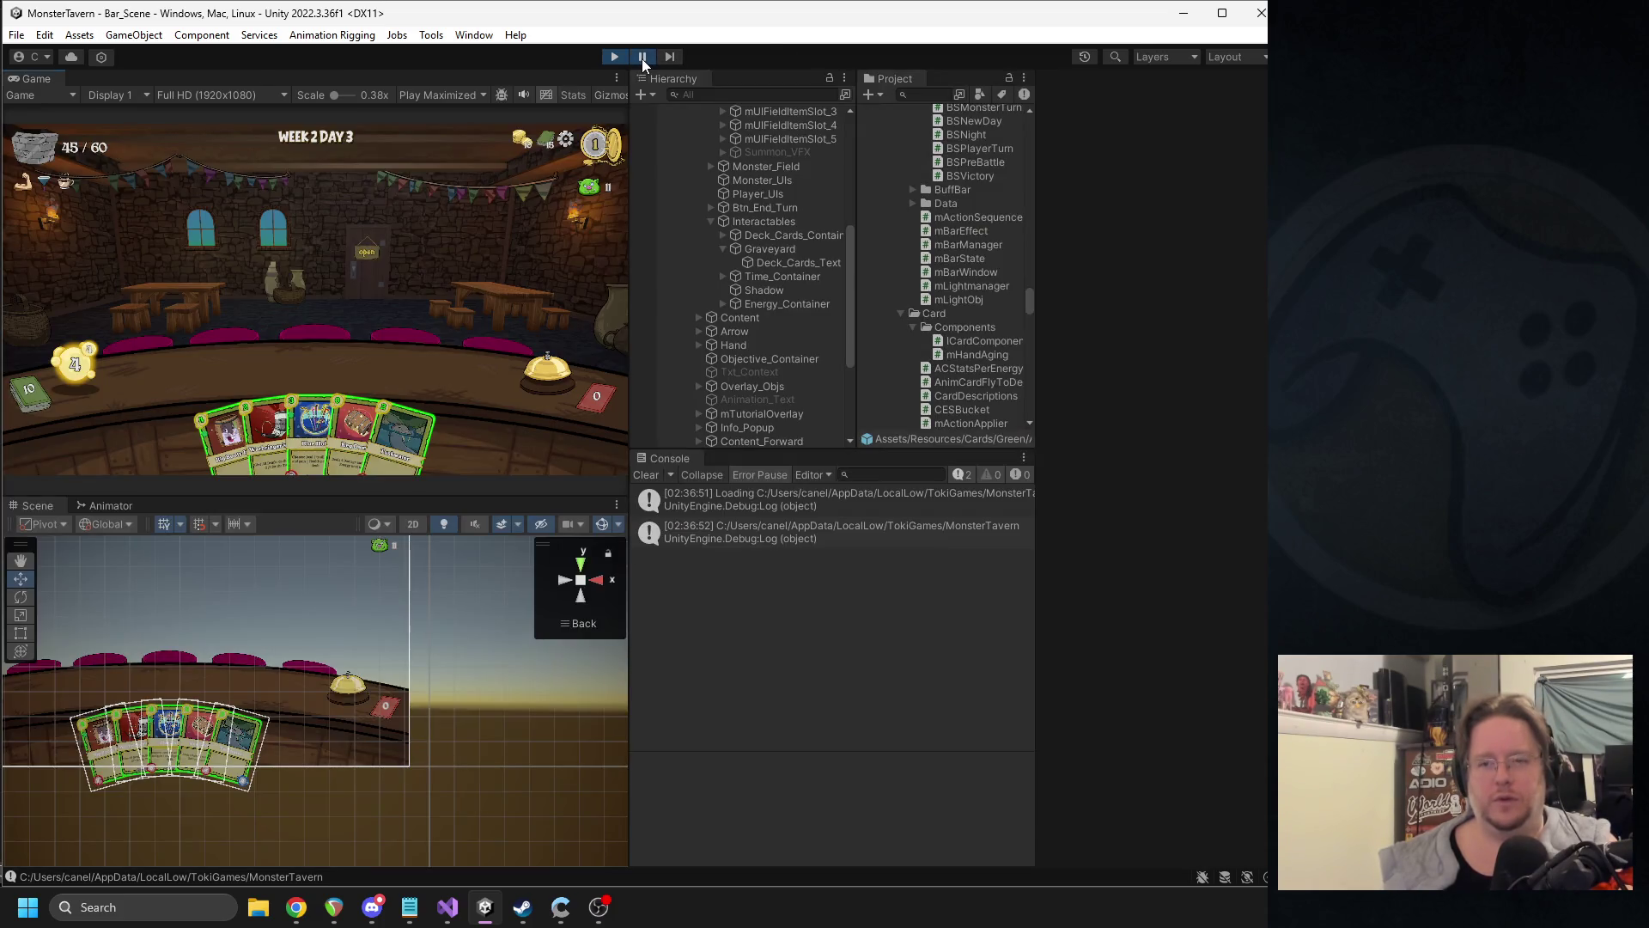
scroll(1045, 448, down, 5)
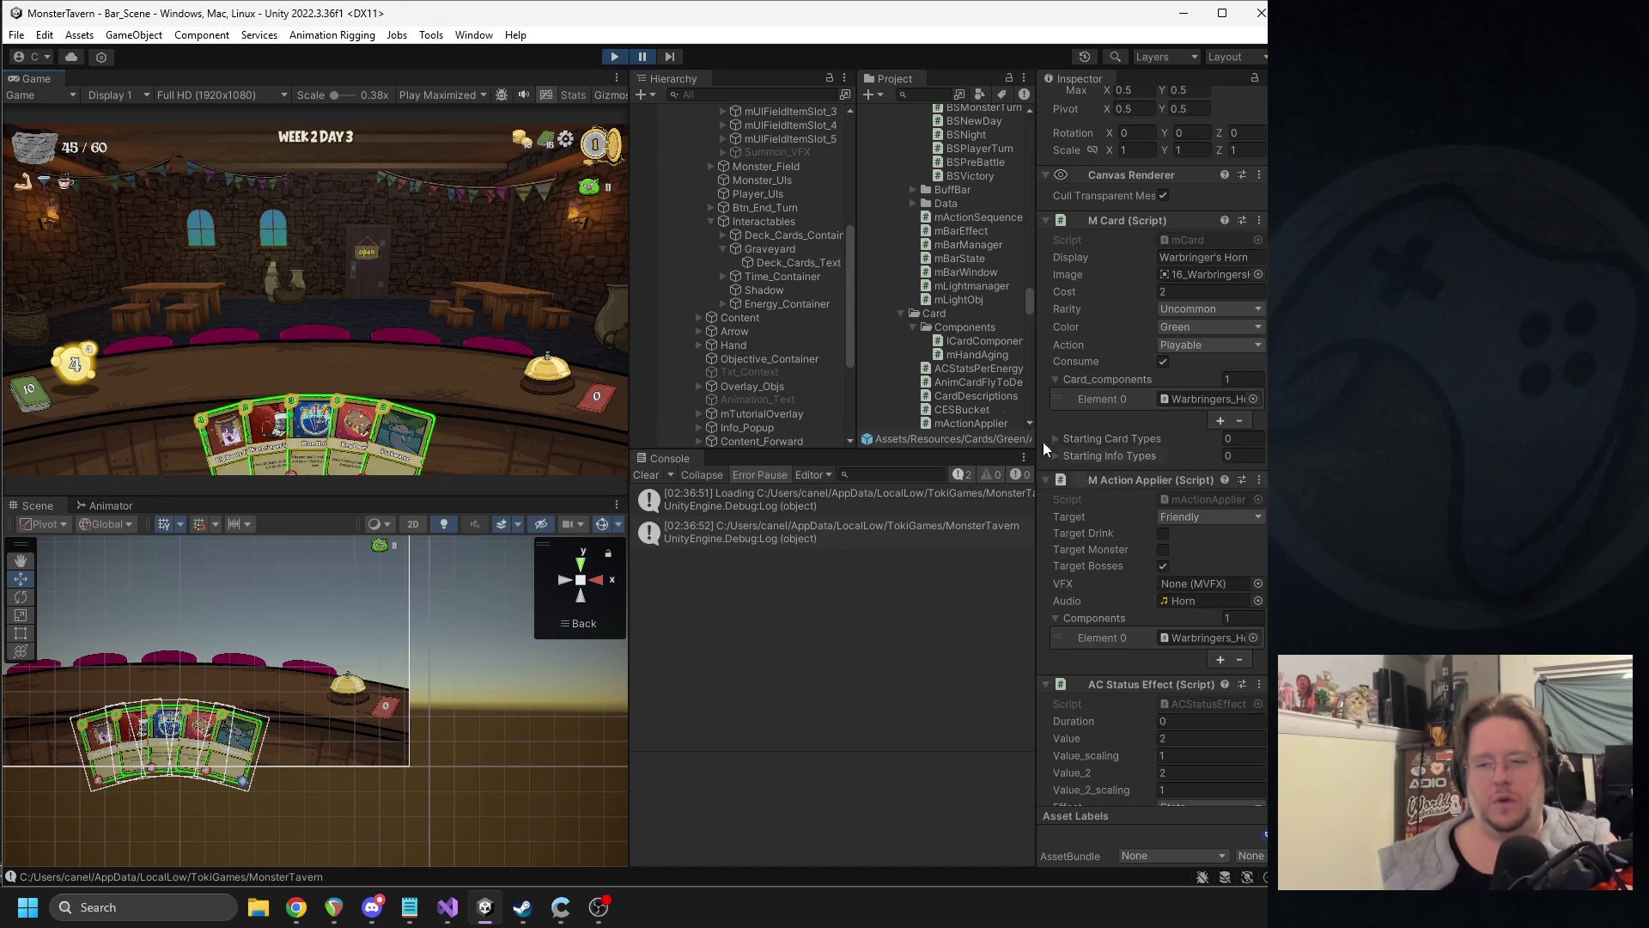
click(641, 57)
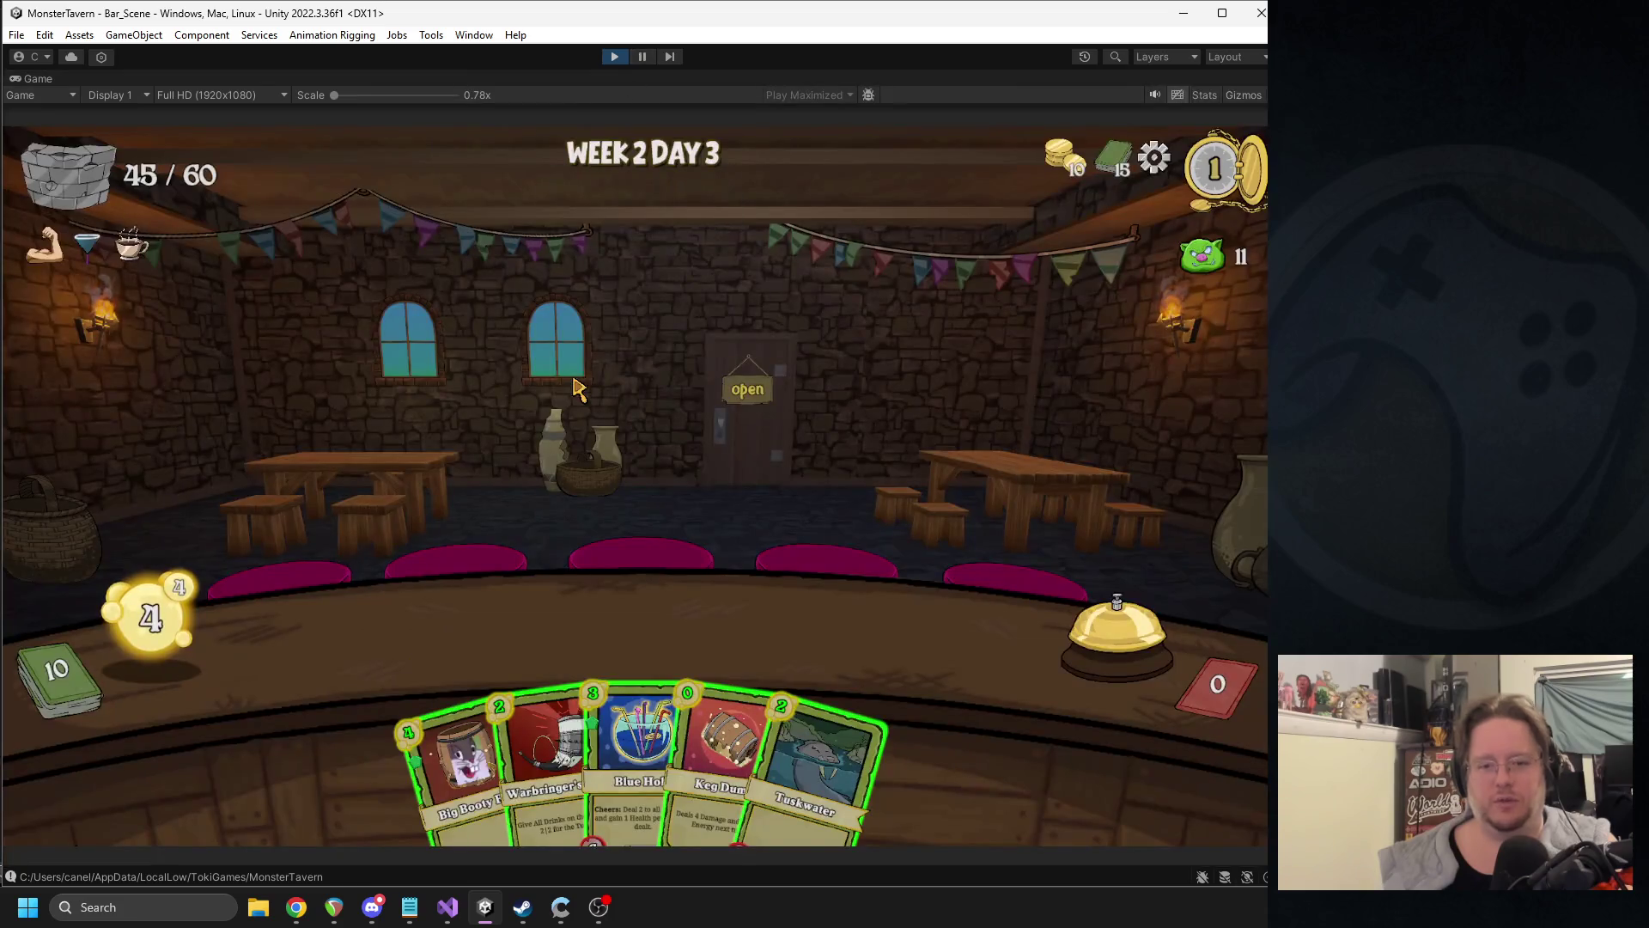
- Place Tuskwater at the bar and play Warbringer's Horn, then stop and search the project for 'ritual'
mouse_move(816, 756)
mouse_down()
mouse_move(508, 611)
mouse_move(407, 617)
mouse_up()
mouse_move(604, 662)
mouse_down()
mouse_move(764, 382)
mouse_move(784, 397)
mouse_up()
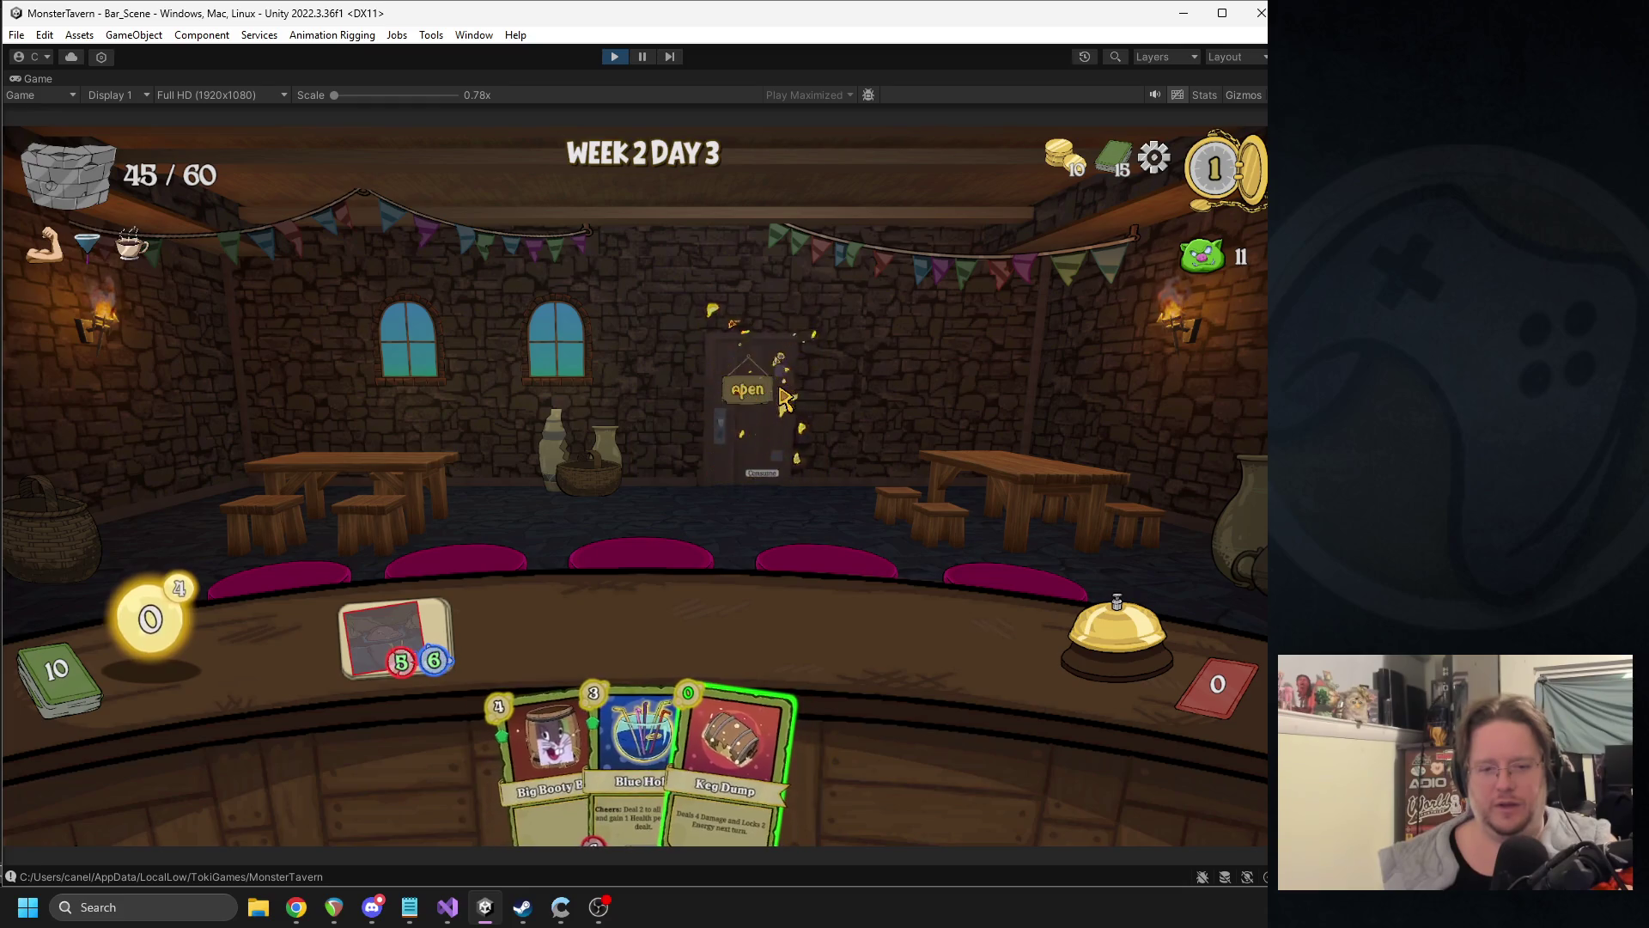
click(615, 56)
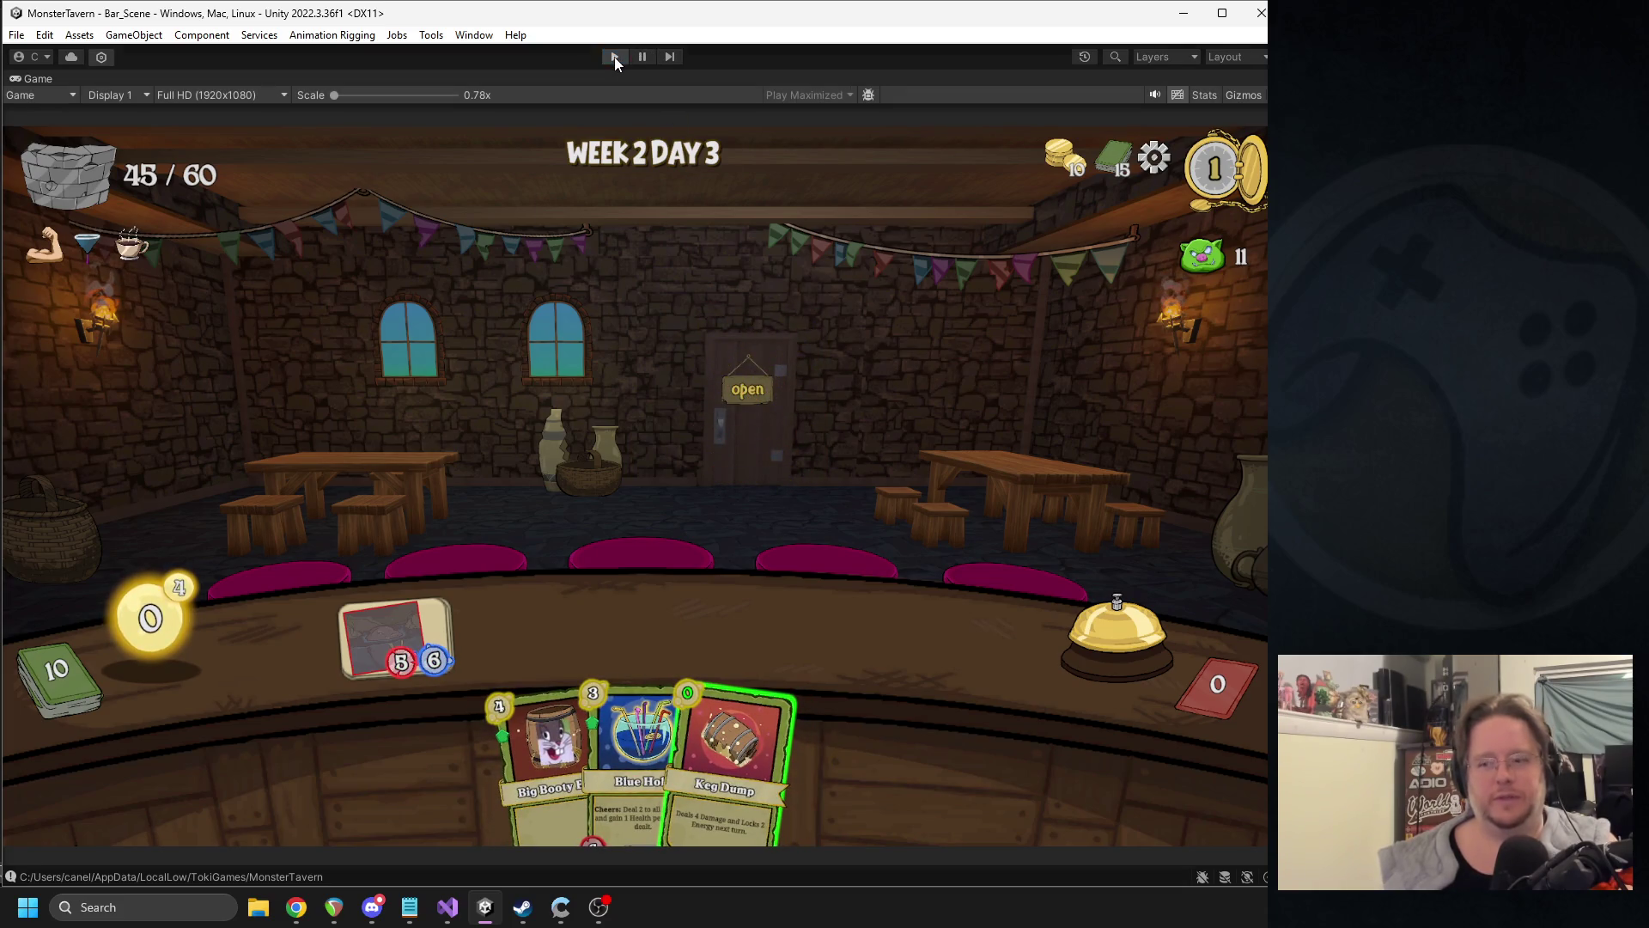
click(917, 94)
text(ritual)
- Open the Ritual_Of_Uncasking prefab at its Scalar field, then move the Monster Tavern spreadsheet over Unity
double_click(906, 241)
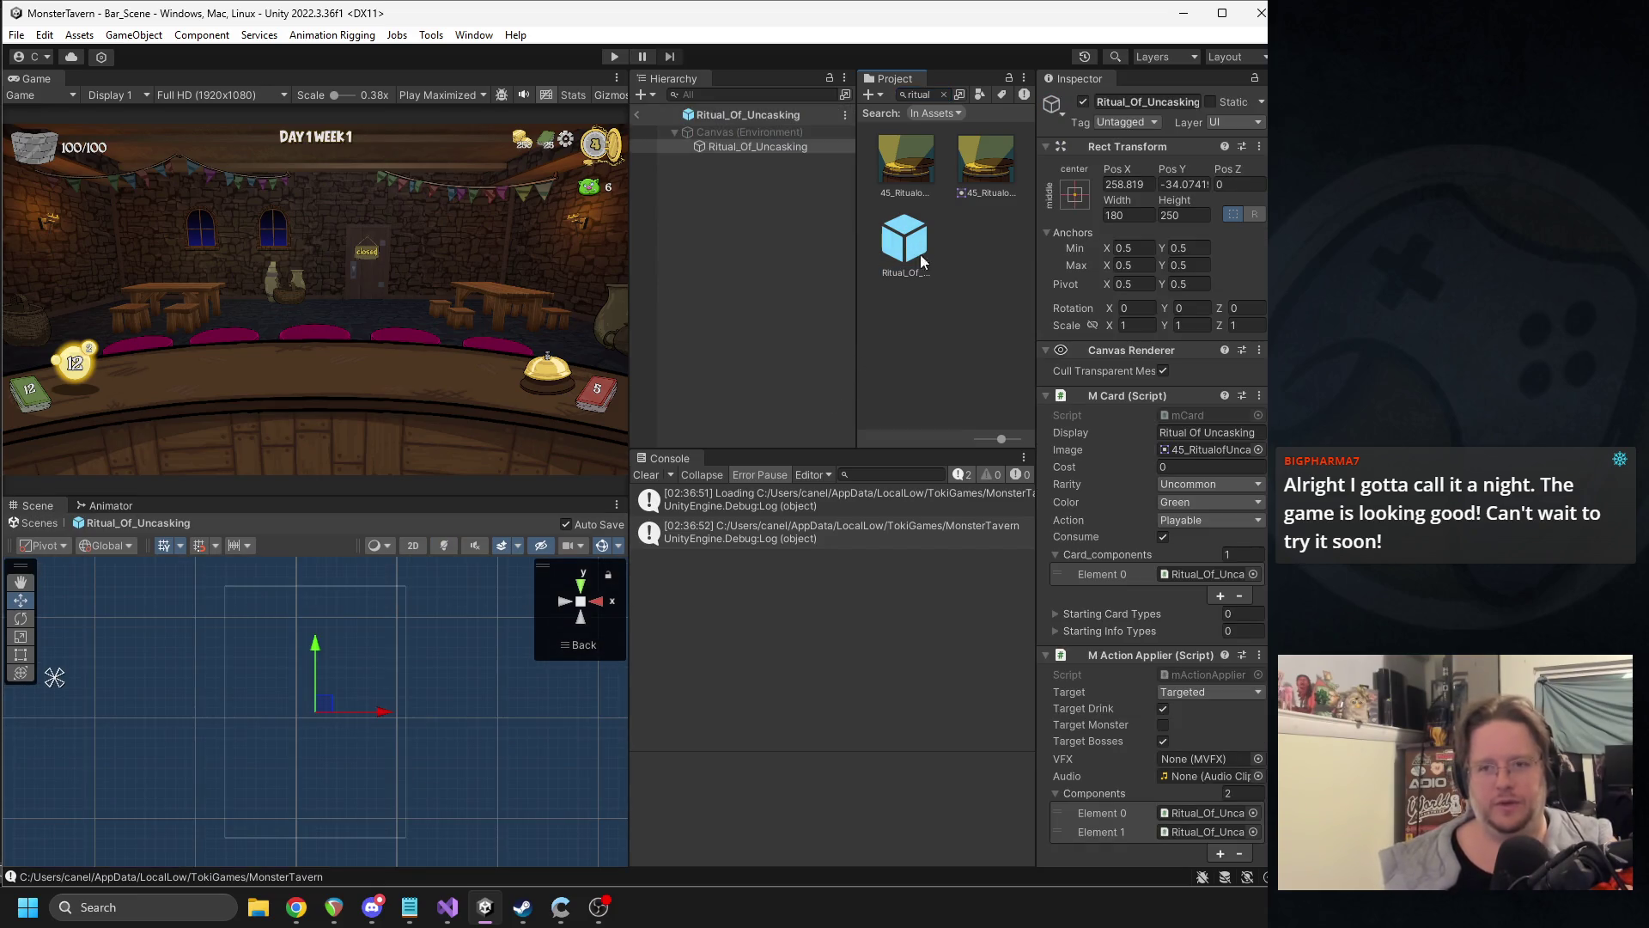
scroll(1104, 440, down, 5)
click(1172, 797)
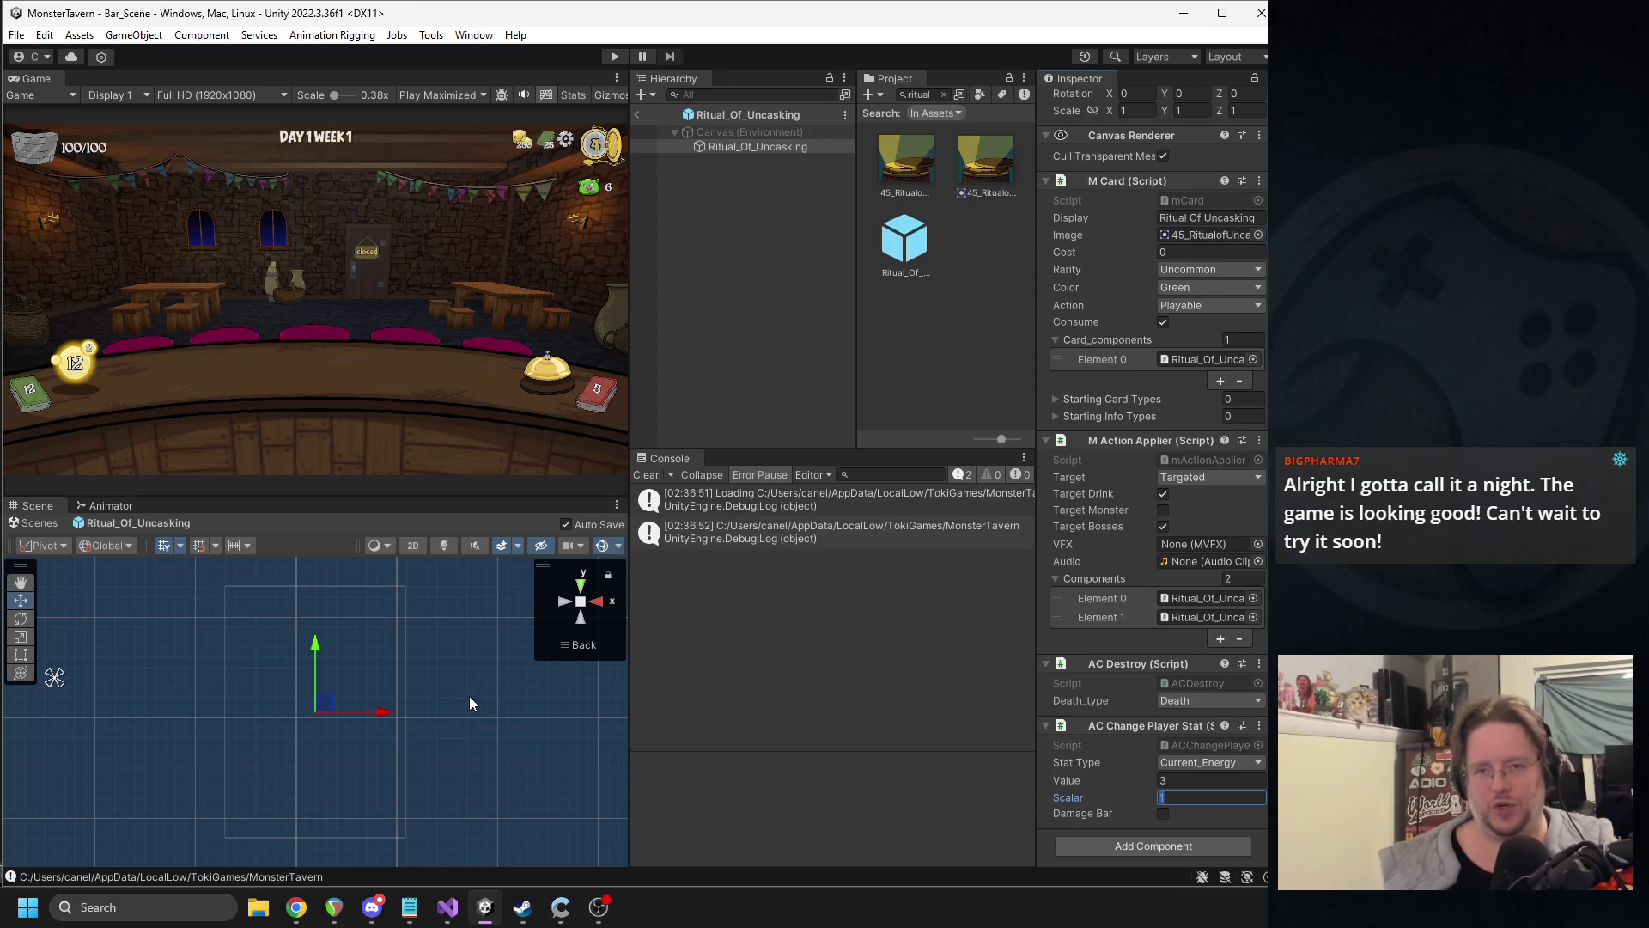
click(297, 907)
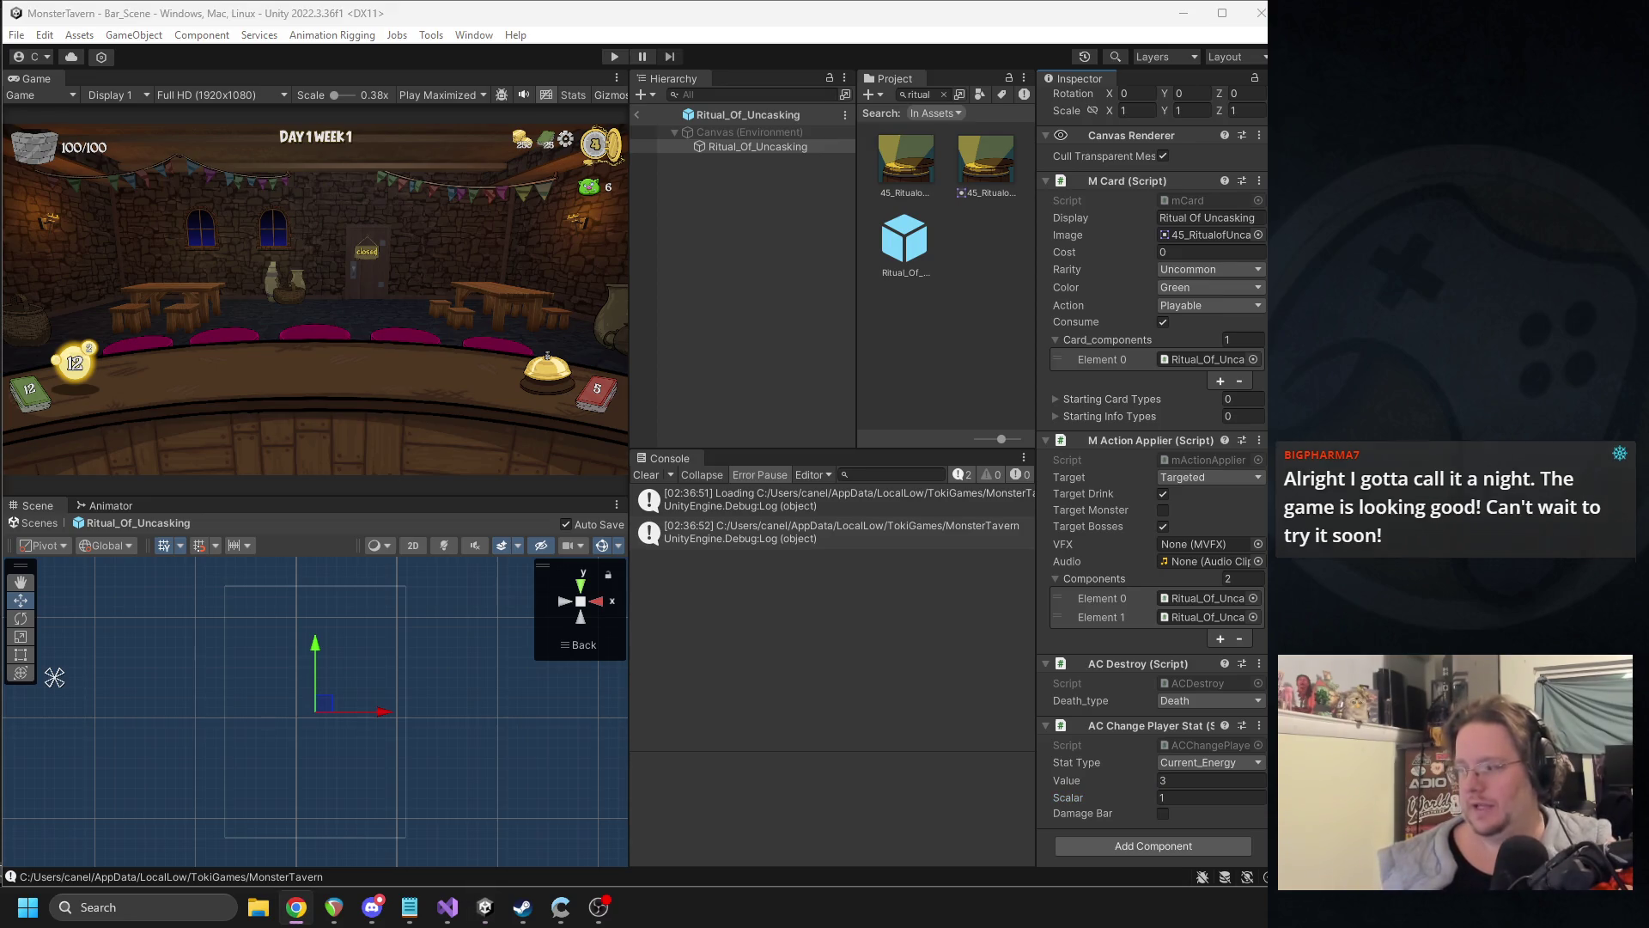
mouse_move(1374, 93)
mouse_down()
mouse_move(292, 93)
mouse_move(300, 62)
mouse_up()
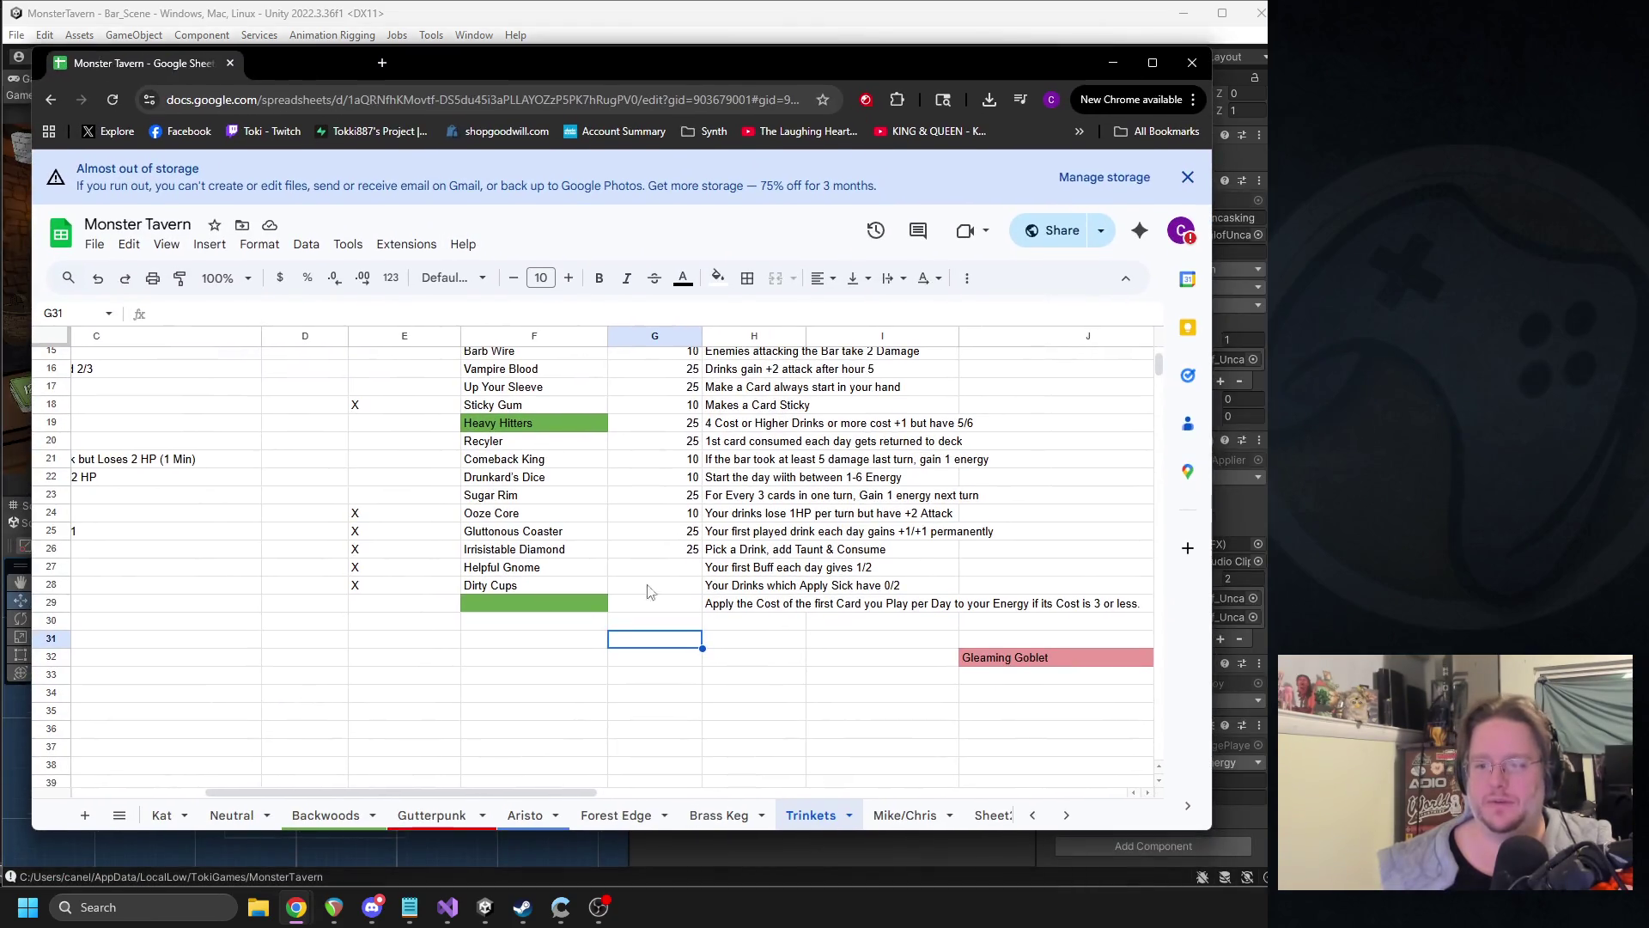
- Switch the spreadsheet to the en_cards sheet
click(121, 816)
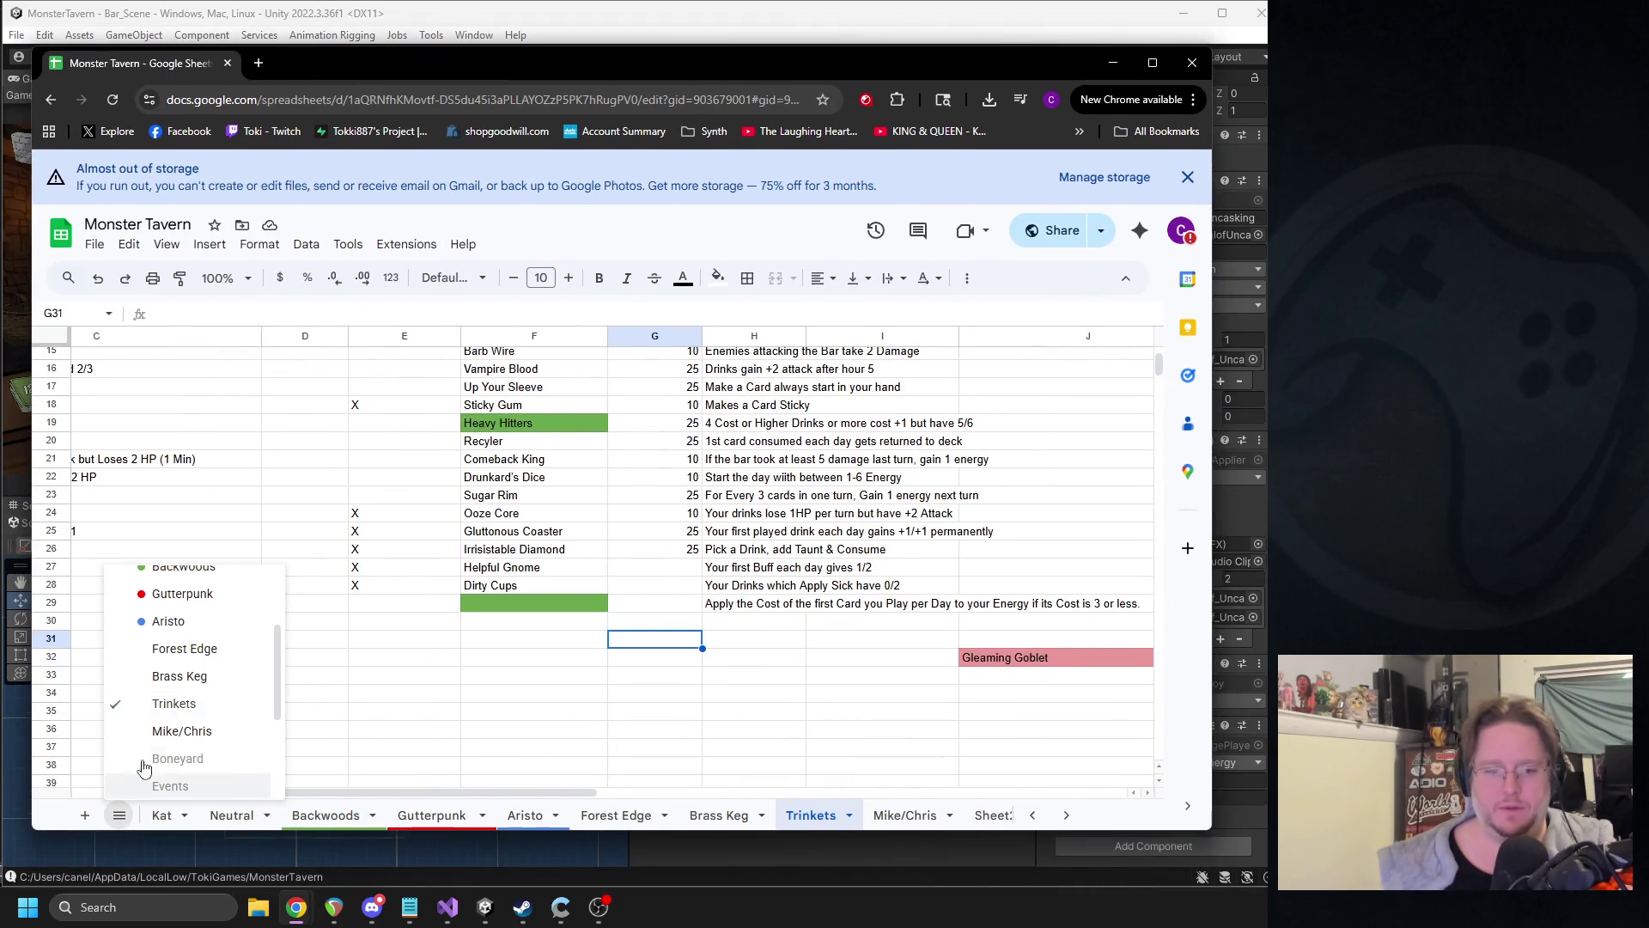
scroll(189, 730, down, 3)
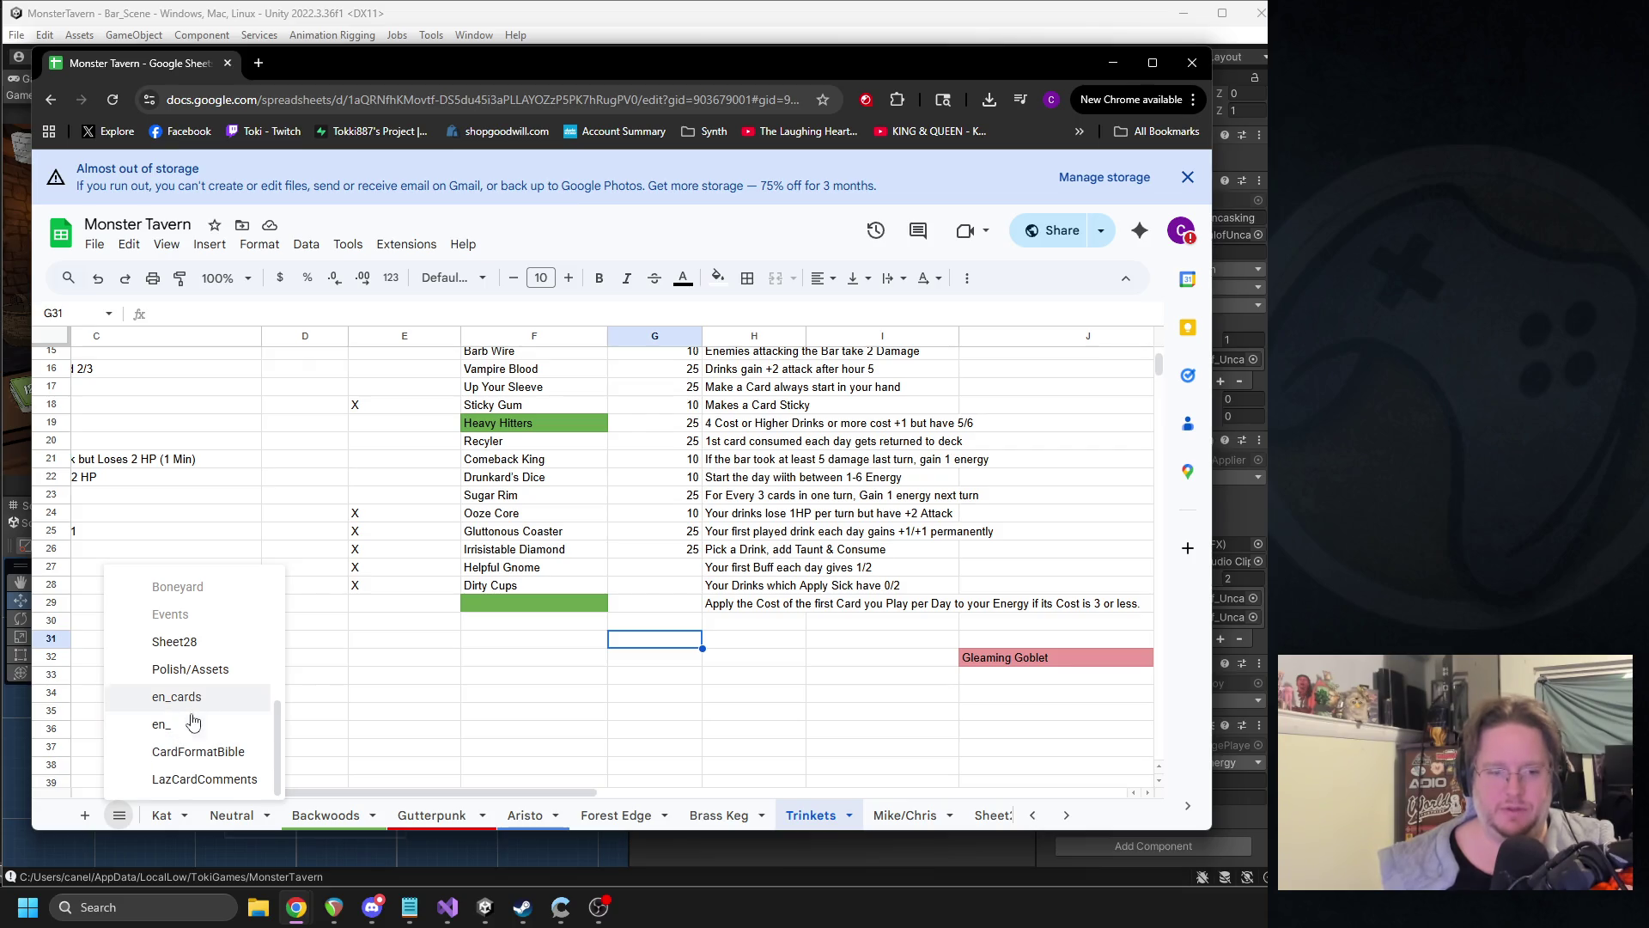
click(180, 696)
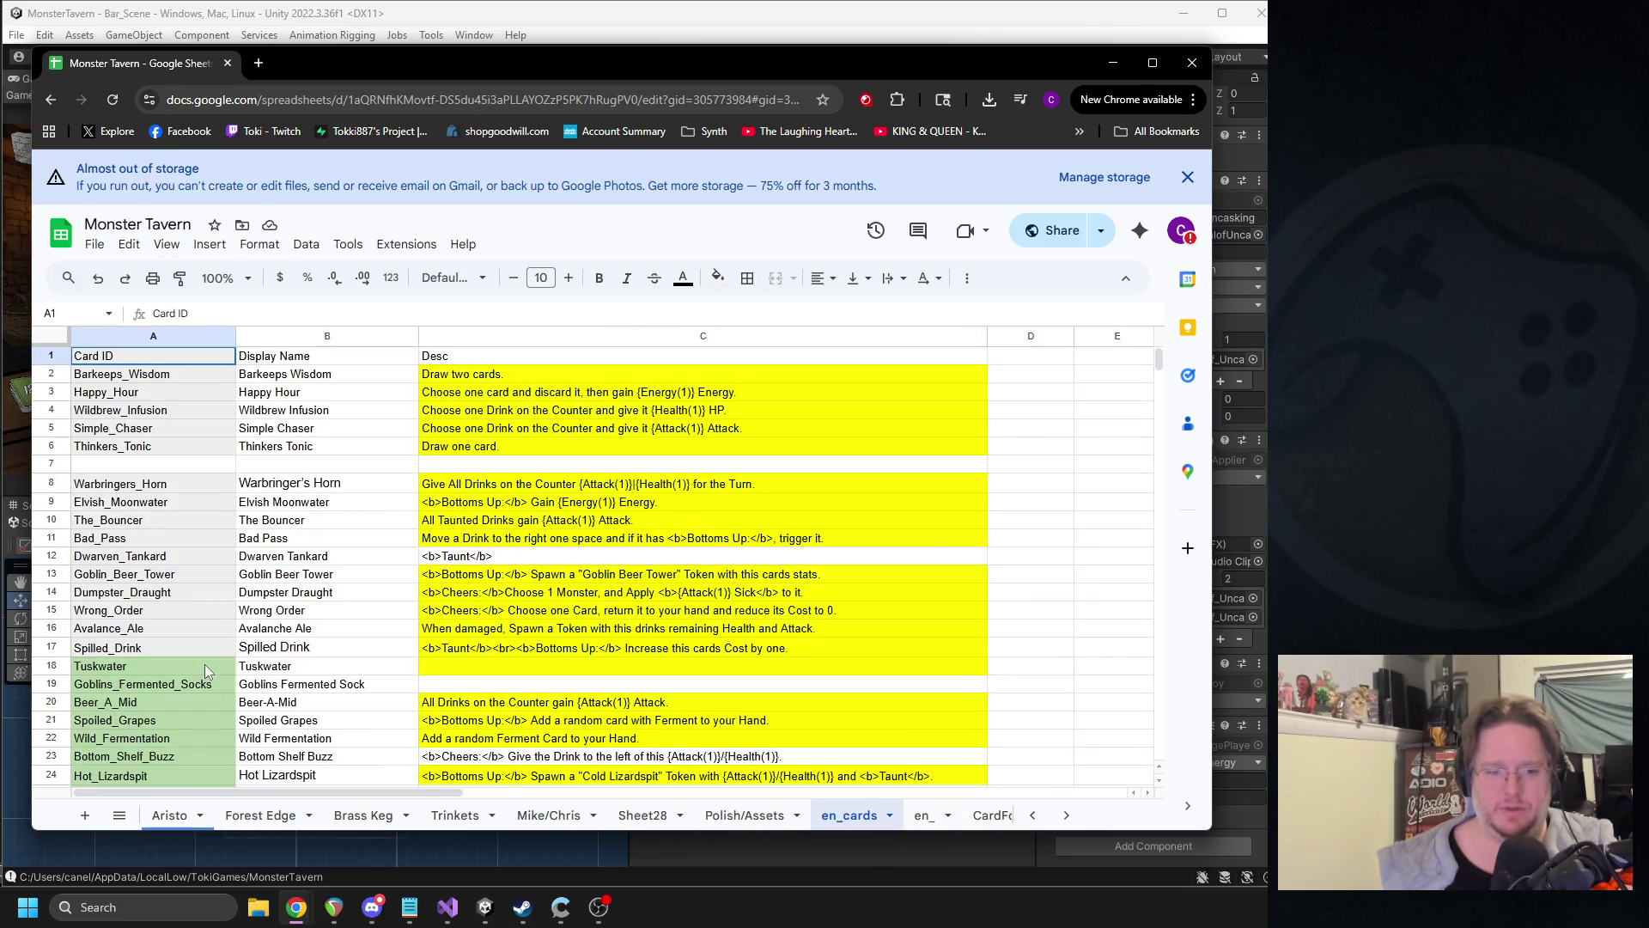
- Find 'ritual' and select the {Energy(1)} token in Ritual of Uncasking's description, then return to Unity's project search
click(355, 611)
key(ctrl+f)
text(ritual)
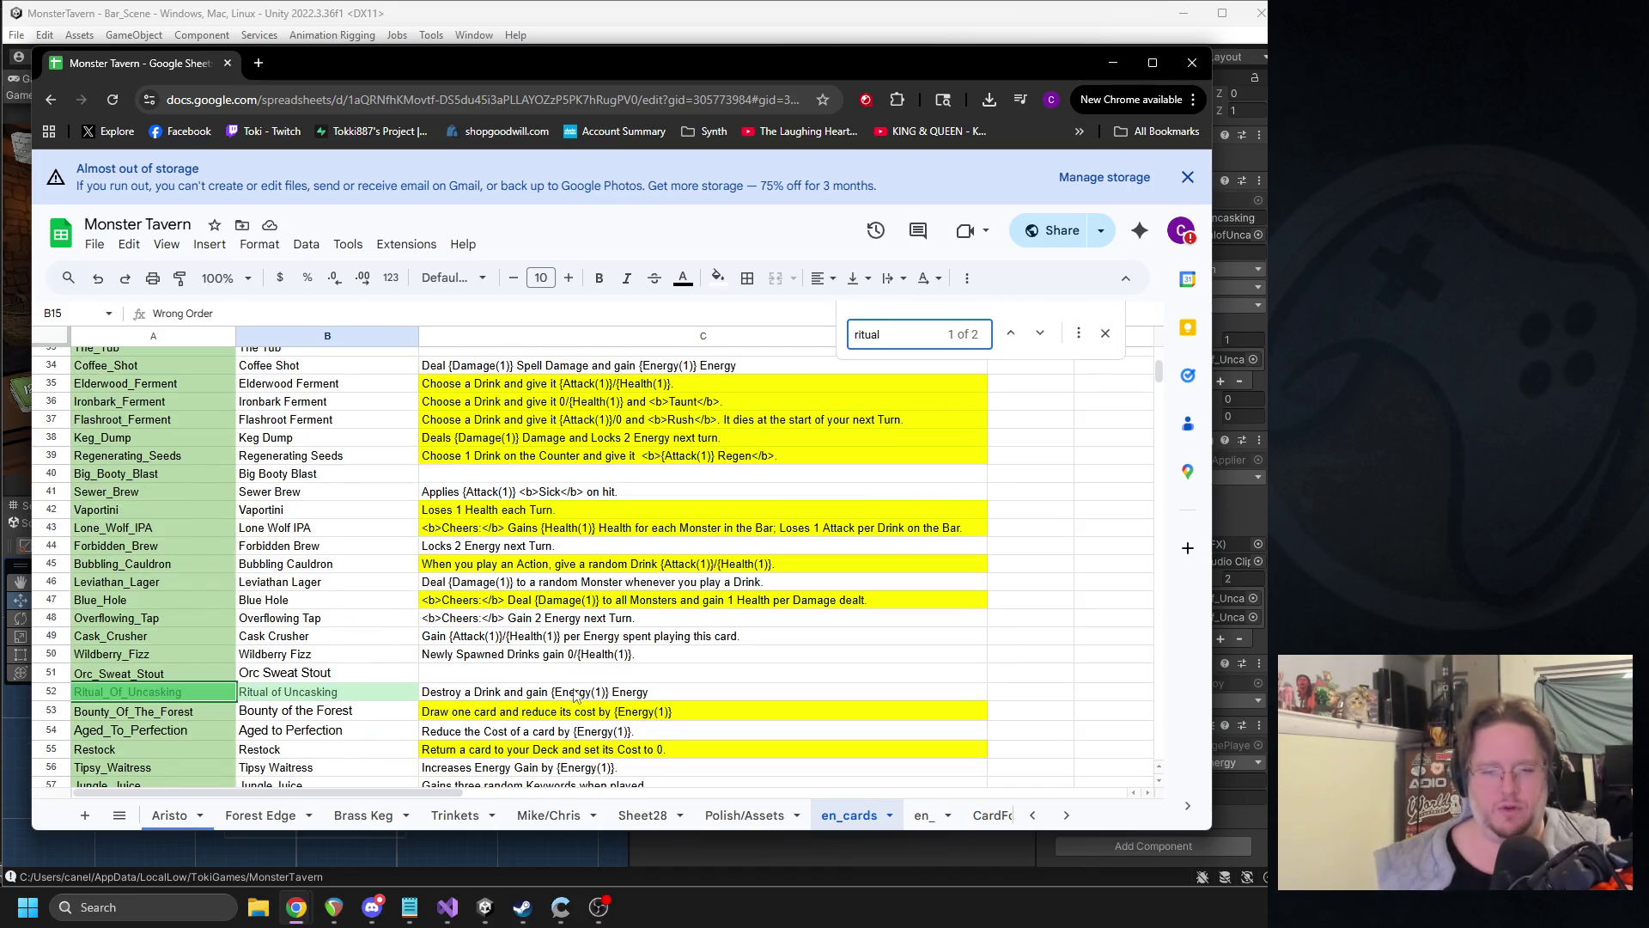
double_click(611, 691)
click(607, 691)
drag(607, 691, 546, 705)
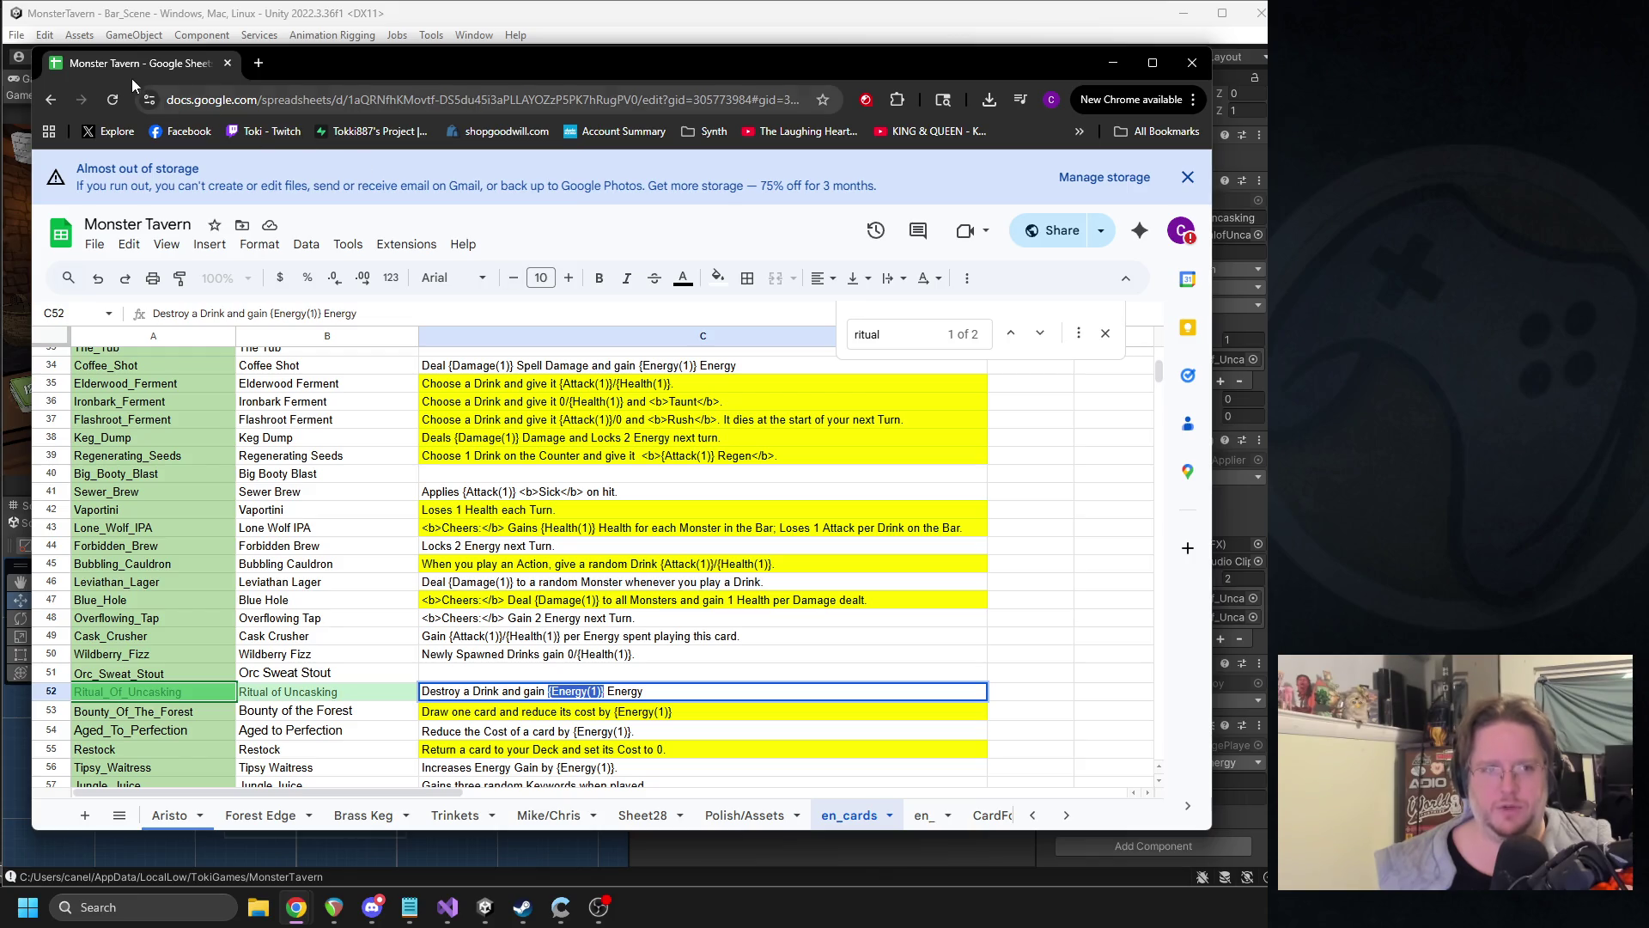
key(alt+Tab)
click(936, 94)
- Search for en_cards and view its localisation text in the Inspector, then clear the search
text(en_cards)
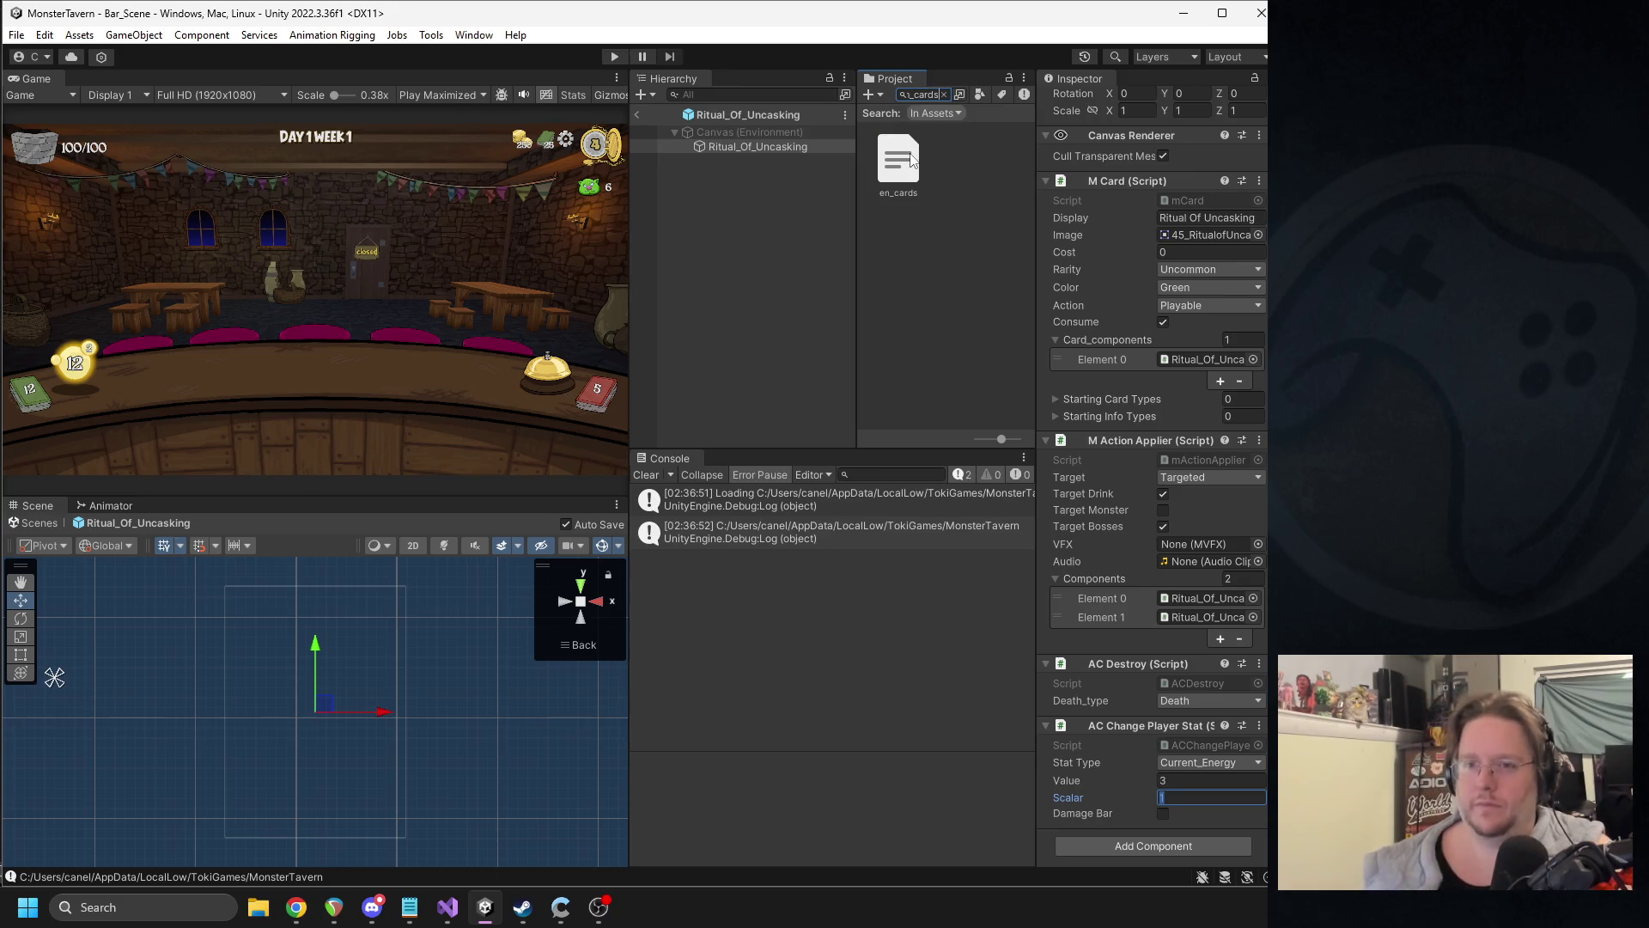
click(913, 160)
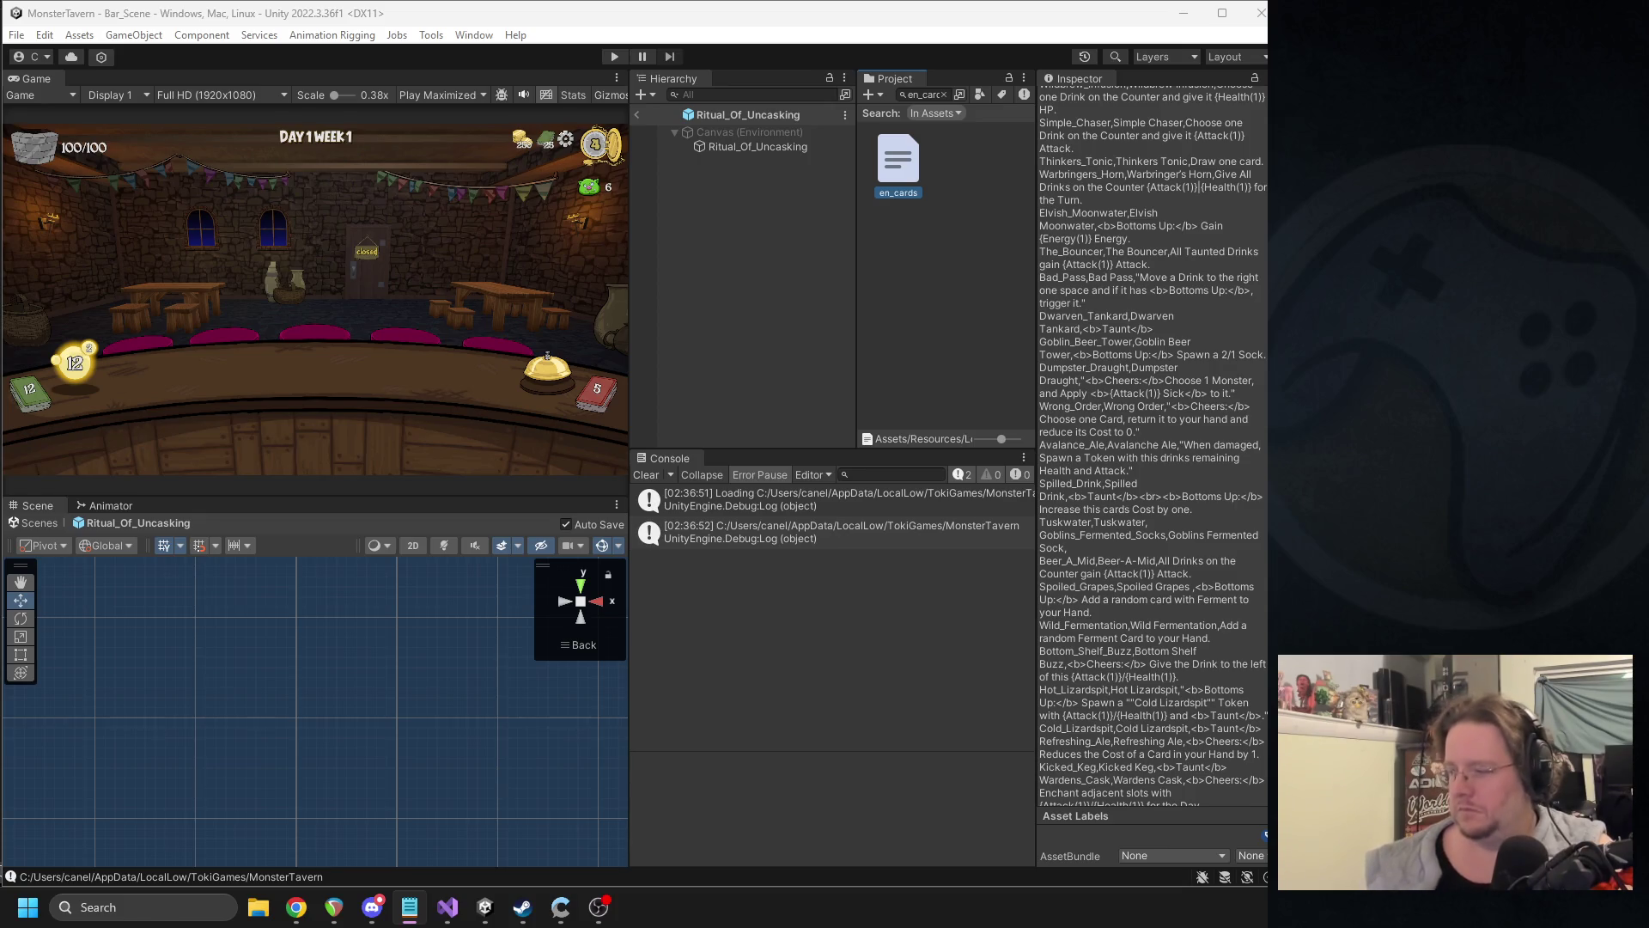
click(944, 94)
- Select Ritual_Of_Uncasking and open its AC Change Player Stat script in Visual Studio
click(724, 146)
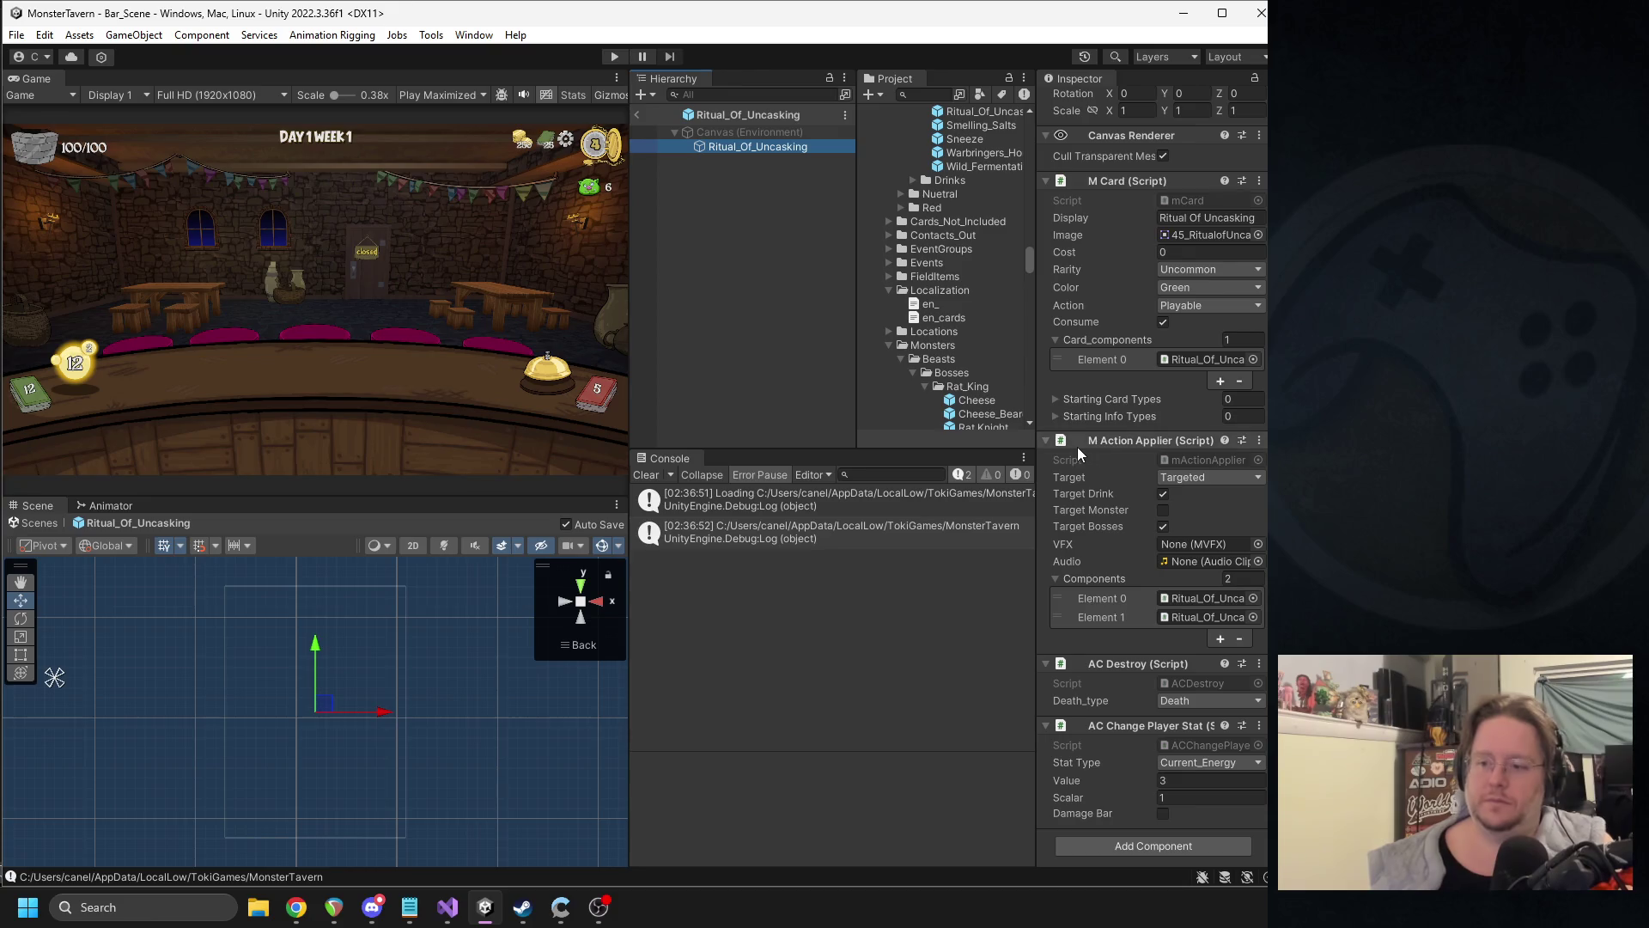
key(alt+Tab)
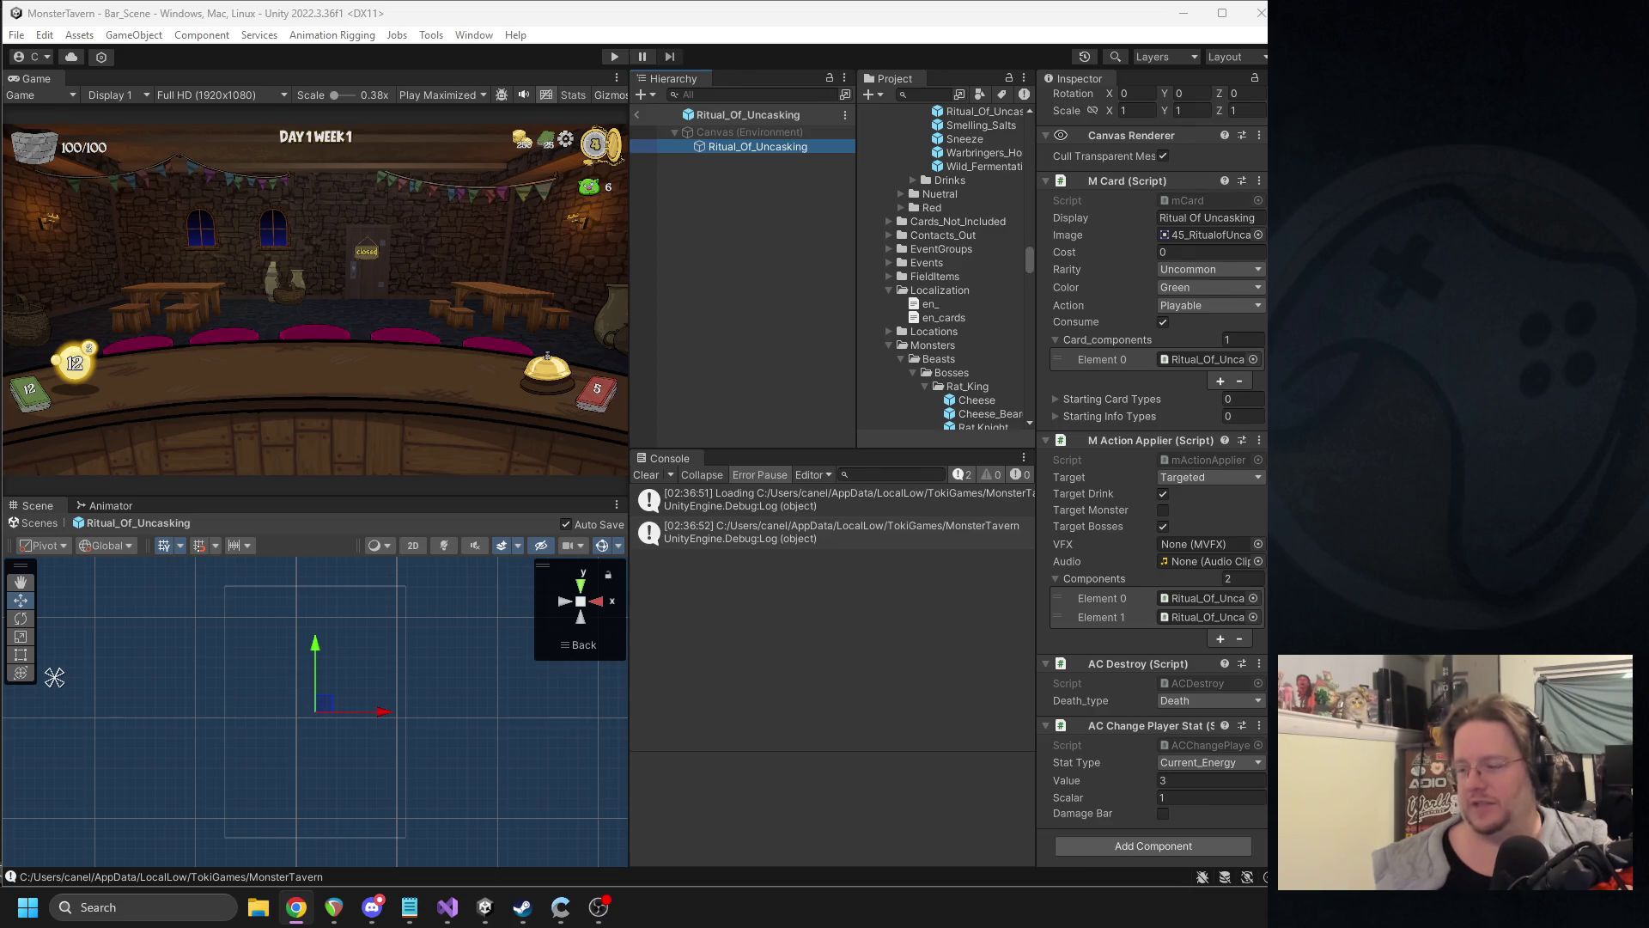
right_click(1120, 724)
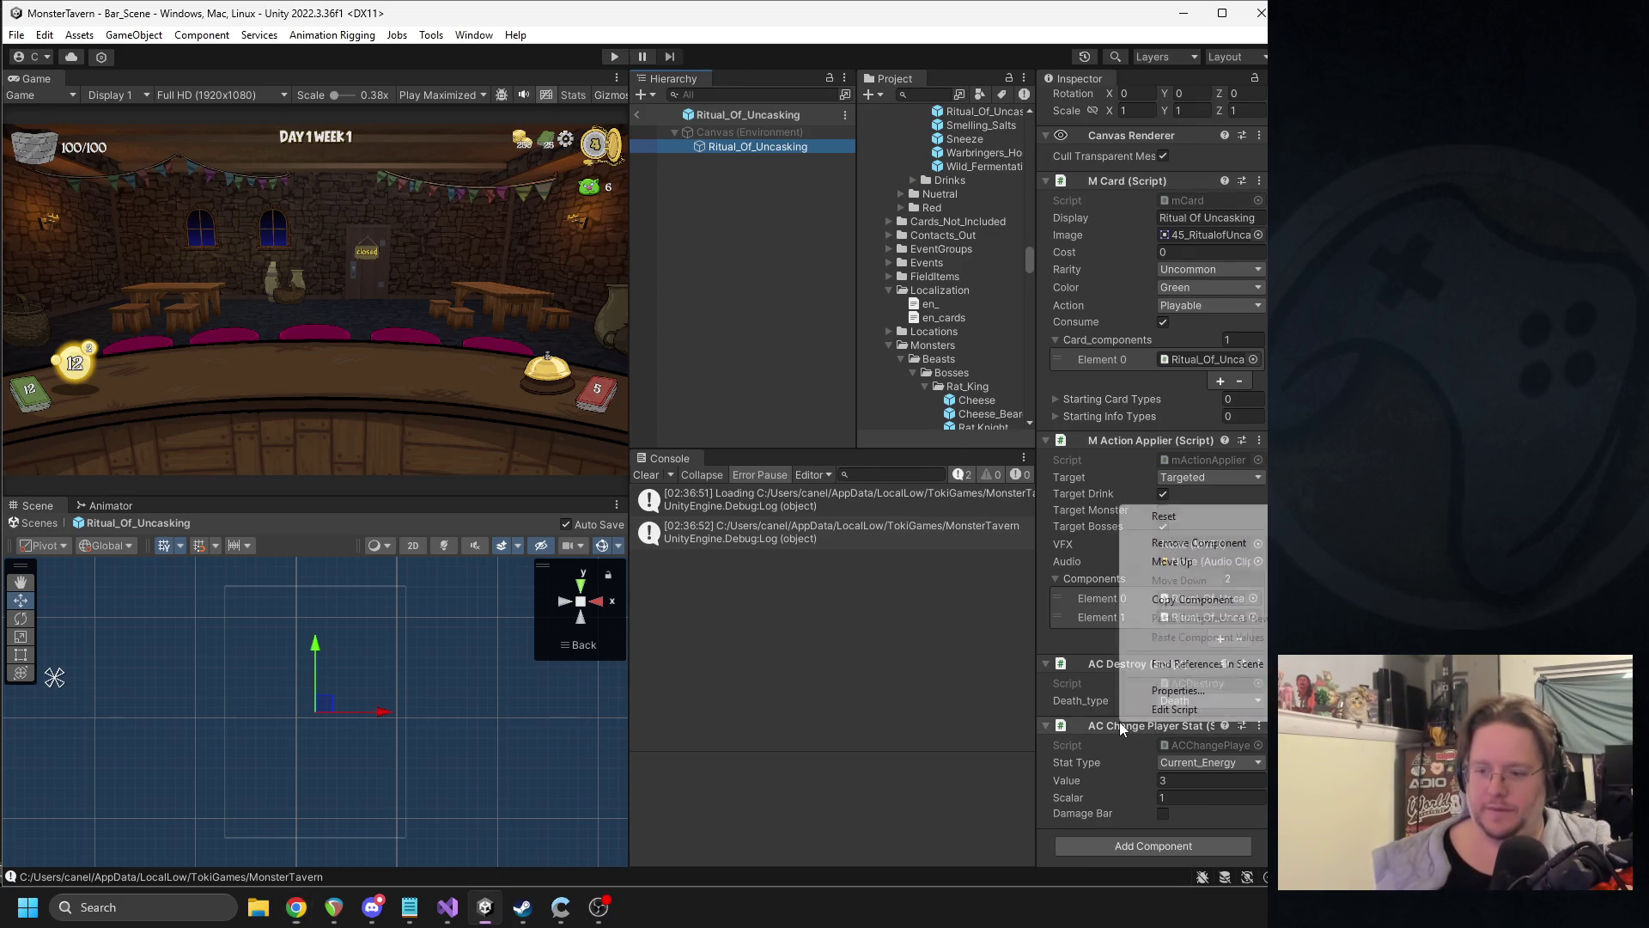
click(1174, 709)
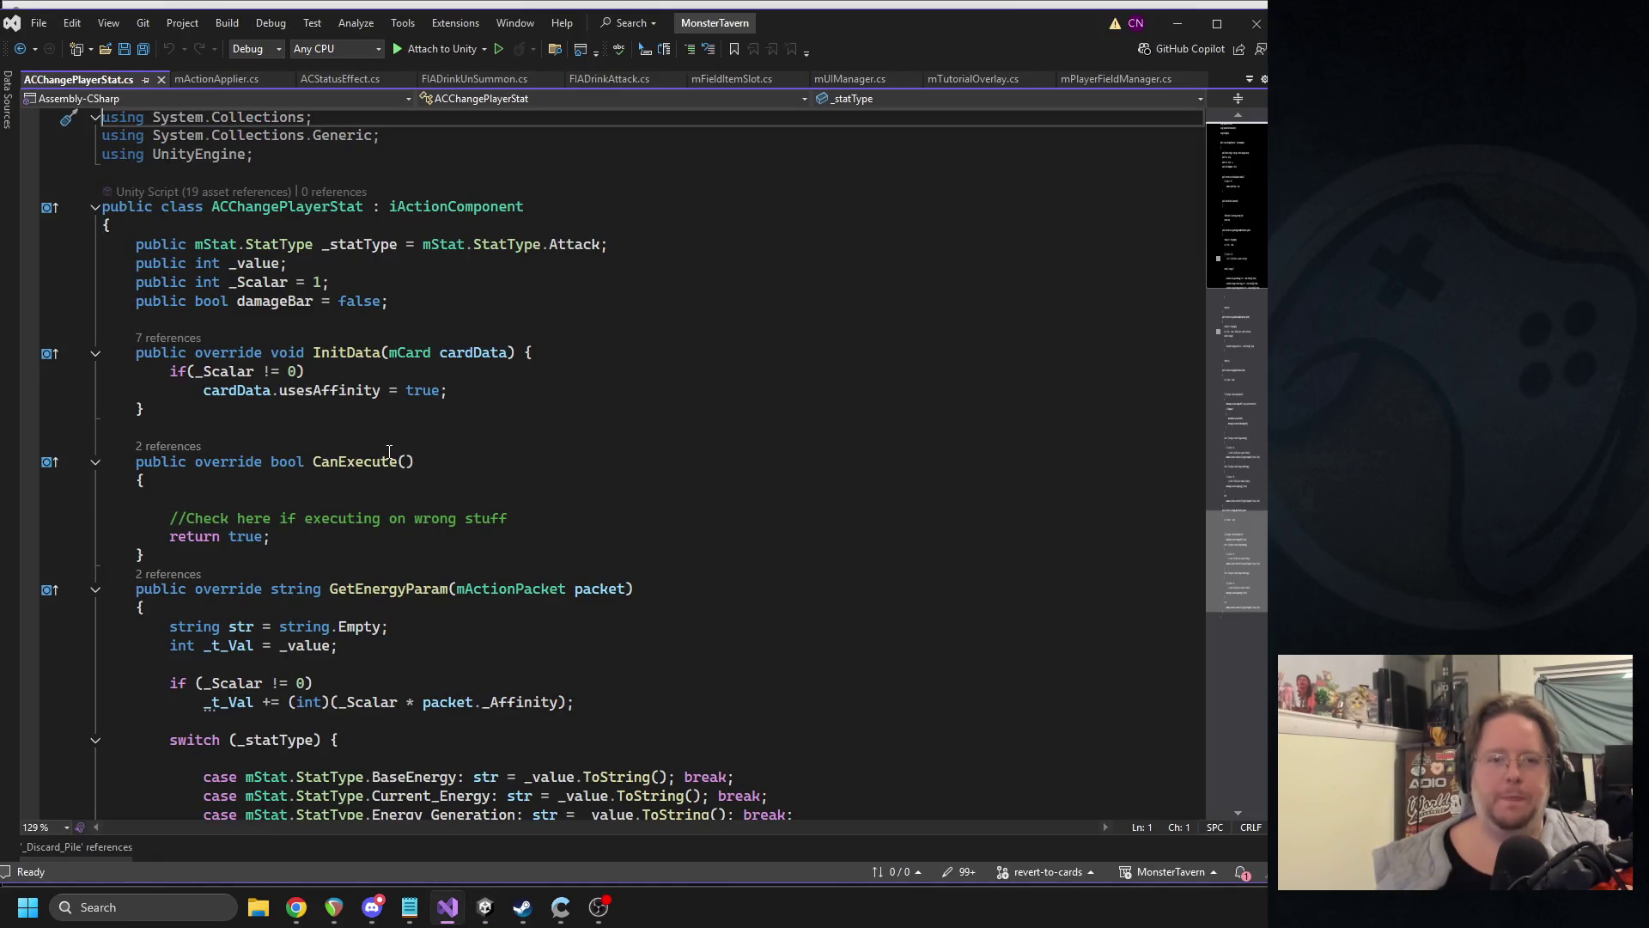
- Read through GetEnergyParam in ACChangePlayerStat.cs, inspecting the str and _t_Val variables
scroll(412, 532, down, 2)
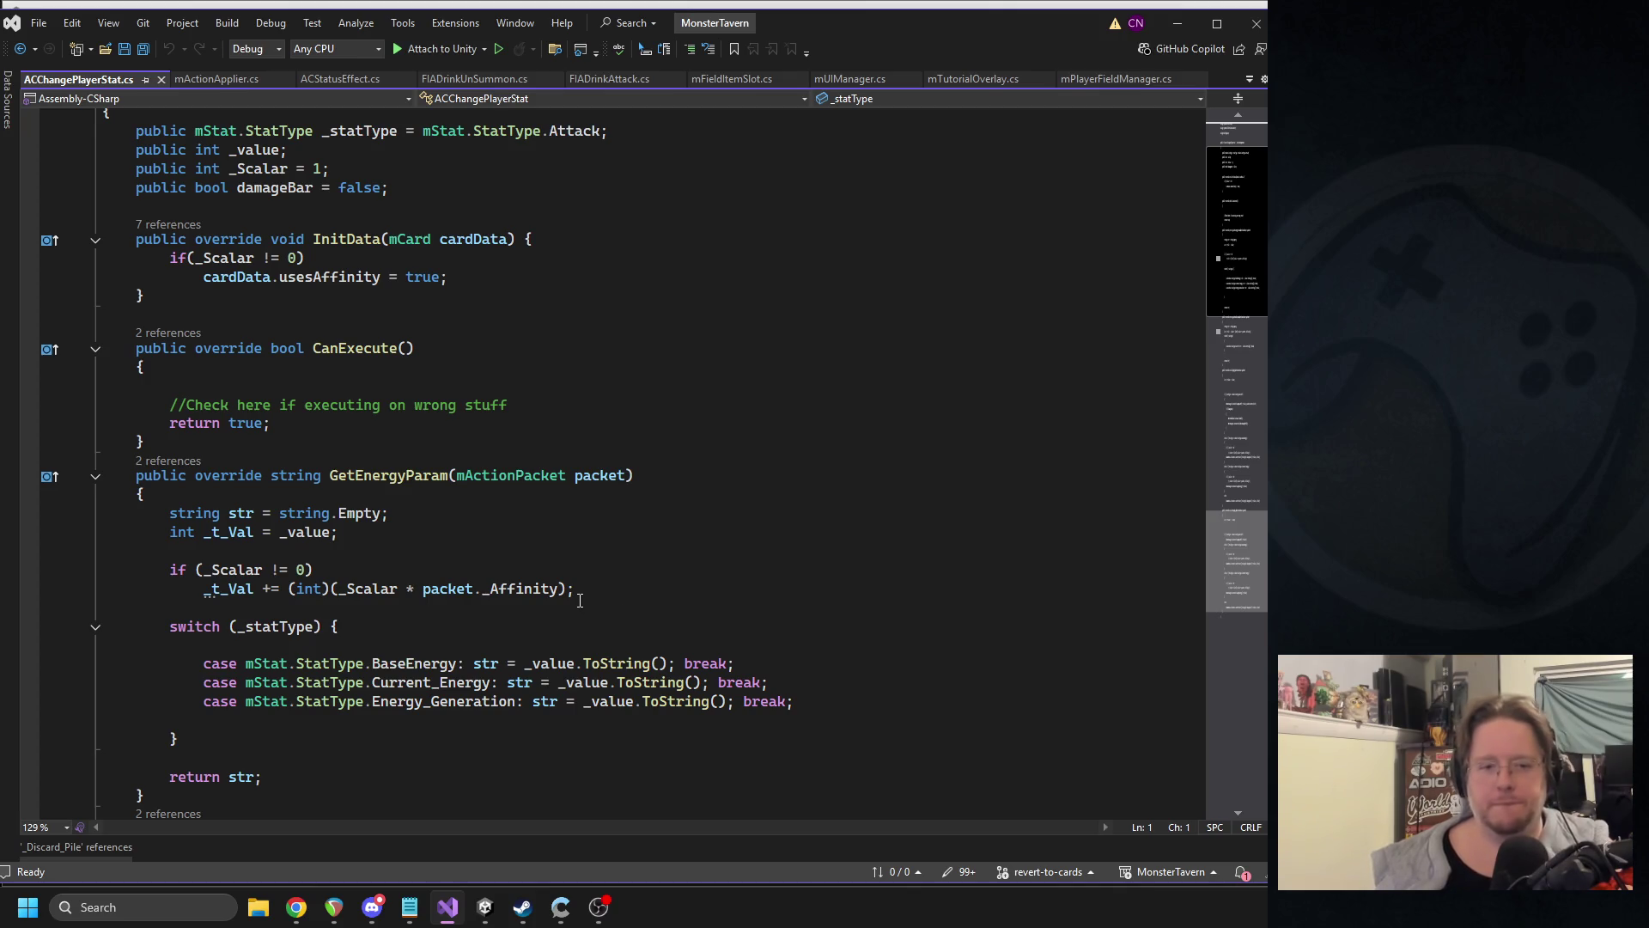
click(247, 515)
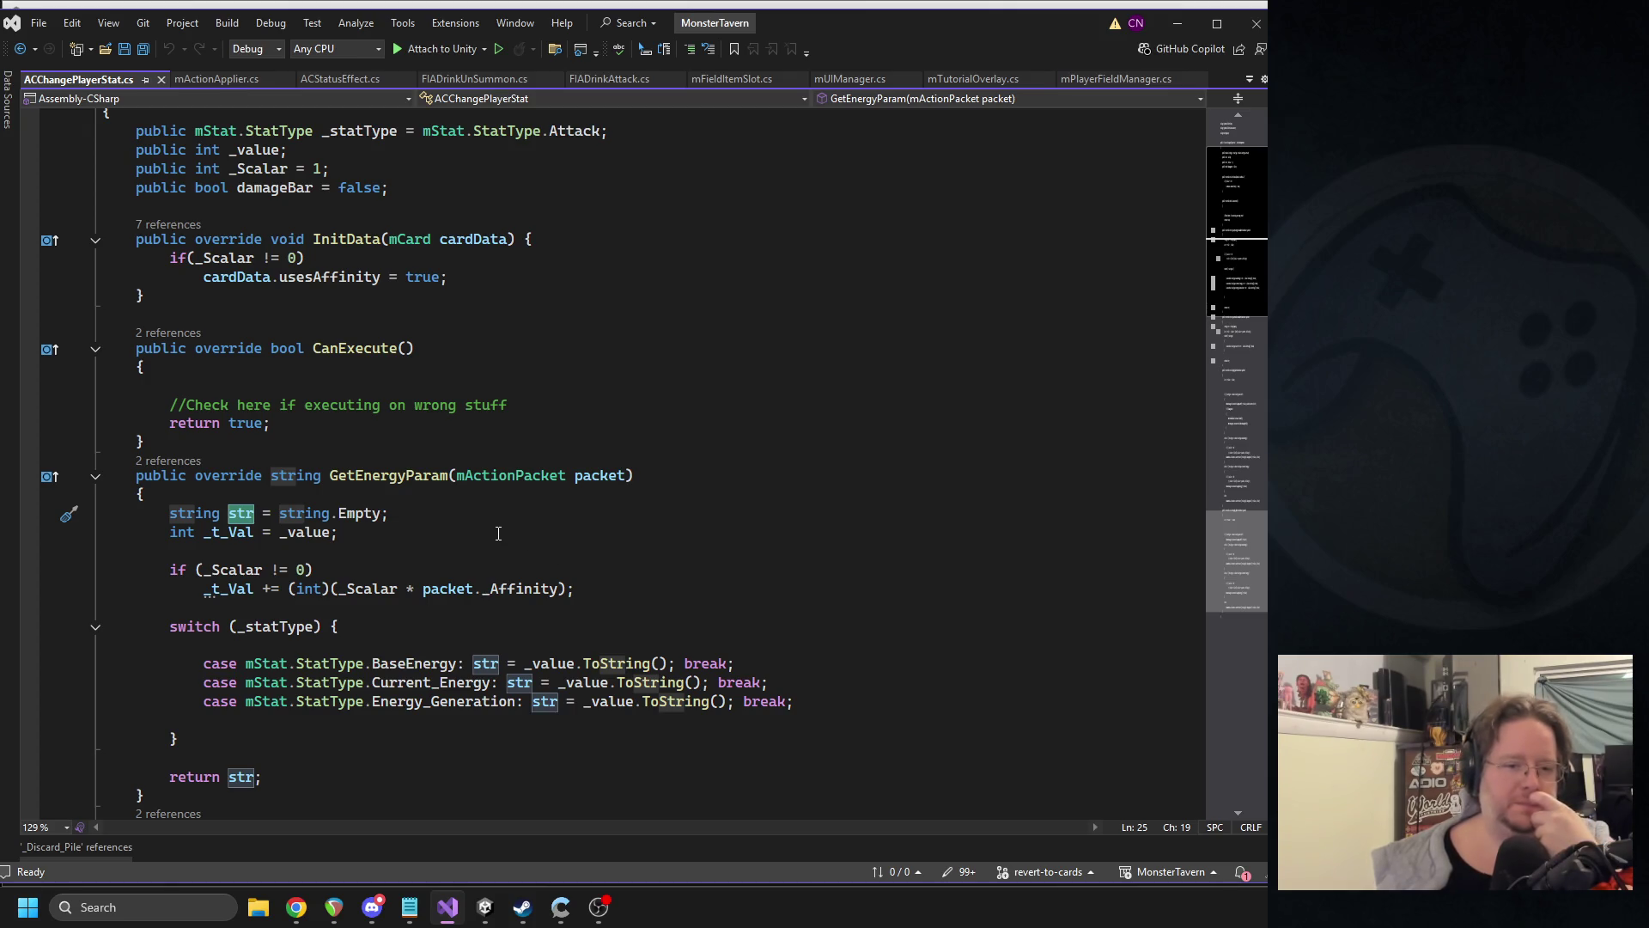
scroll(491, 530, down, 5)
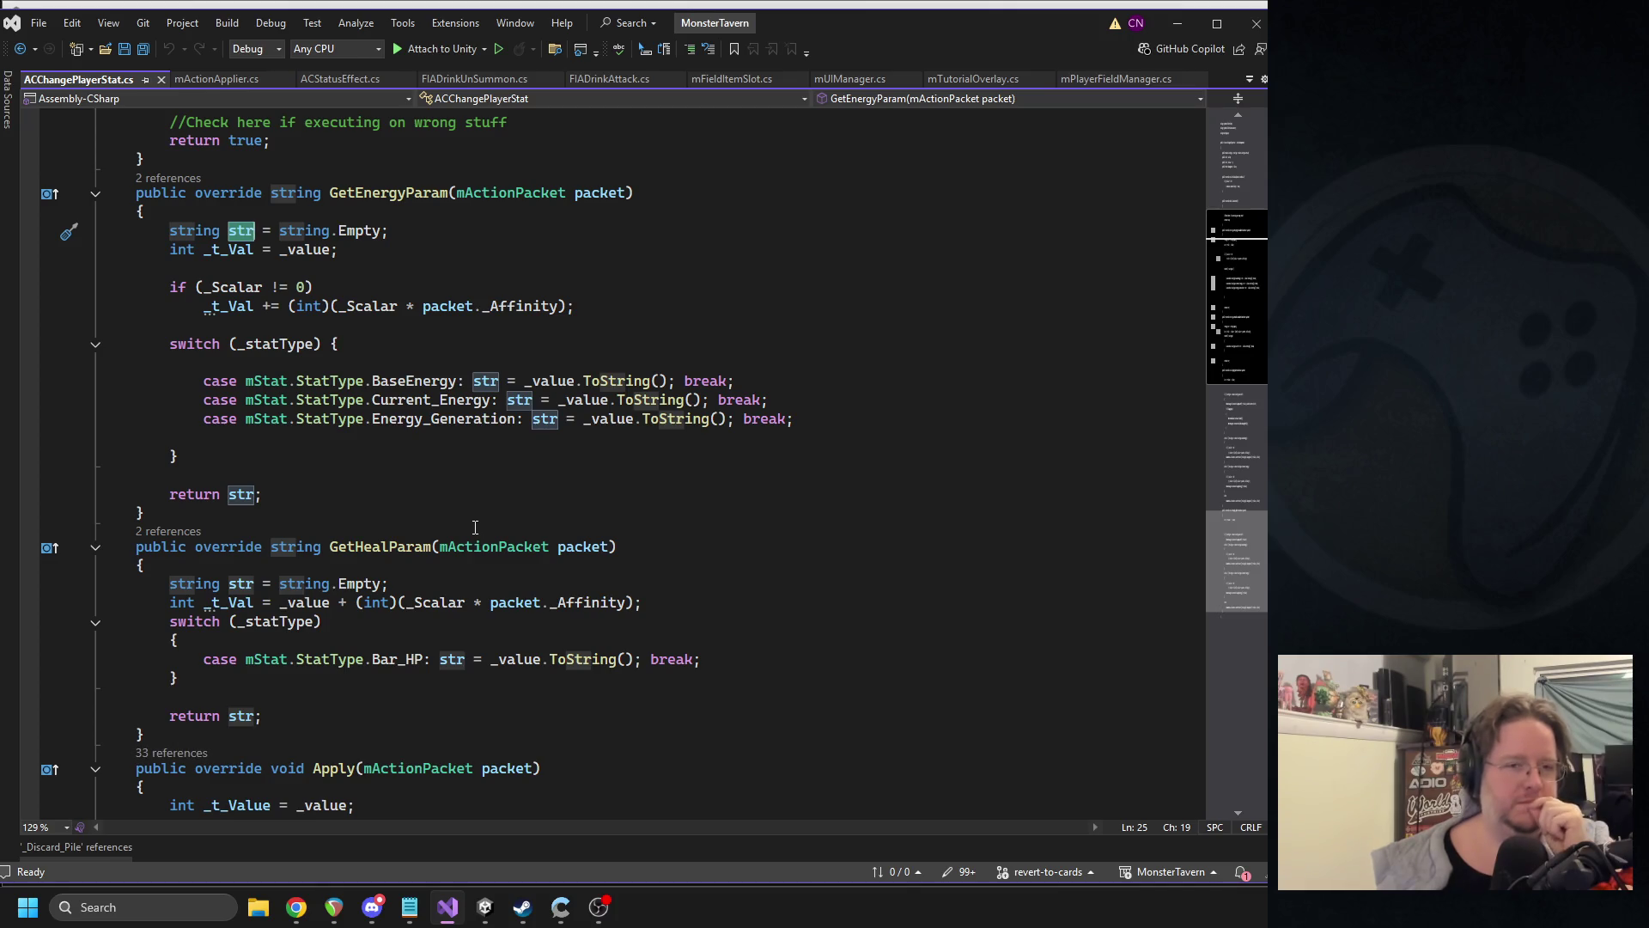
scroll(463, 526, down, 5)
scroll(452, 529, down, 4)
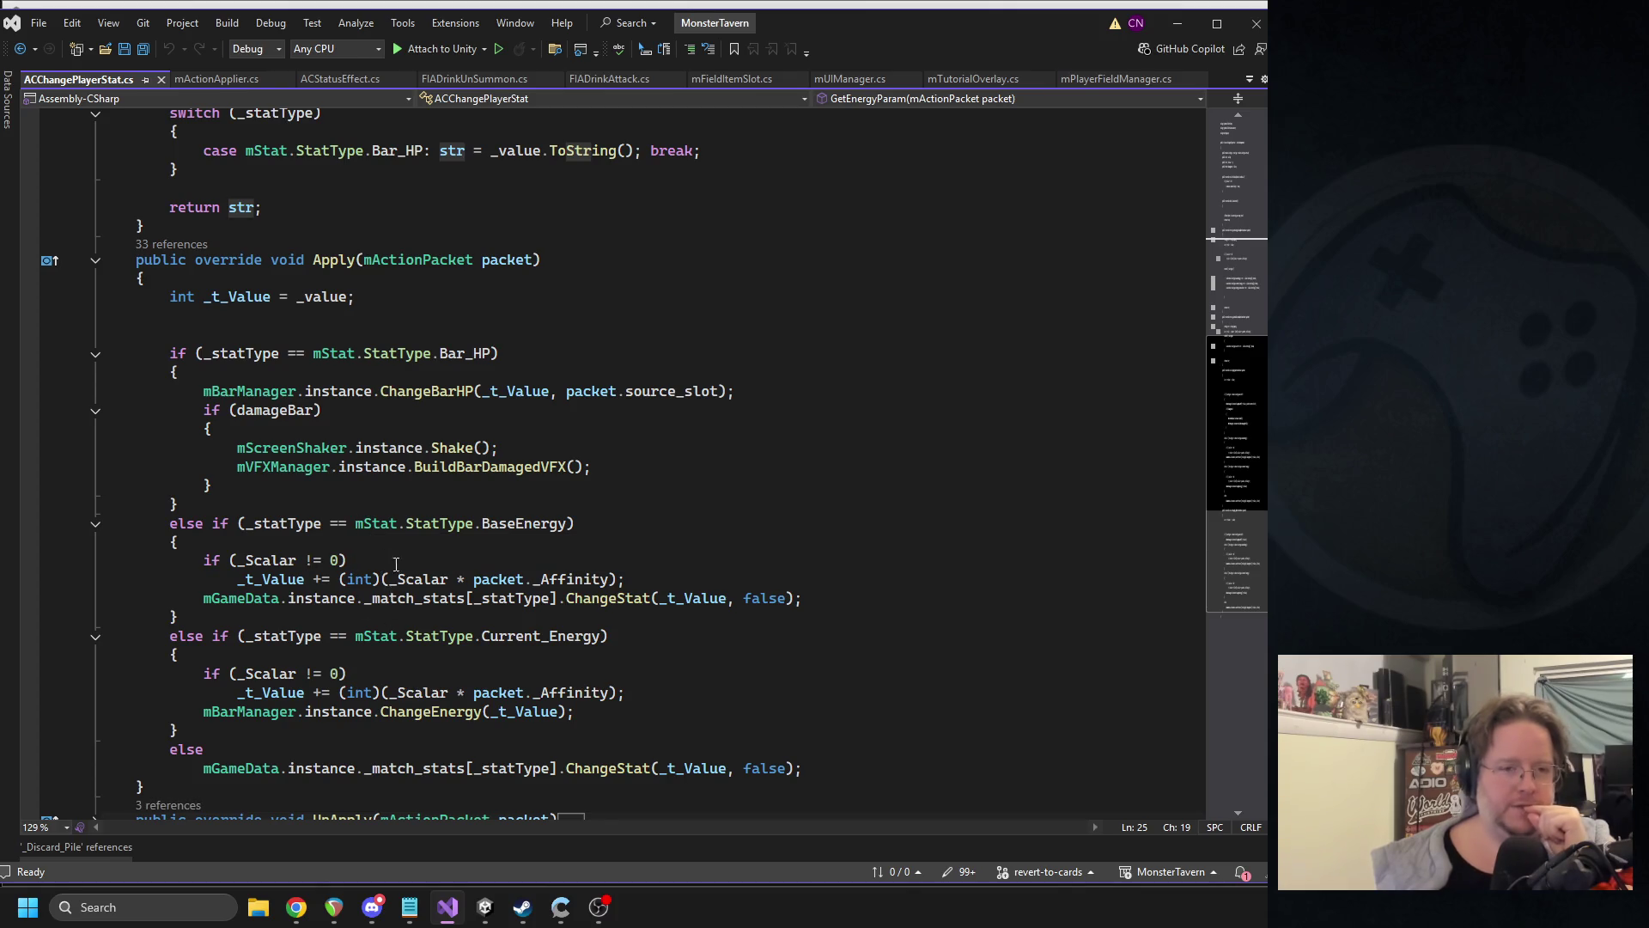
scroll(396, 563, up, 11)
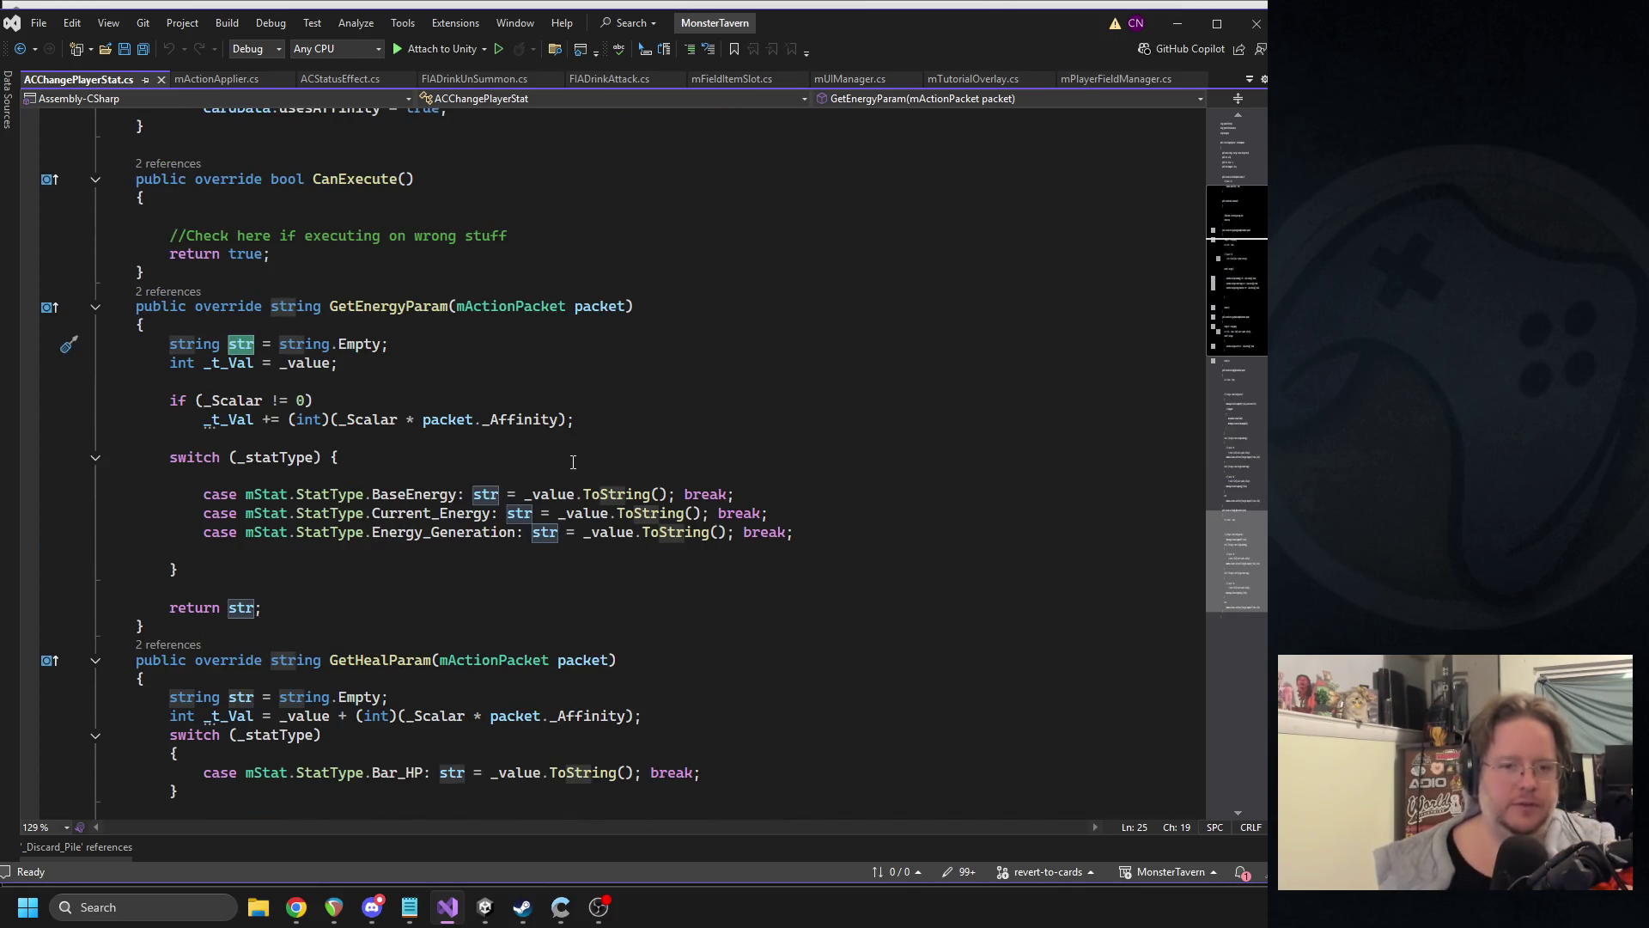
key(Down)
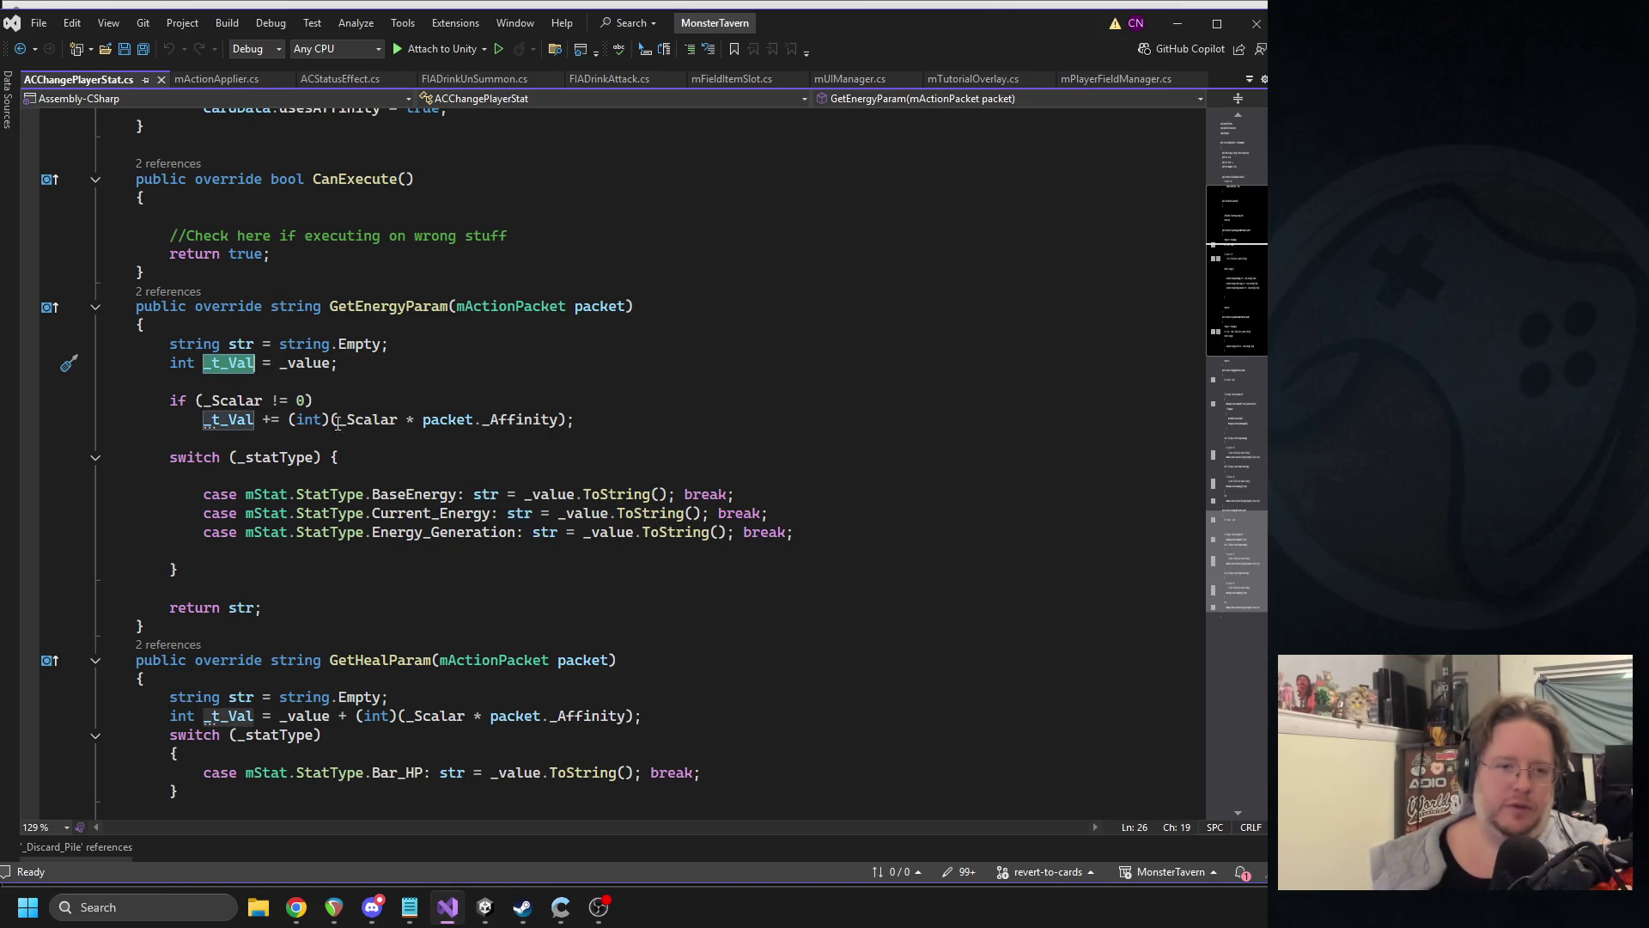
key(Up)
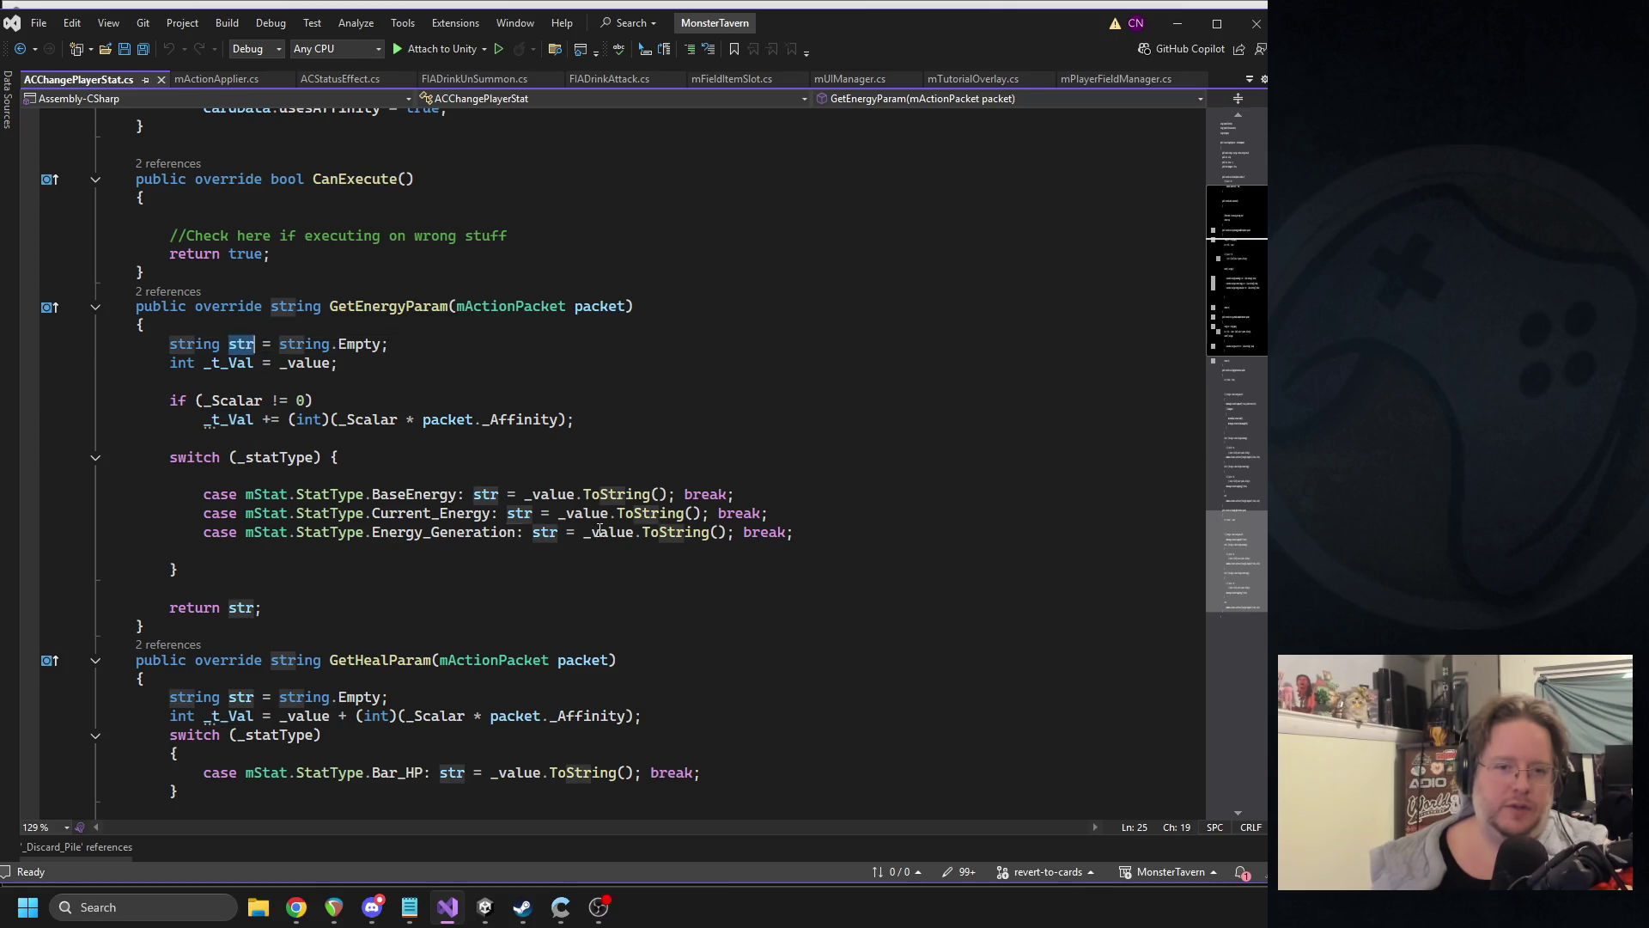
key(Down)
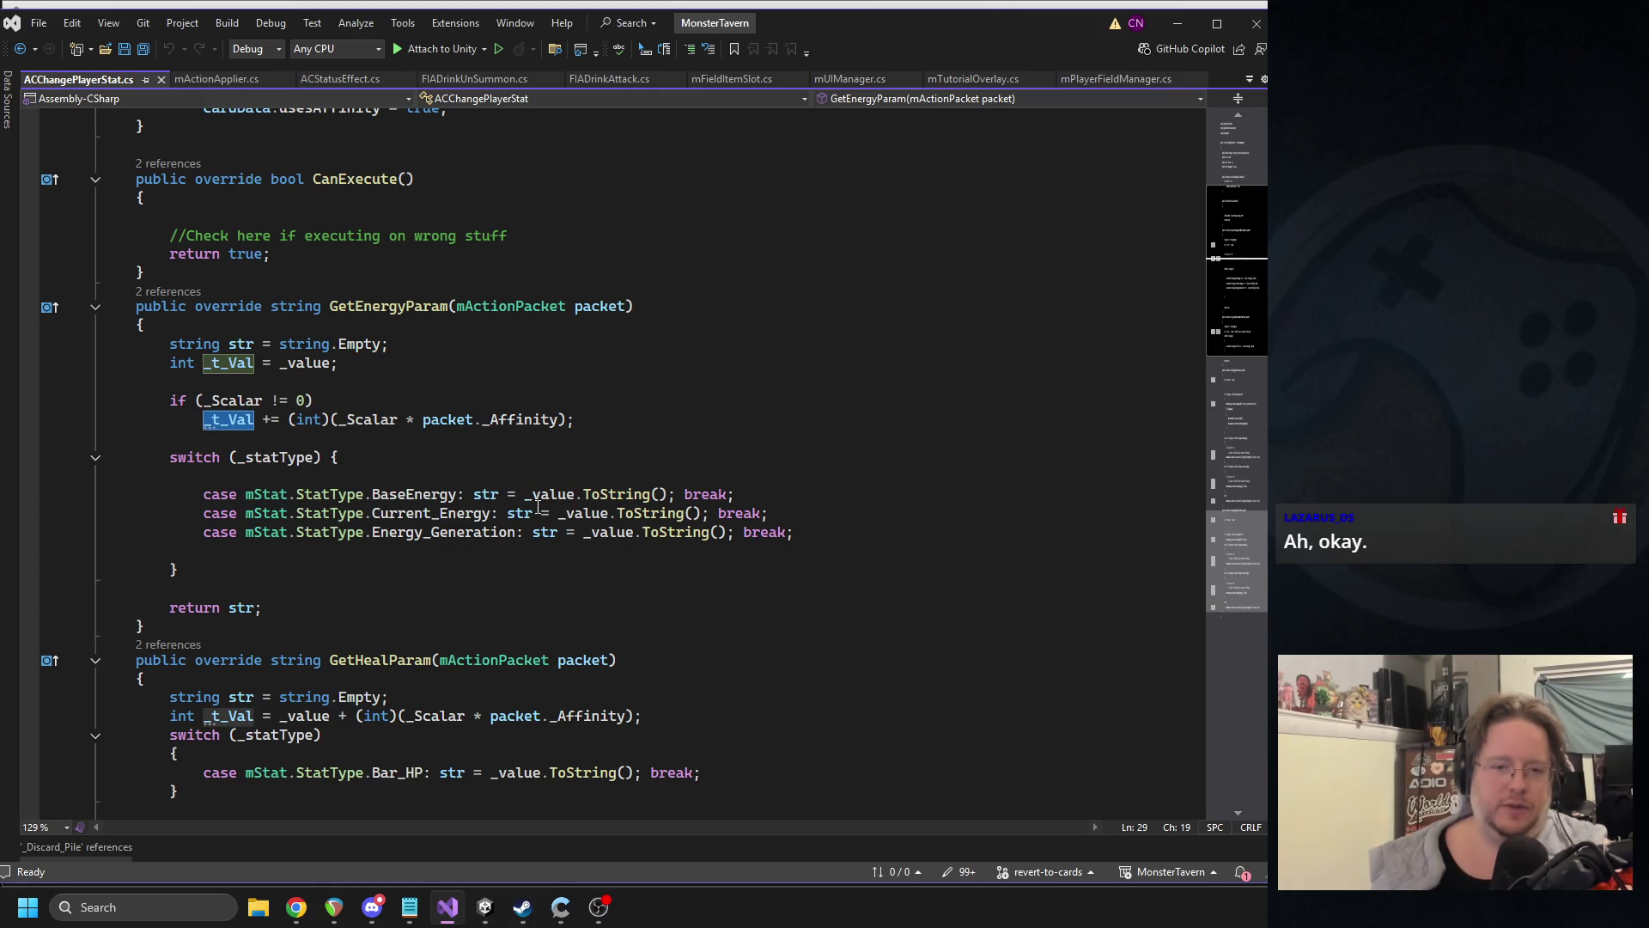
- Replace _value with _t_Val in the BaseEnergy, Current_Energy and Energy_Generation cases and save
click(561, 495)
double_click(561, 495)
text(_t_Val)
click(599, 532)
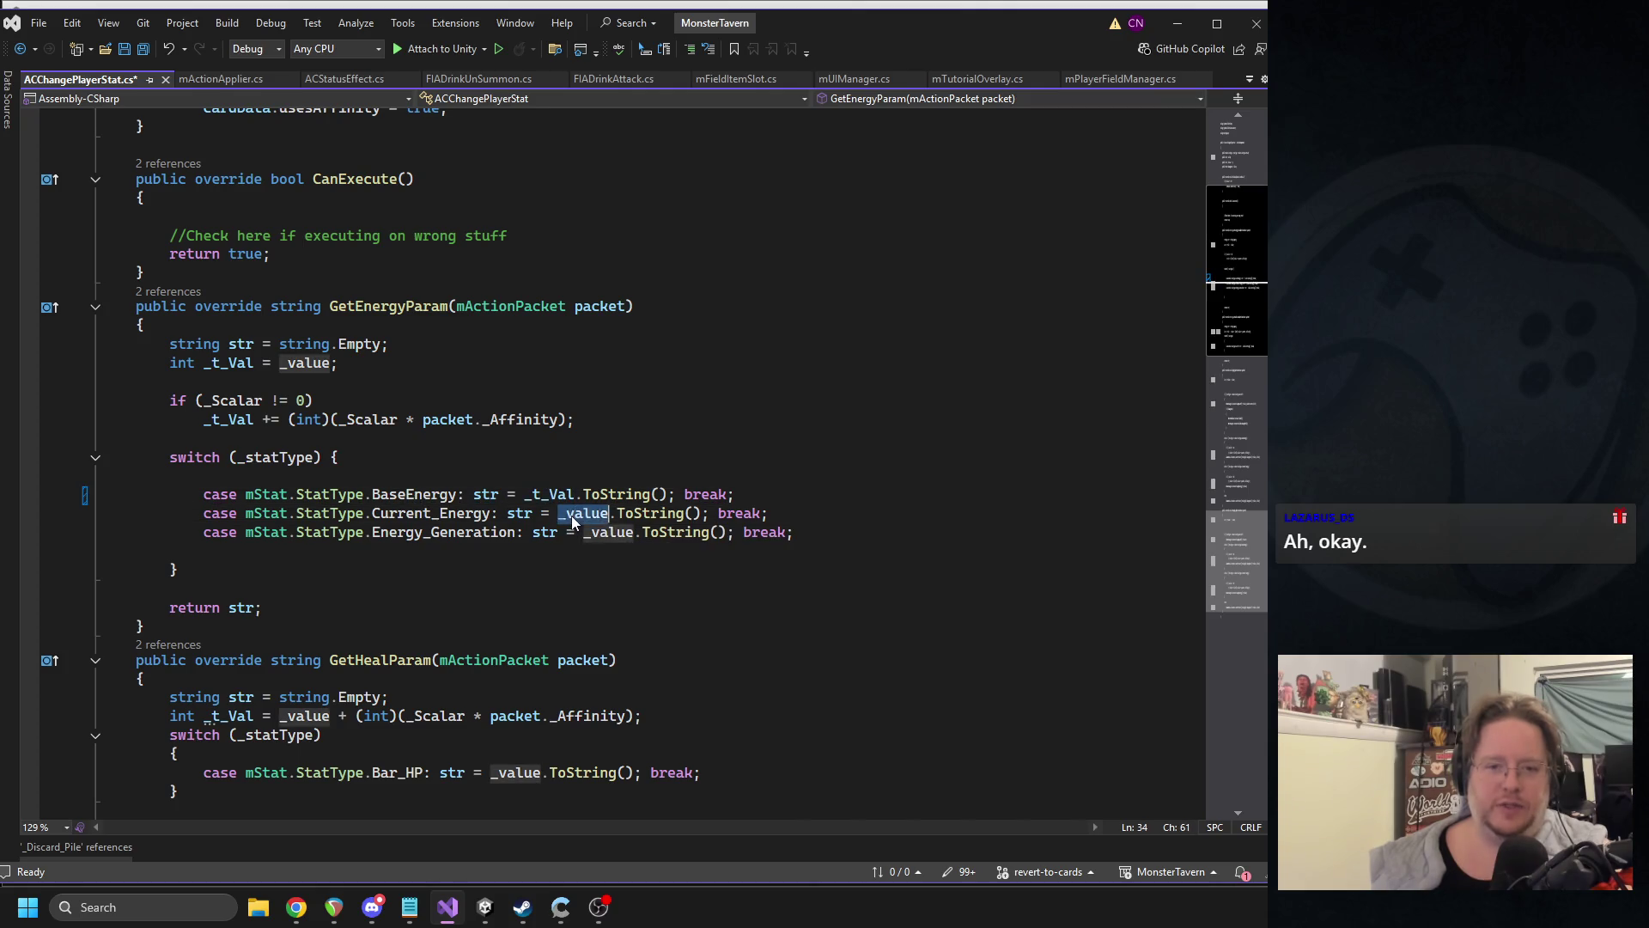
key(Tab)
key(ctrl+s)
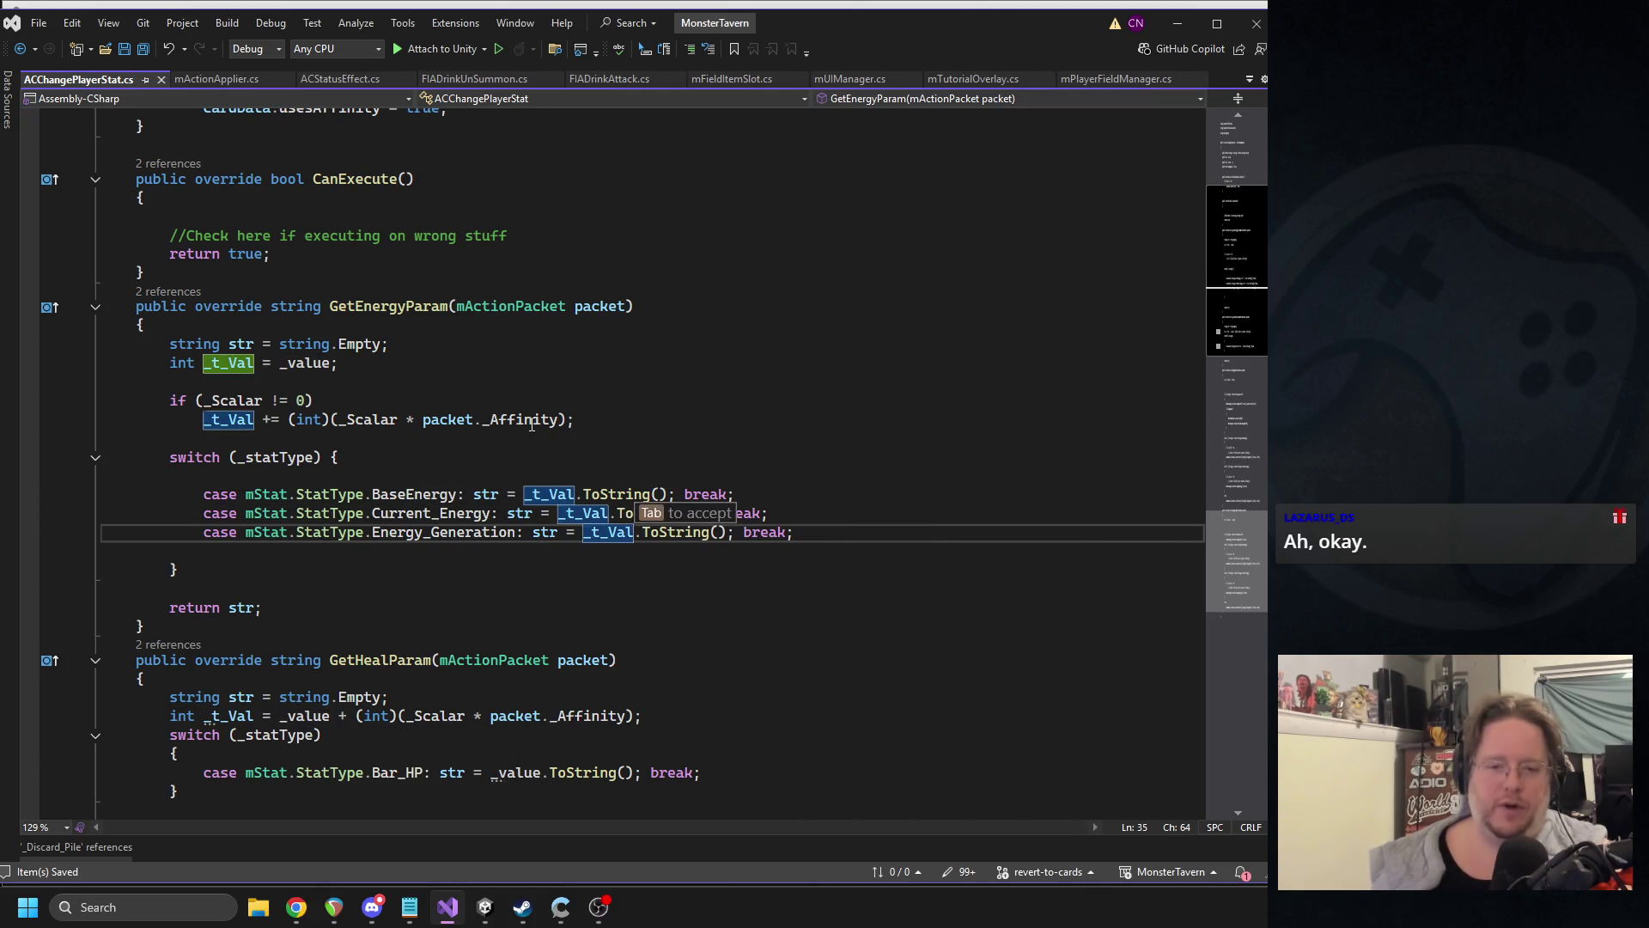
drag(577, 419, 101, 419)
scroll(534, 432, down, 4)
scroll(534, 432, down, 2)
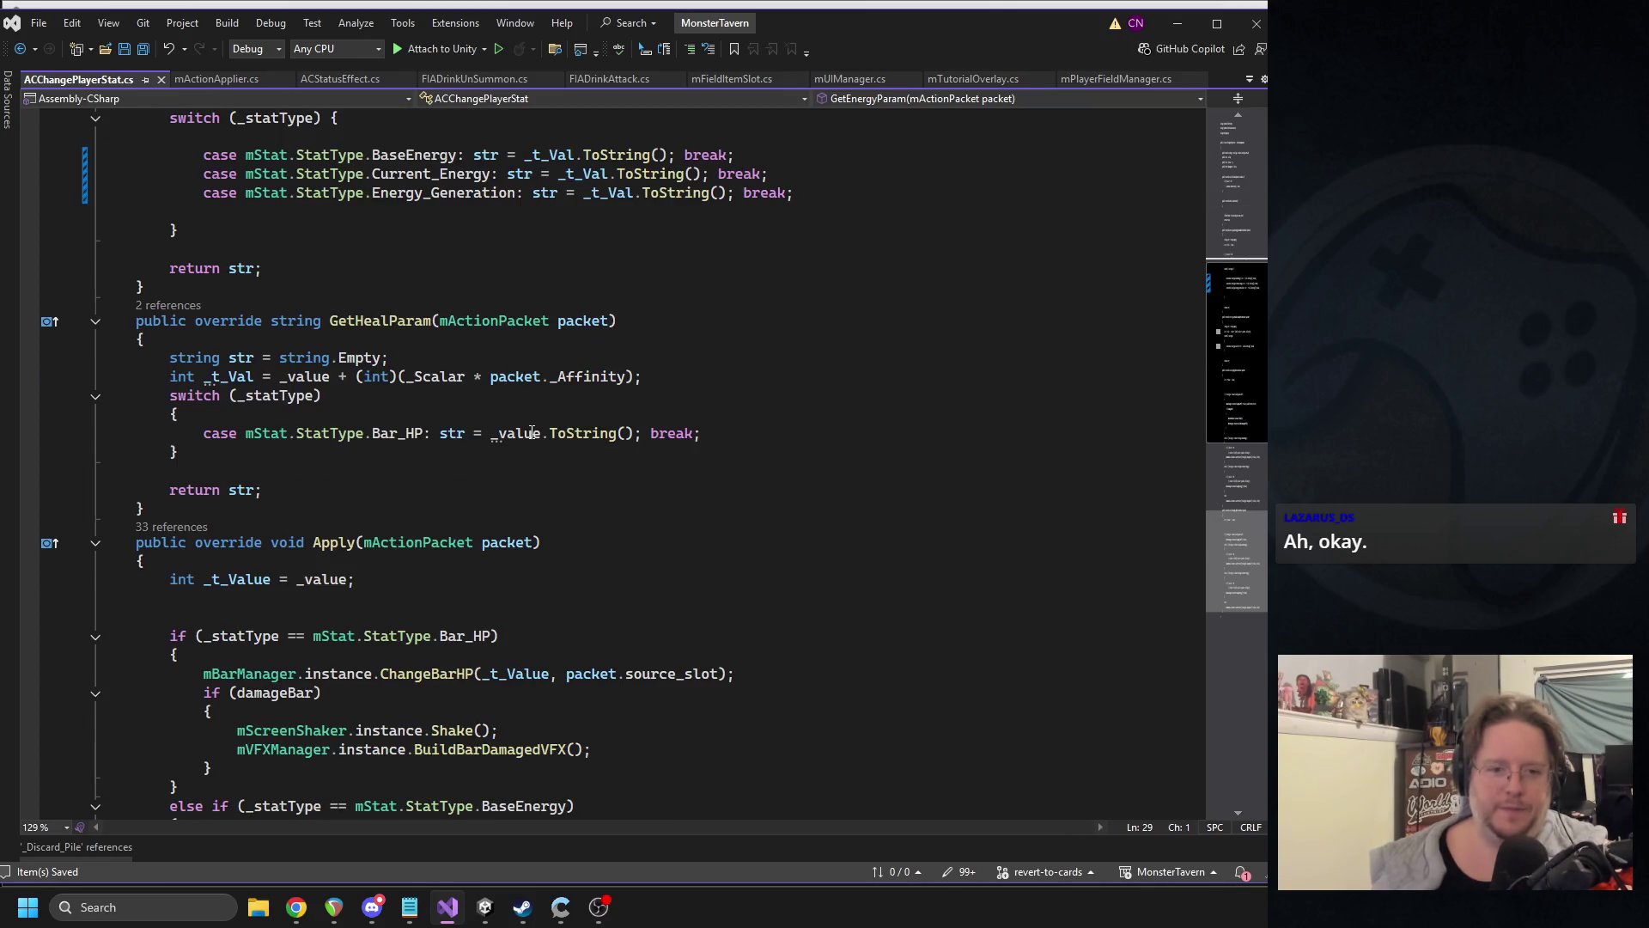
click(507, 433)
click(486, 910)
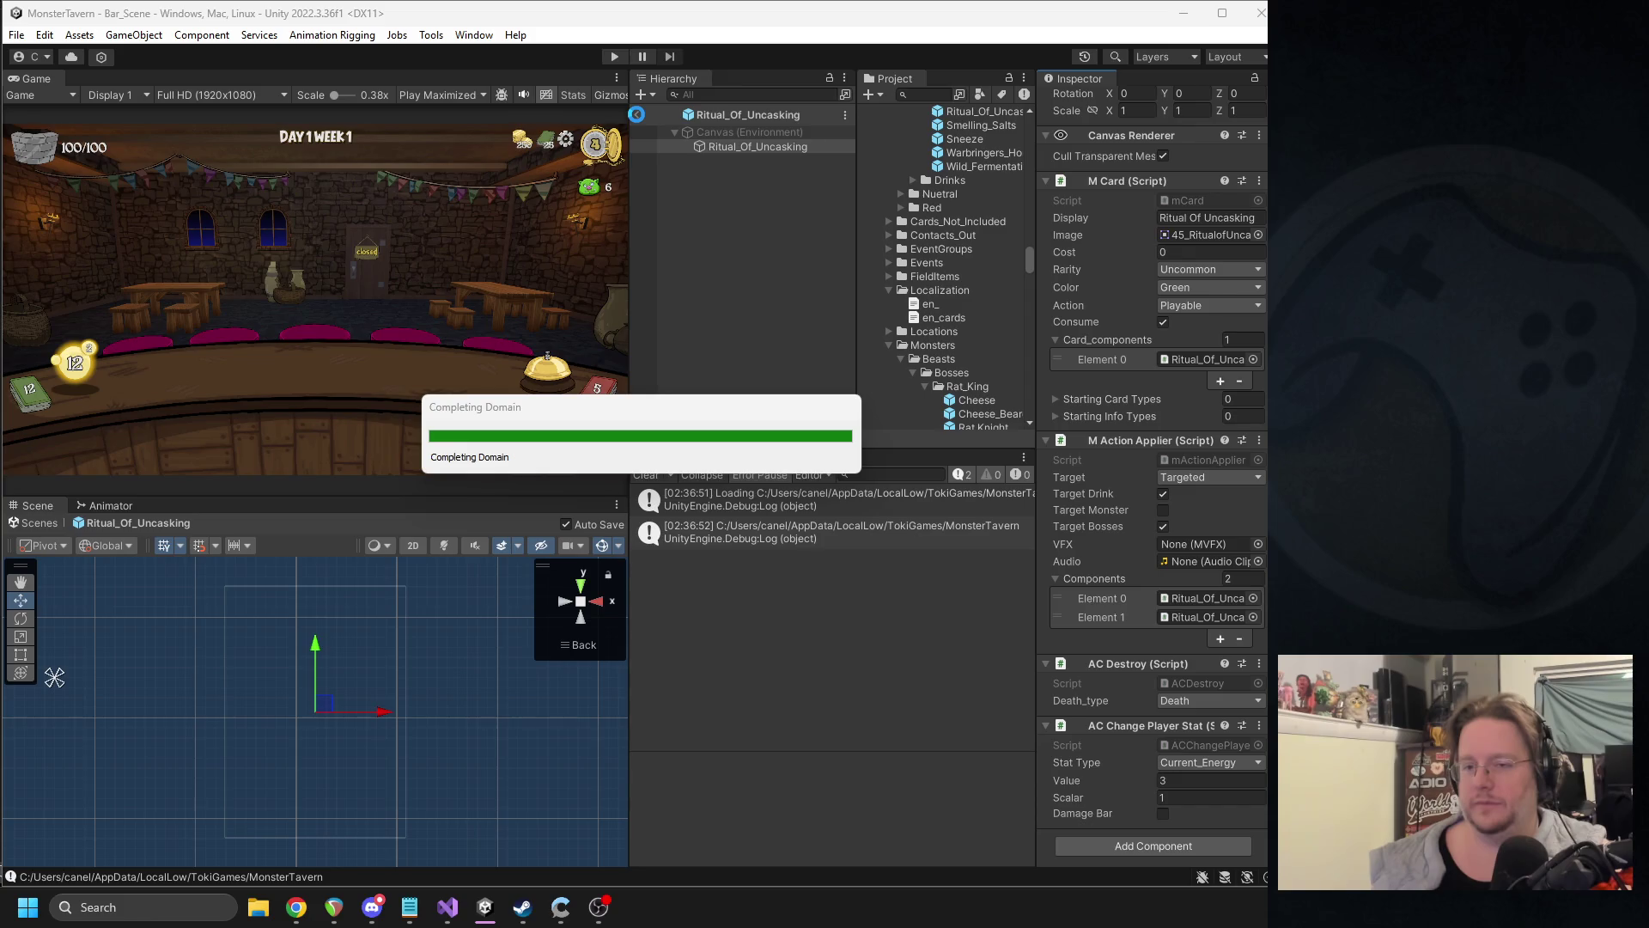
- Exit prefab mode, run the game, and play Sewer Brew onto the bar to reach the Shoppe
click(637, 115)
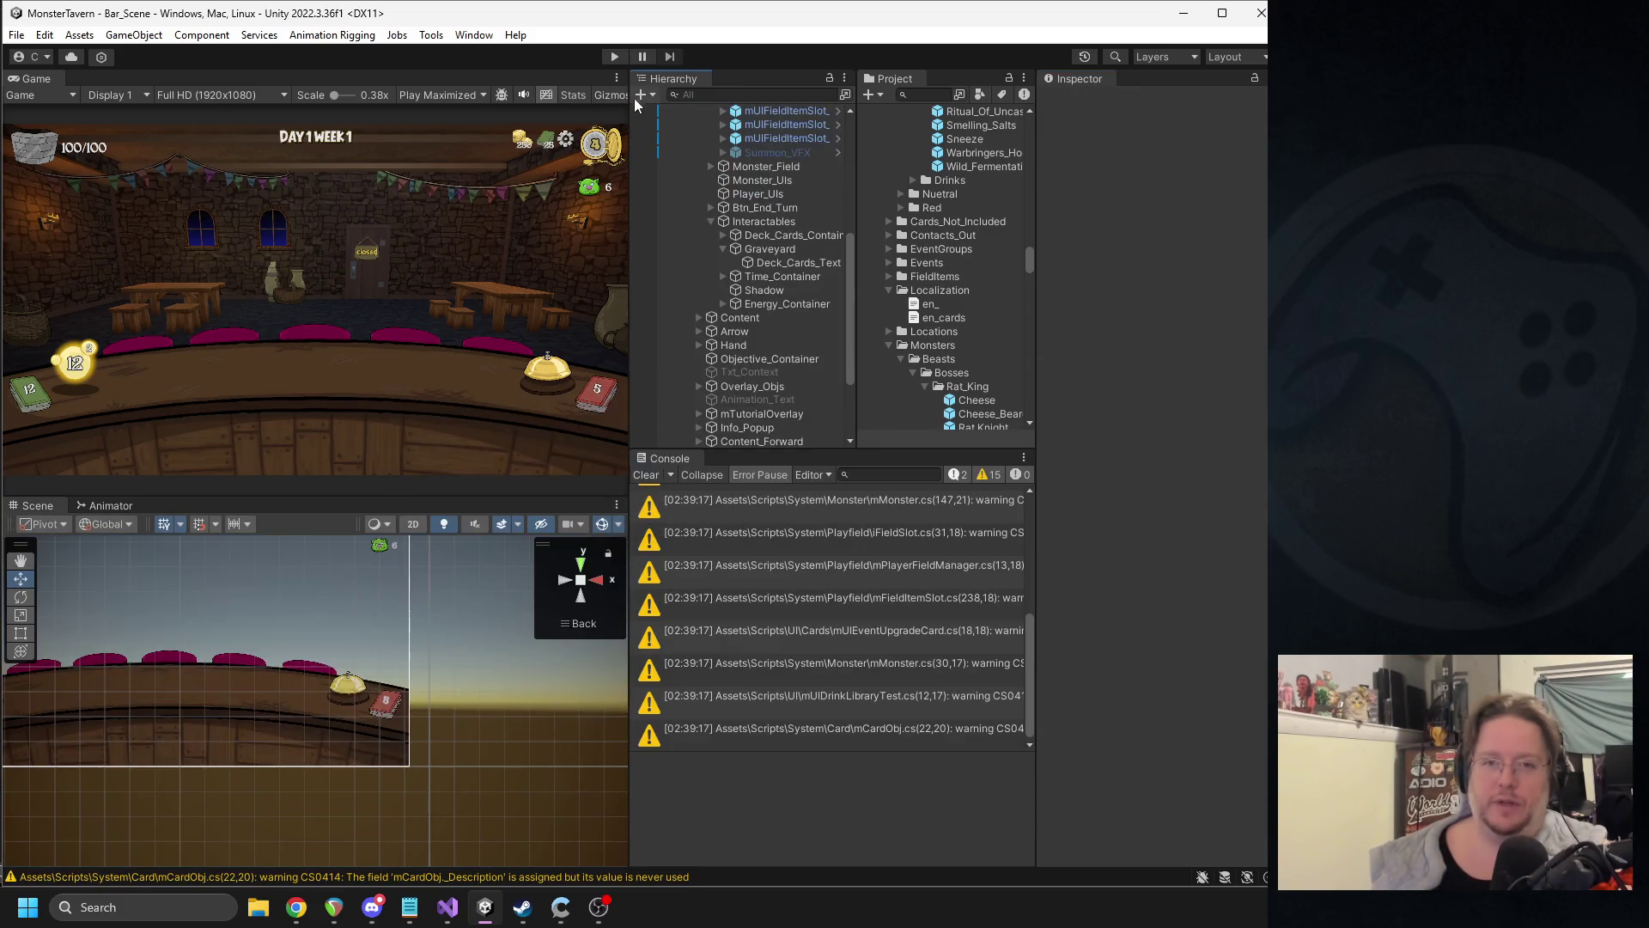
click(615, 57)
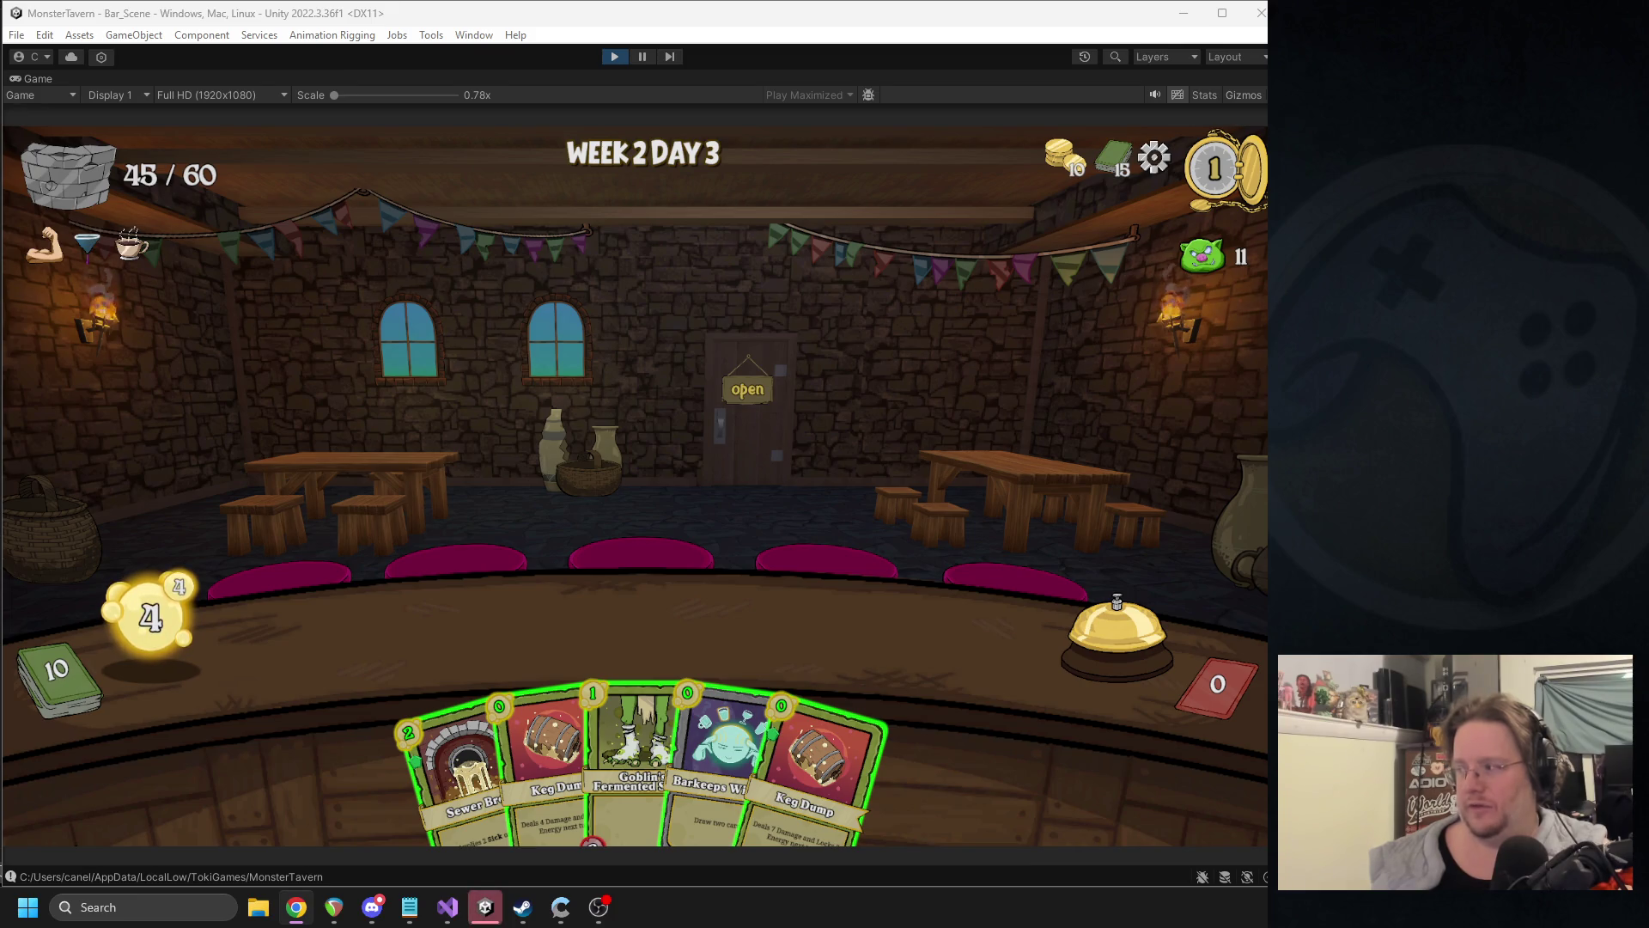
drag(450, 756, 404, 642)
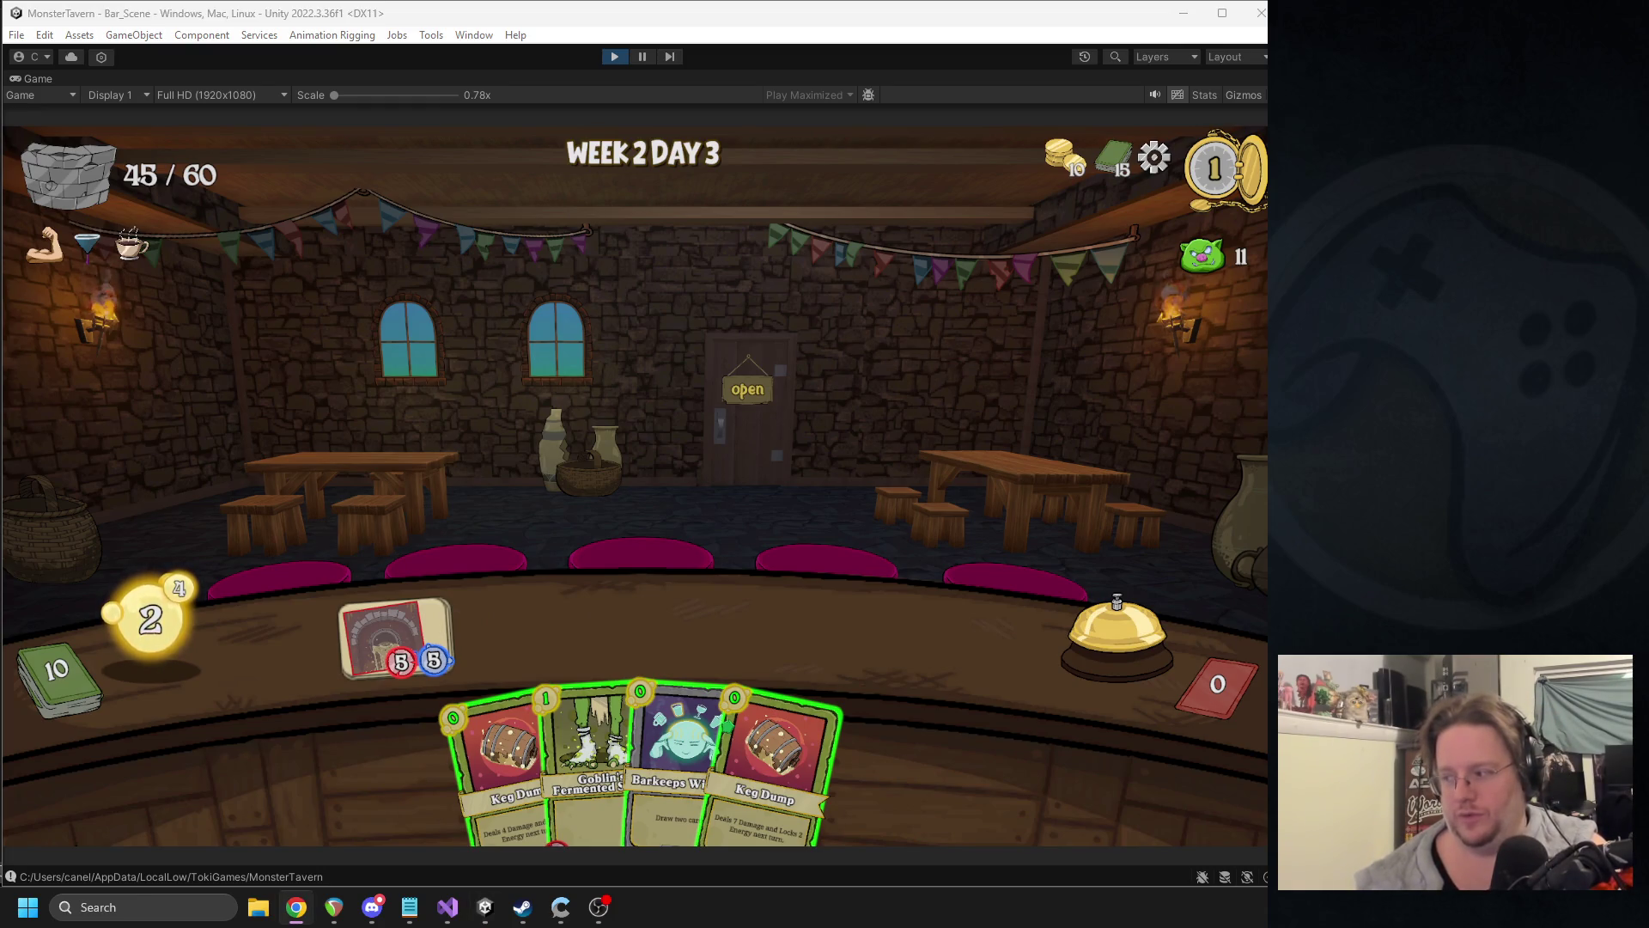
click(717, 589)
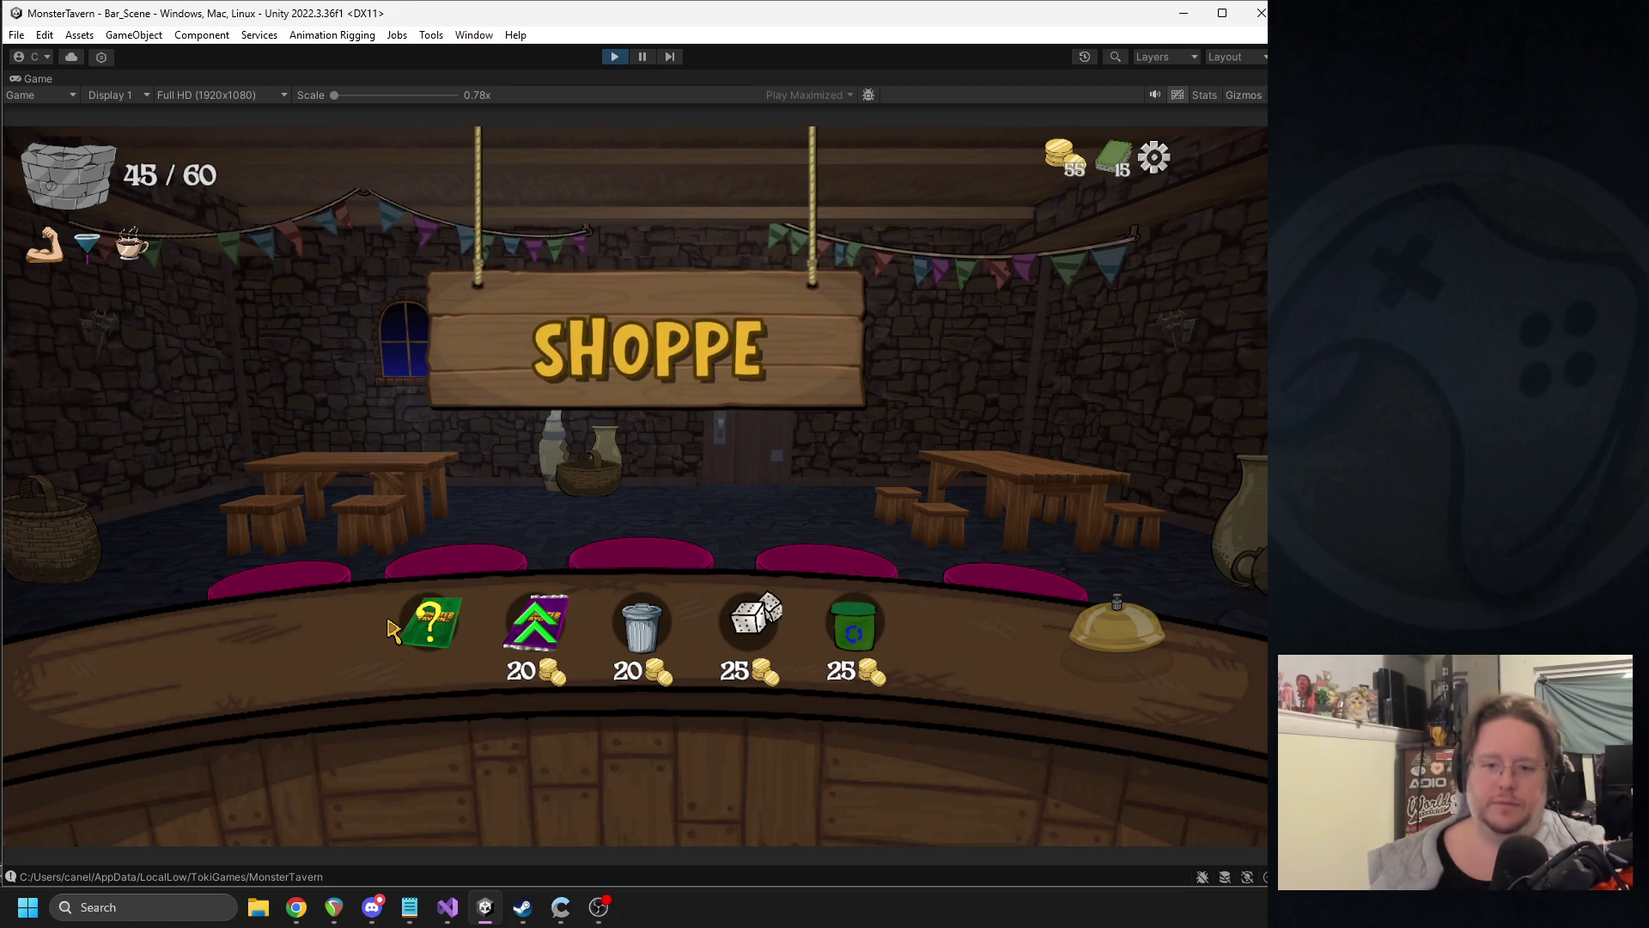
- Open the shop's mystery card pack twice, restarting play mode after each try
click(407, 631)
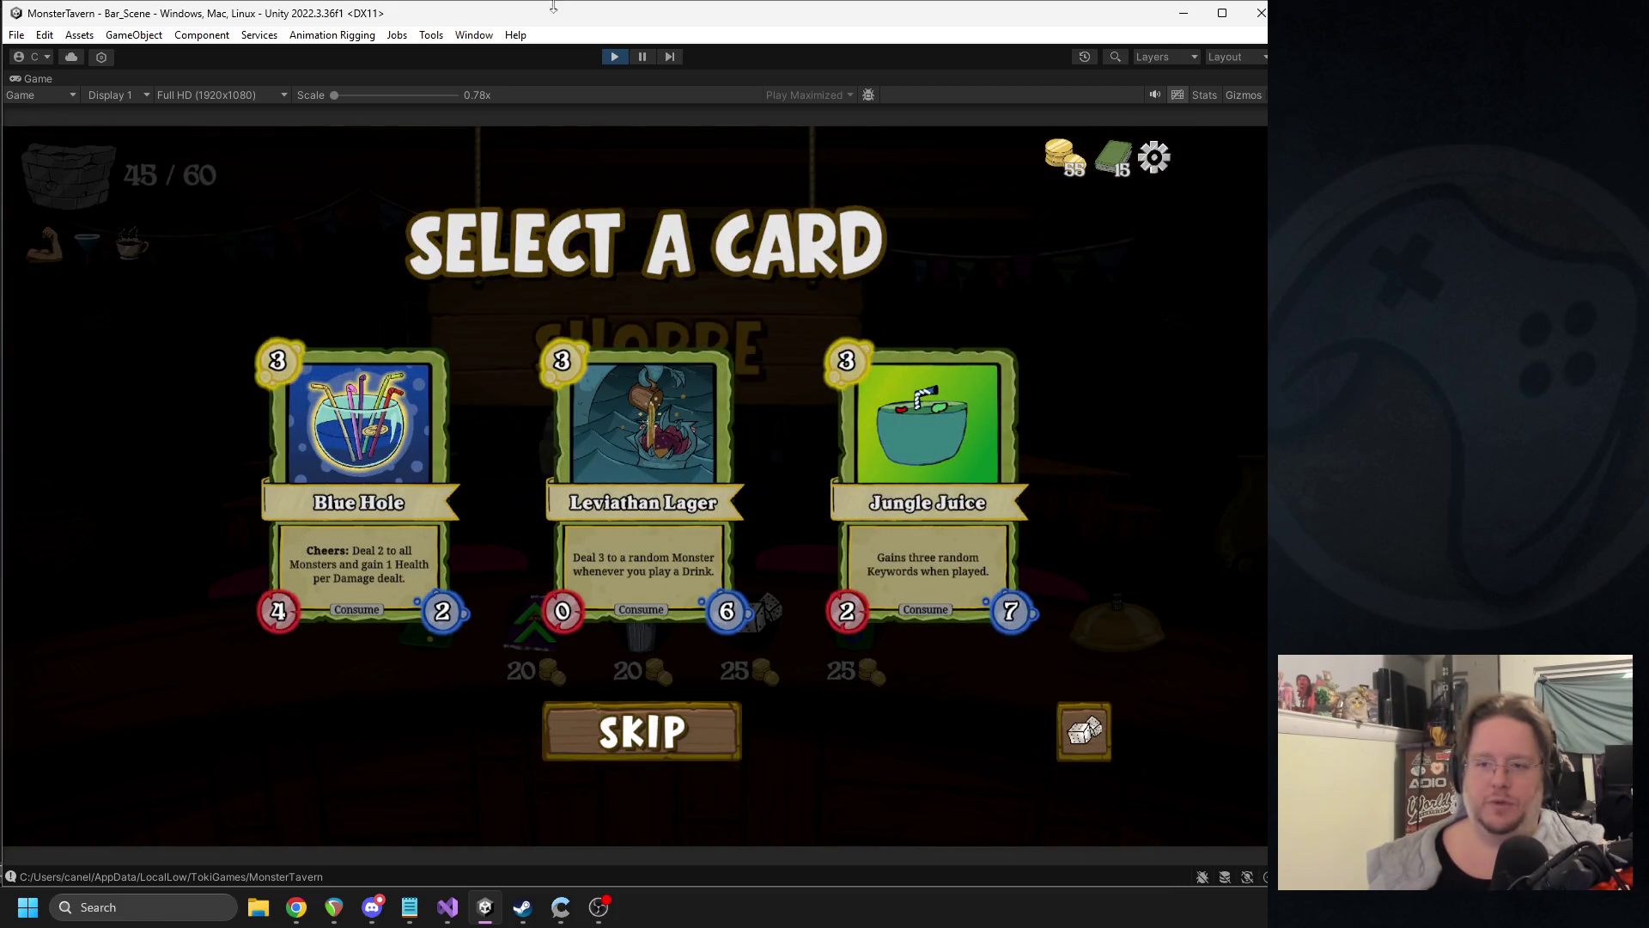
click(615, 57)
click(615, 58)
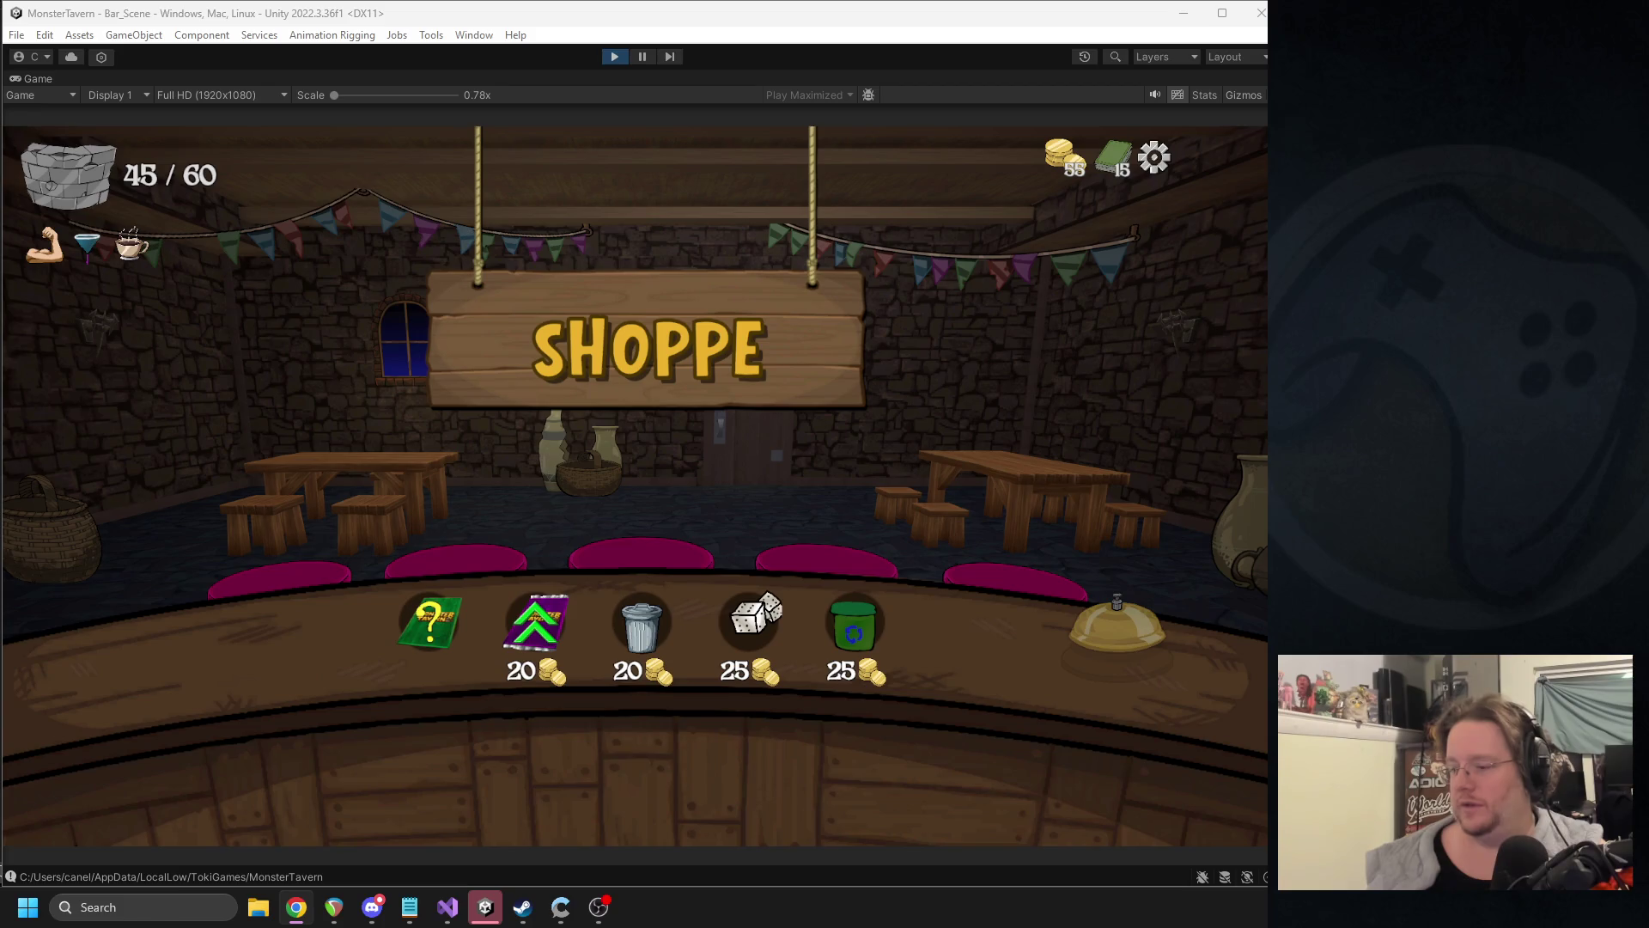
click(432, 618)
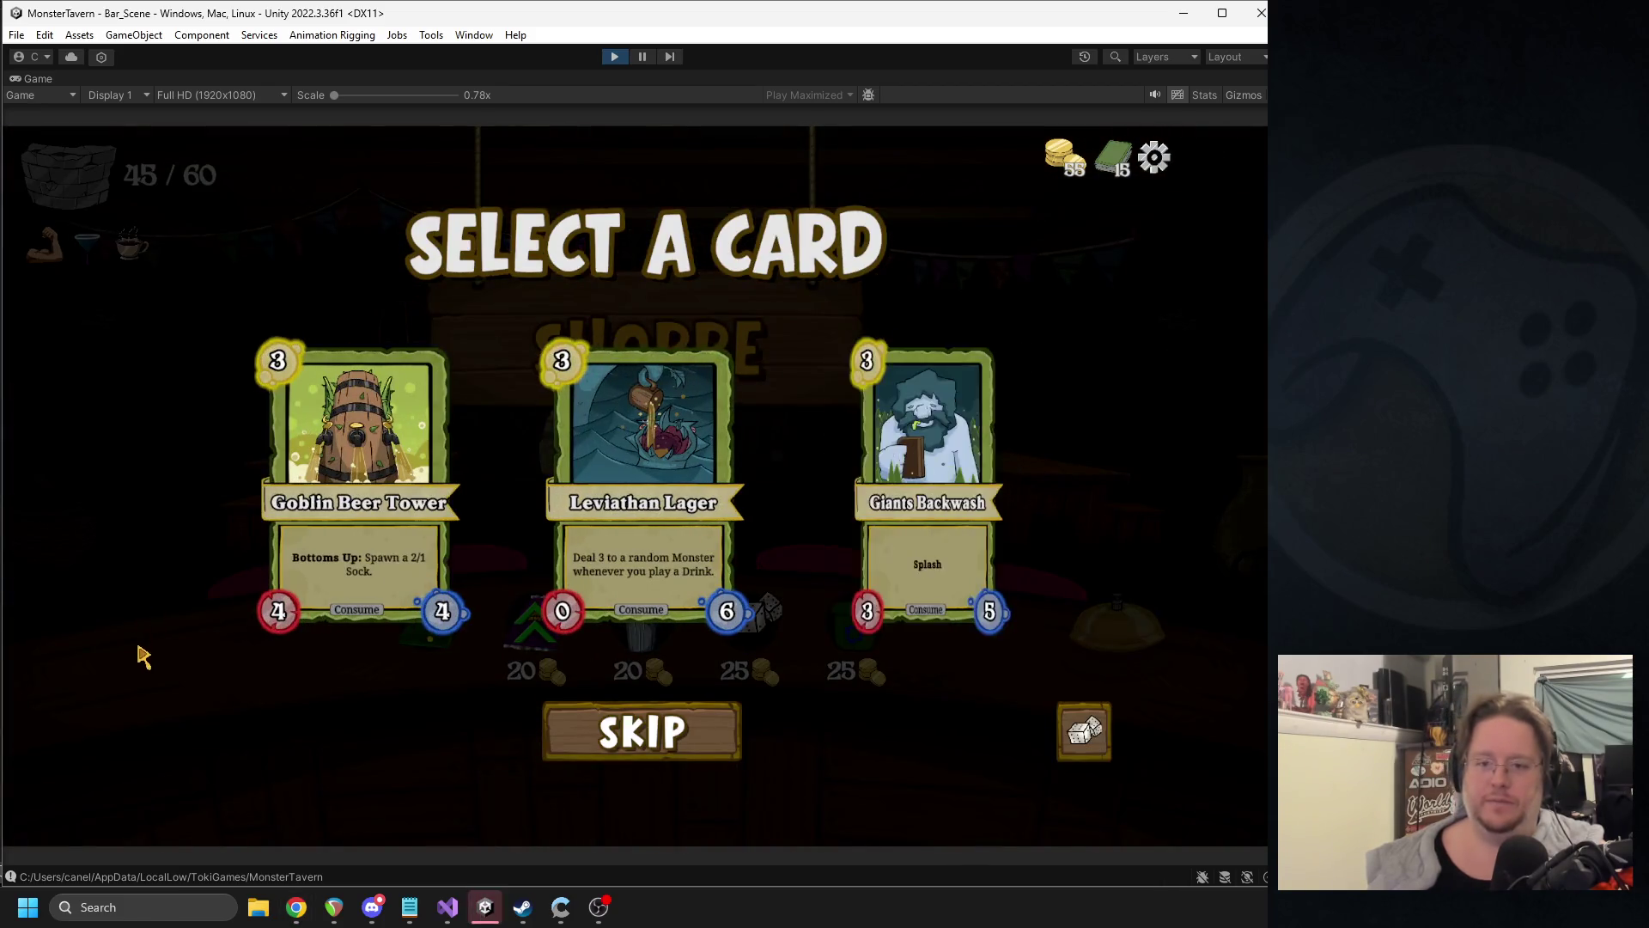
click(615, 57)
click(615, 55)
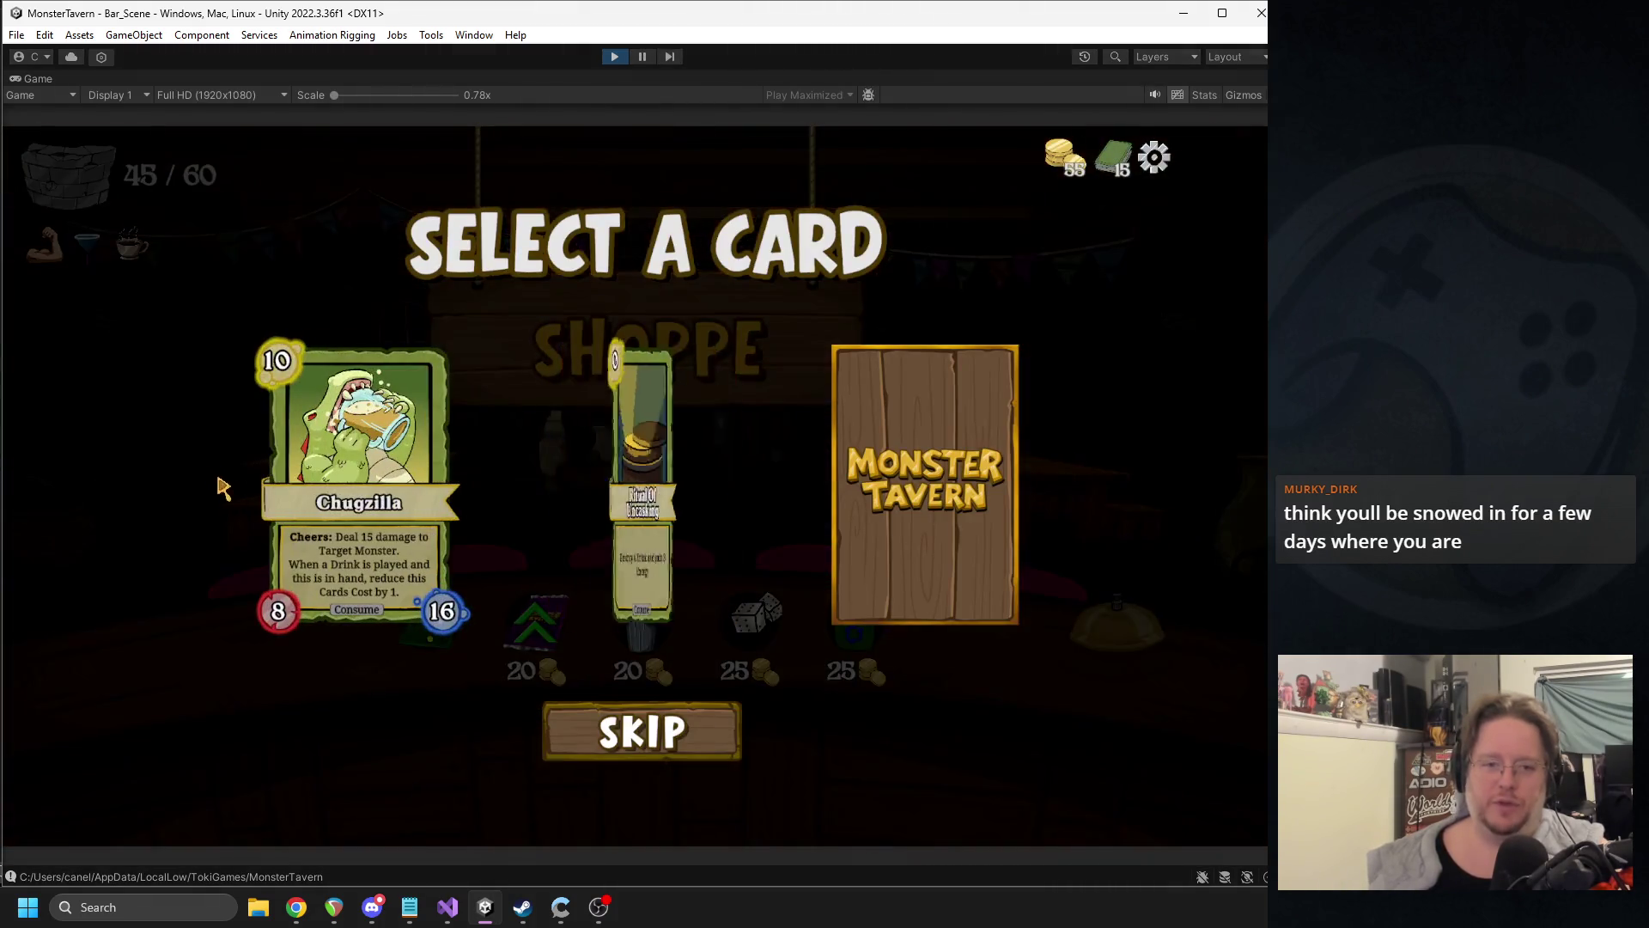
- Add the middle card to the deck, ring the bell, buy the add-stats pack, then stop
click(640, 516)
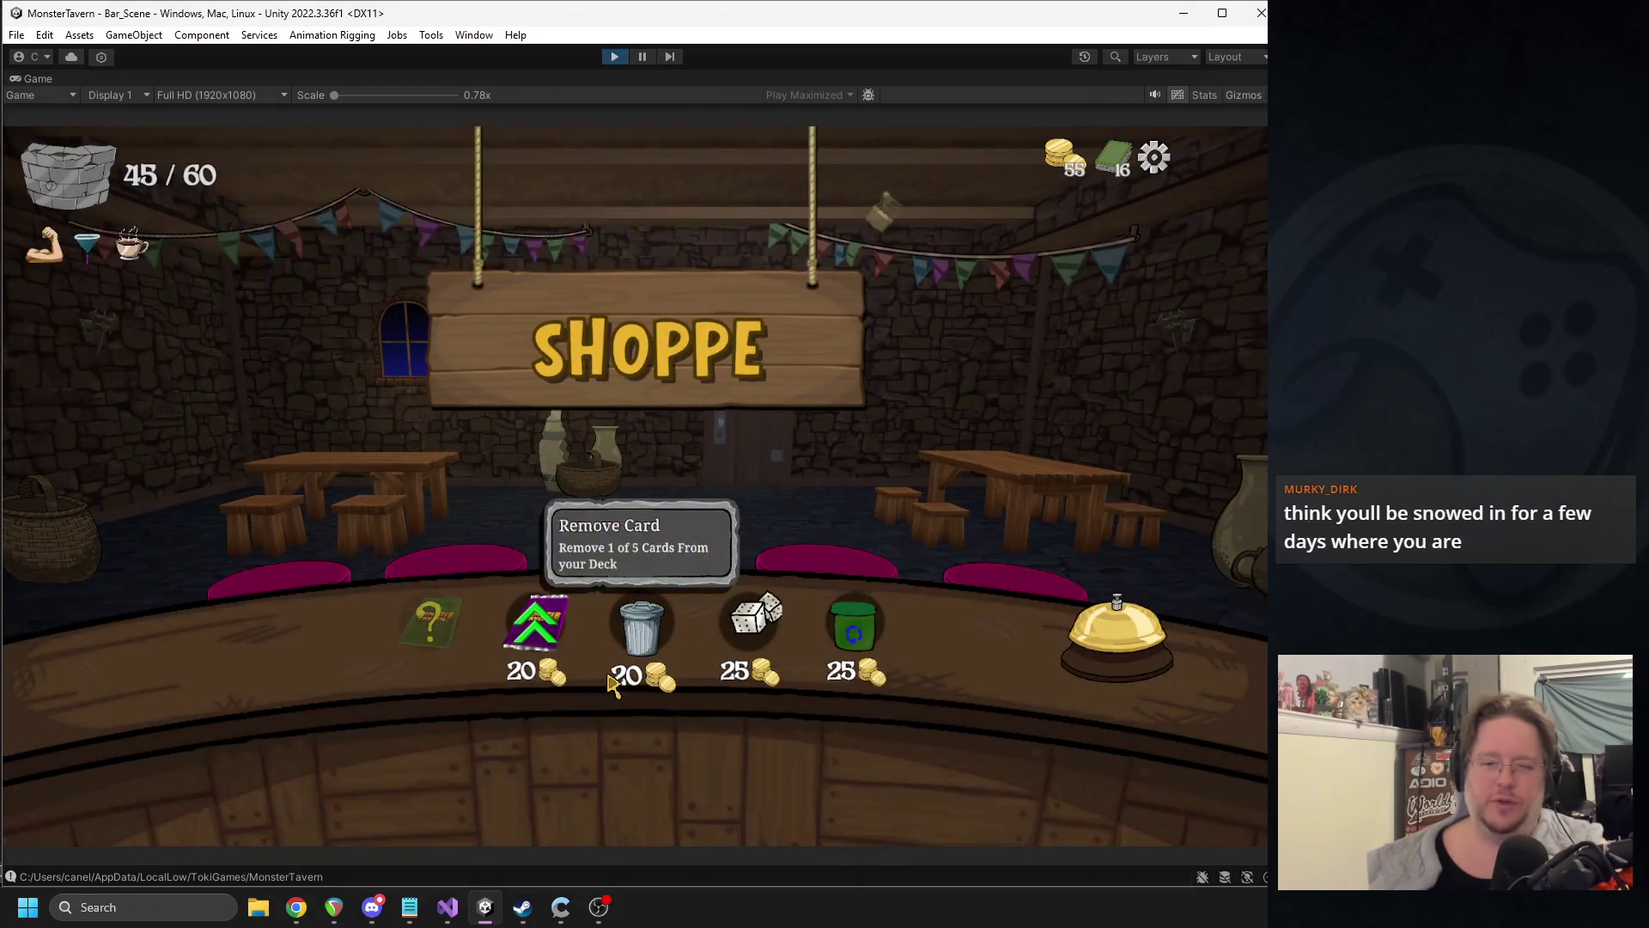
click(1108, 650)
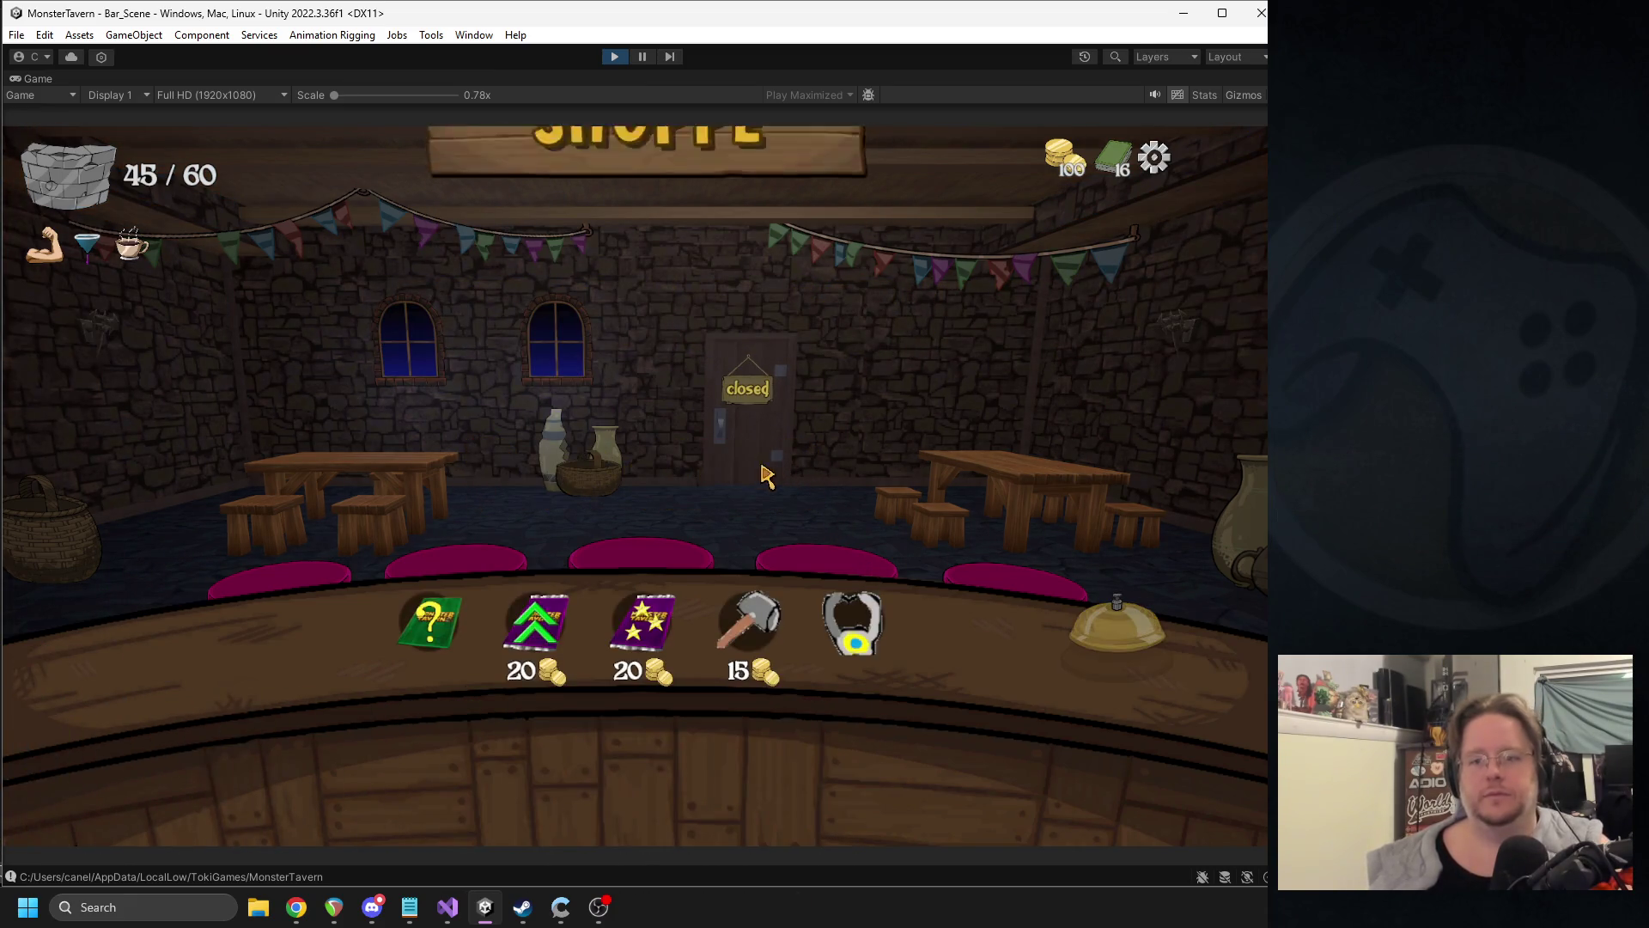
click(631, 644)
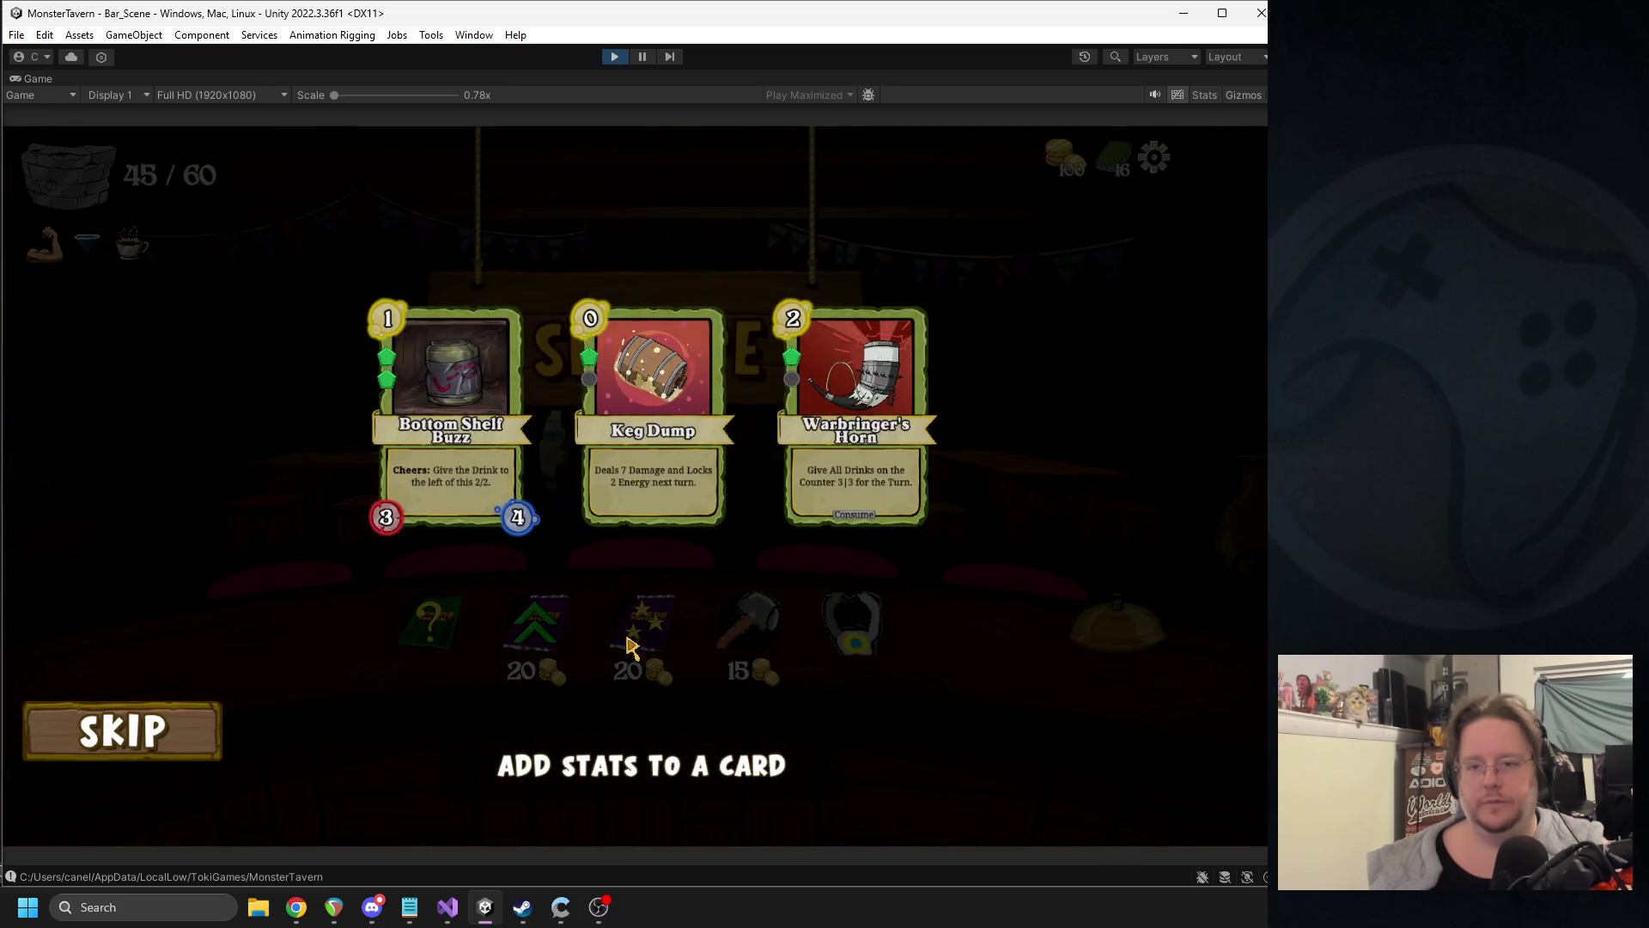
click(613, 57)
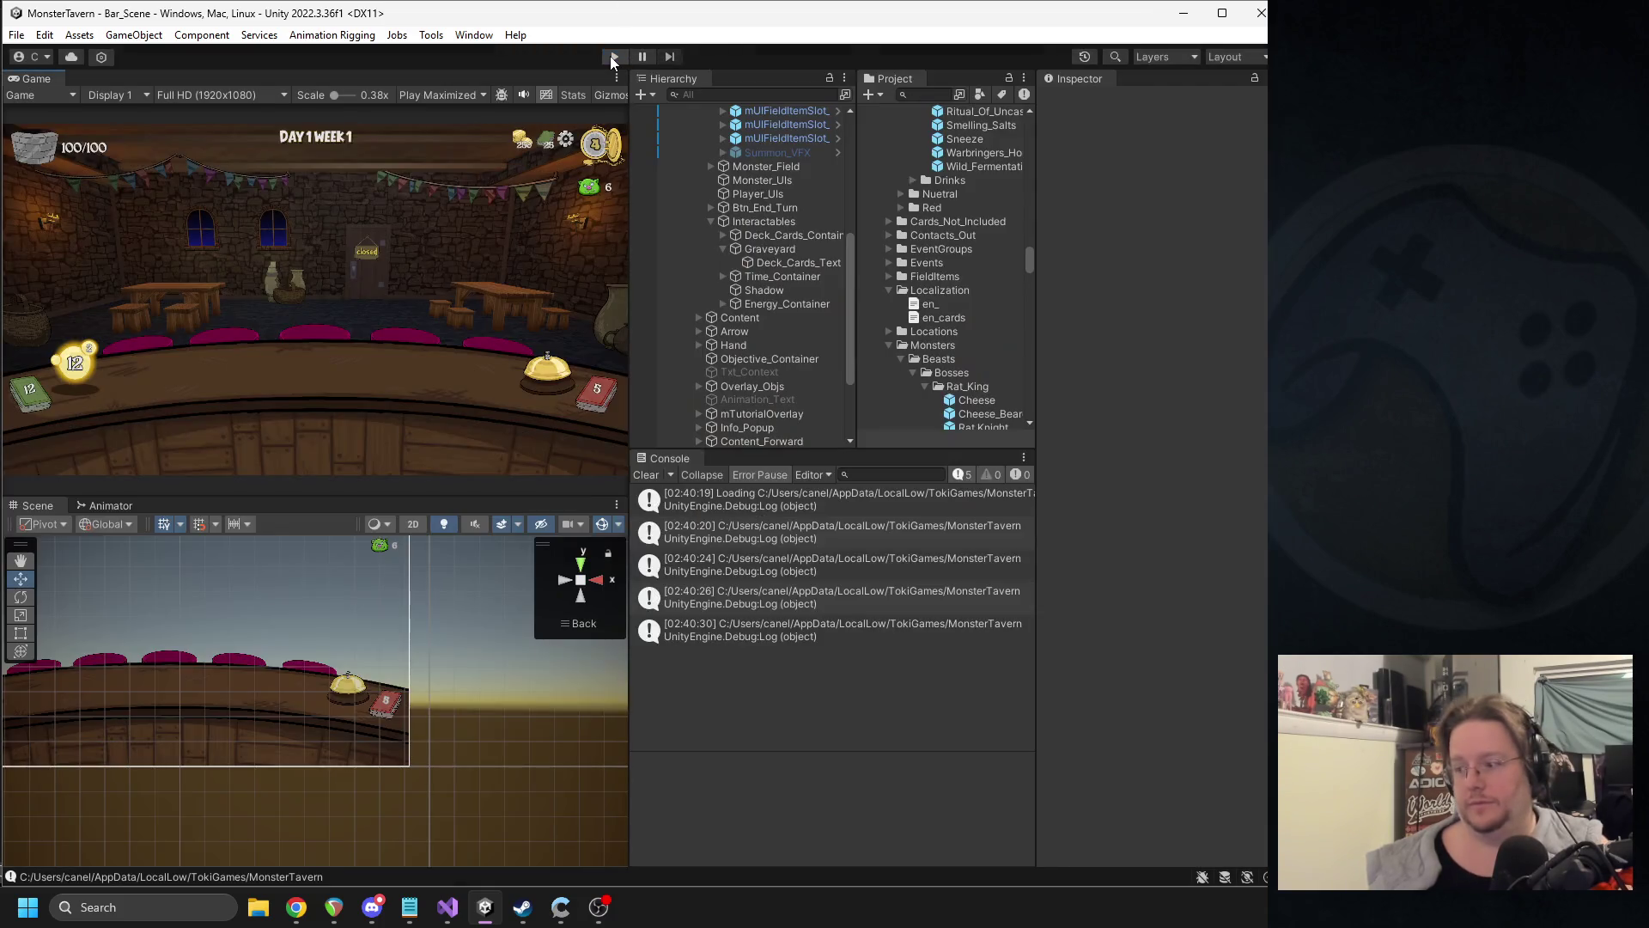
- Rerun the shop's add-stats pack until Ritual Of Uncasking shows 'gain 4 Energy', then stop the game
click(613, 58)
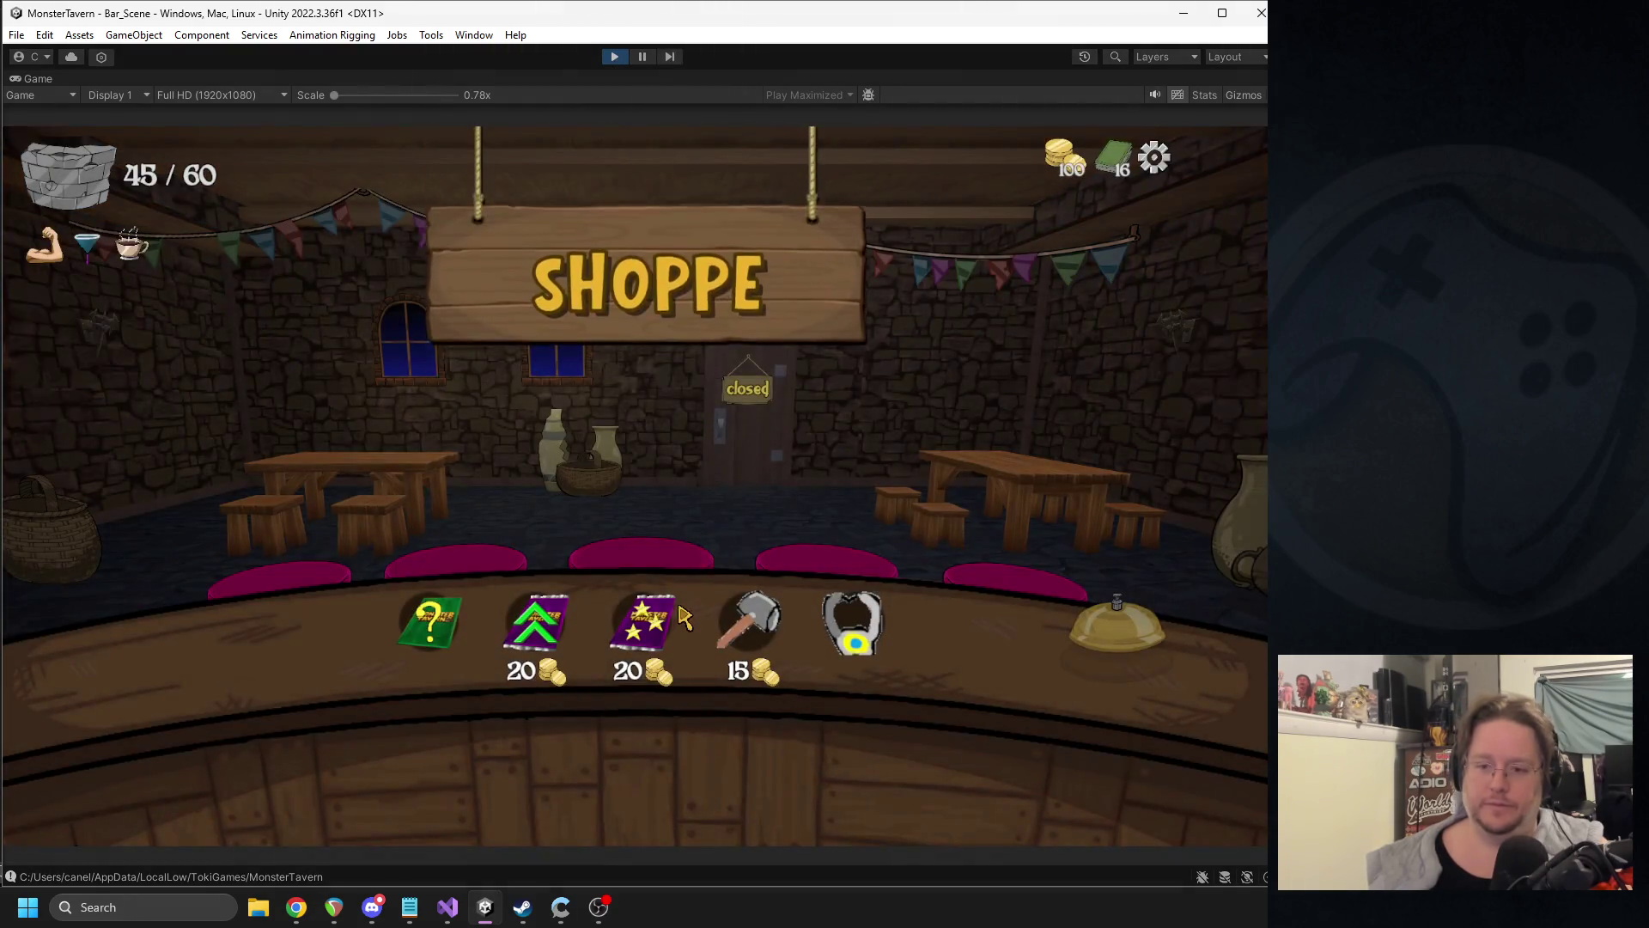
click(655, 651)
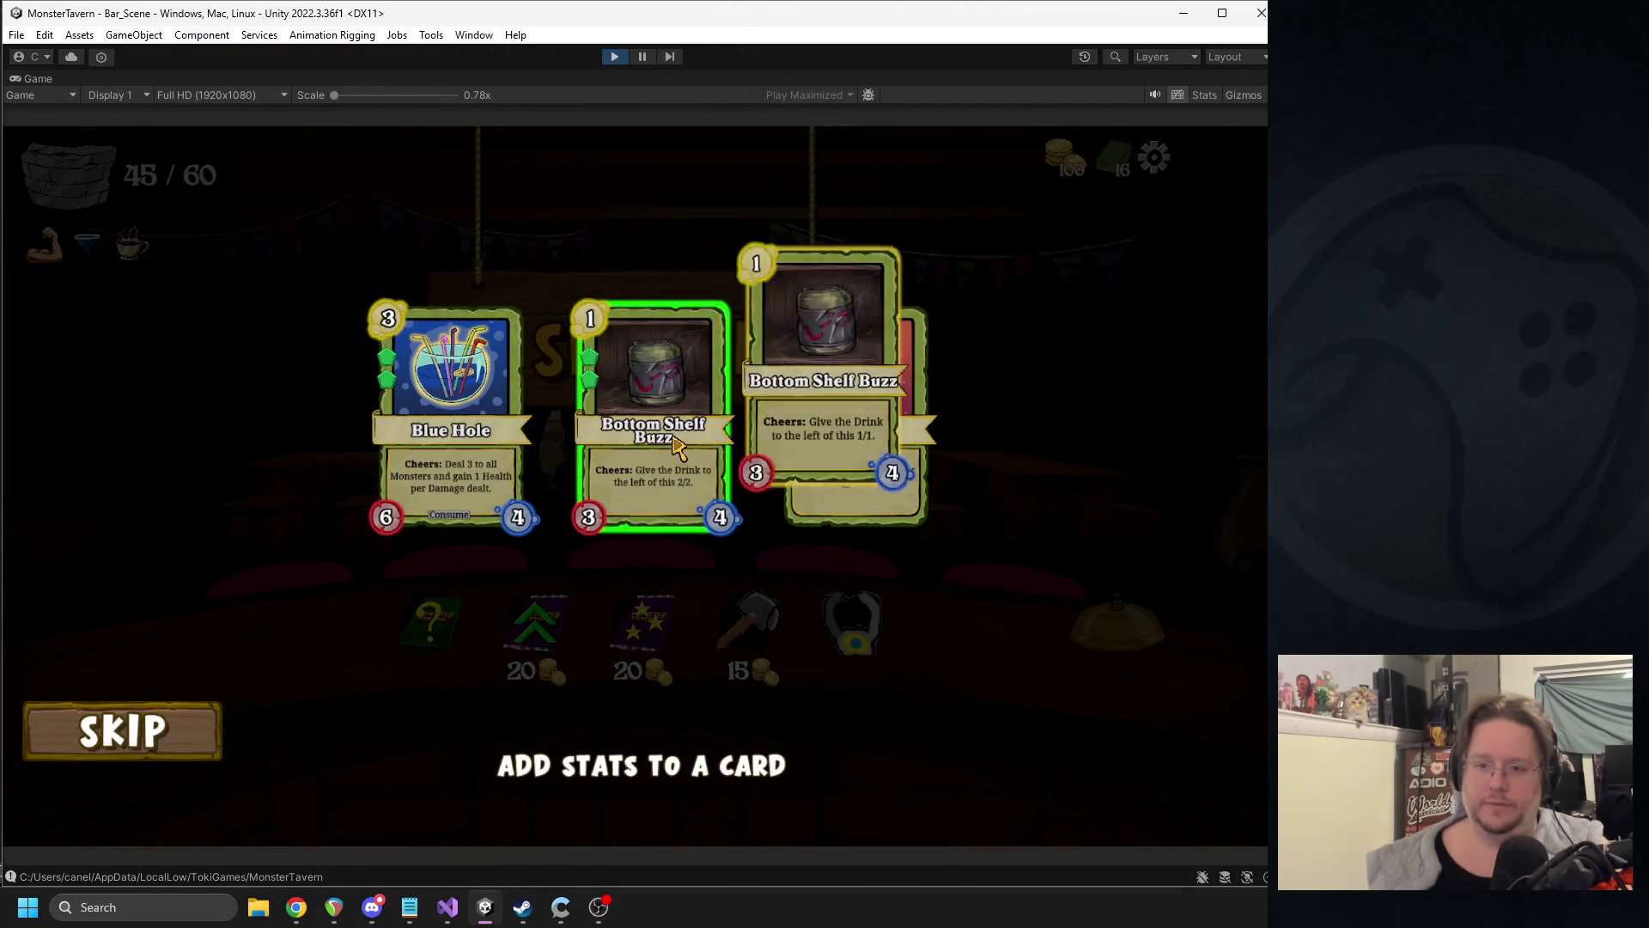
click(614, 57)
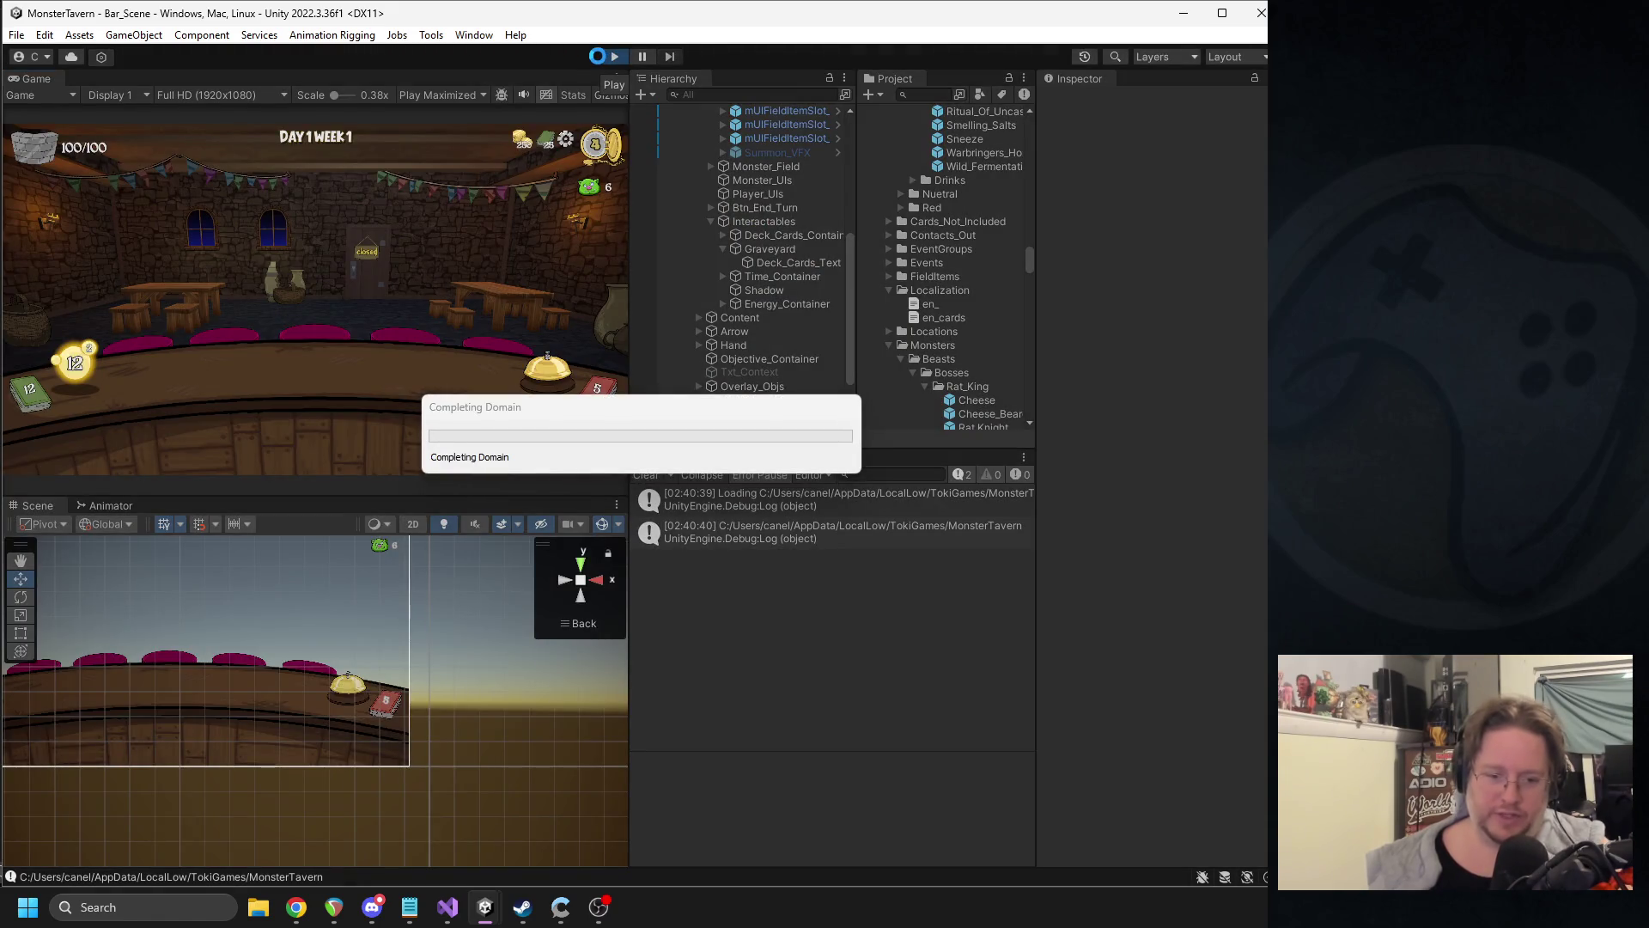
click(611, 57)
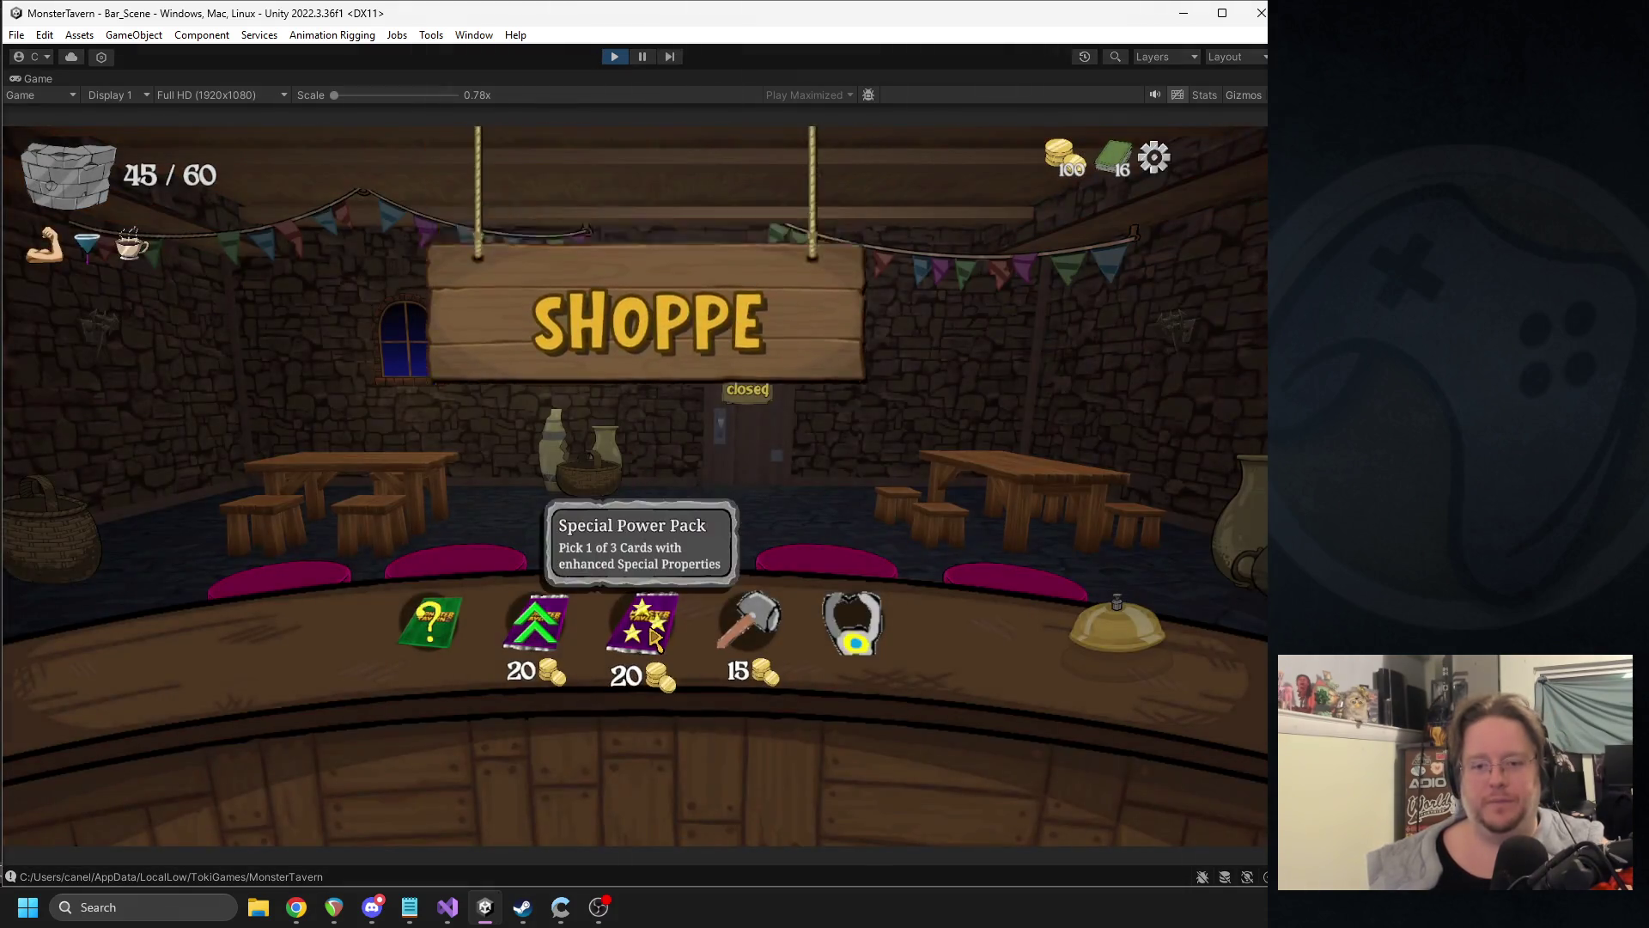
click(637, 653)
click(609, 59)
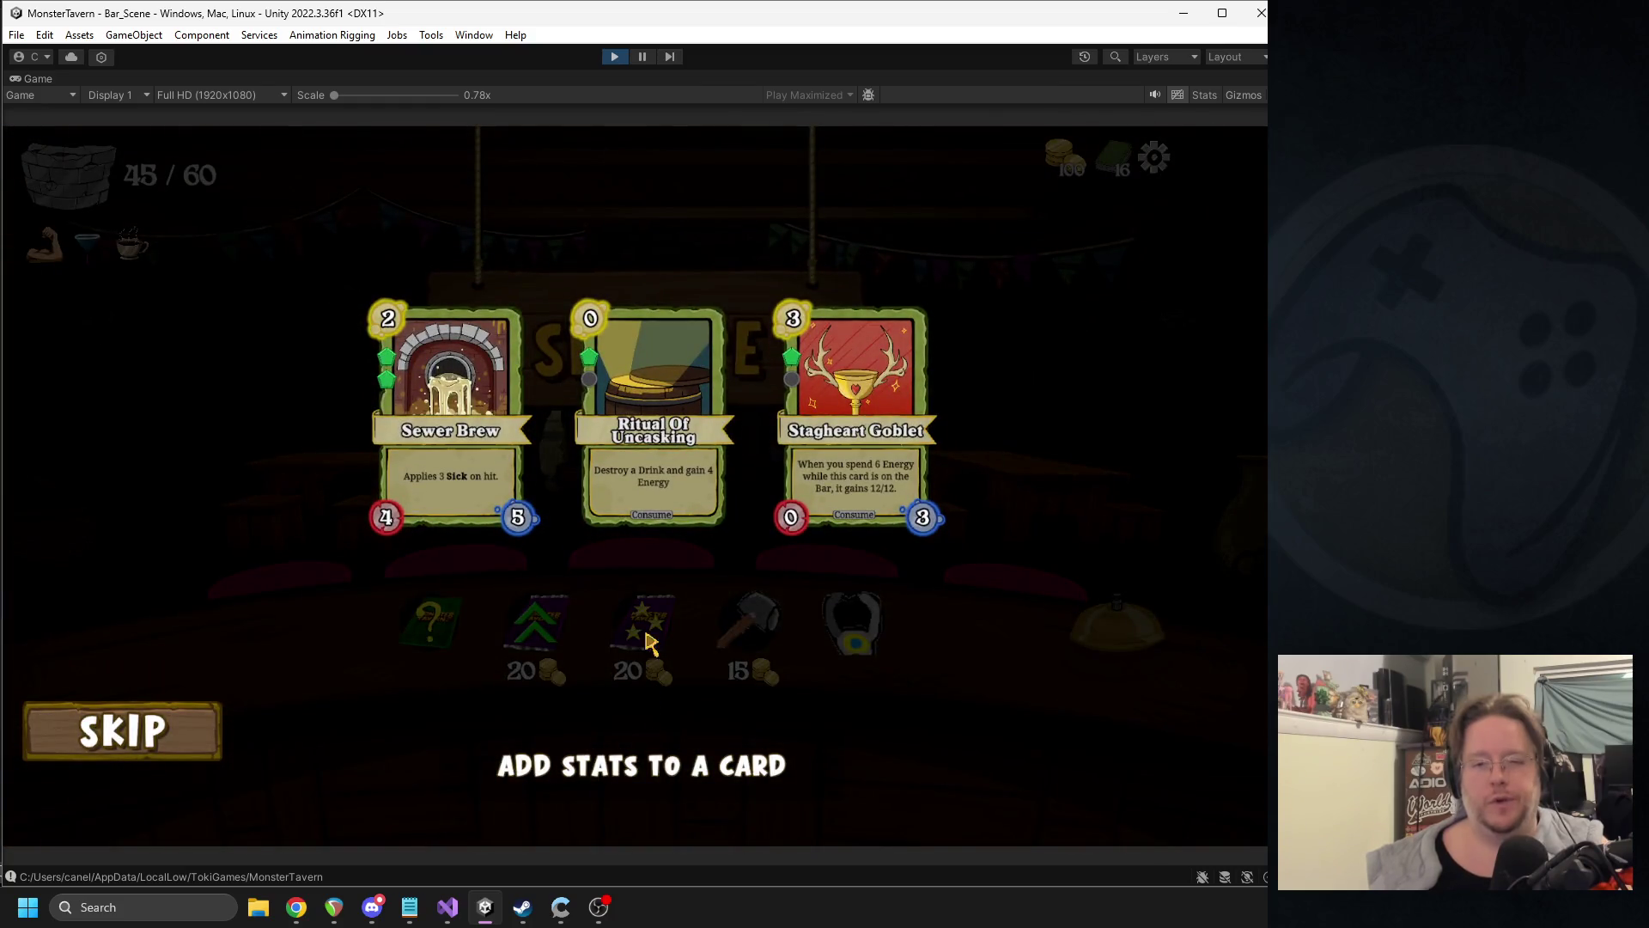
mouse_move(661, 488)
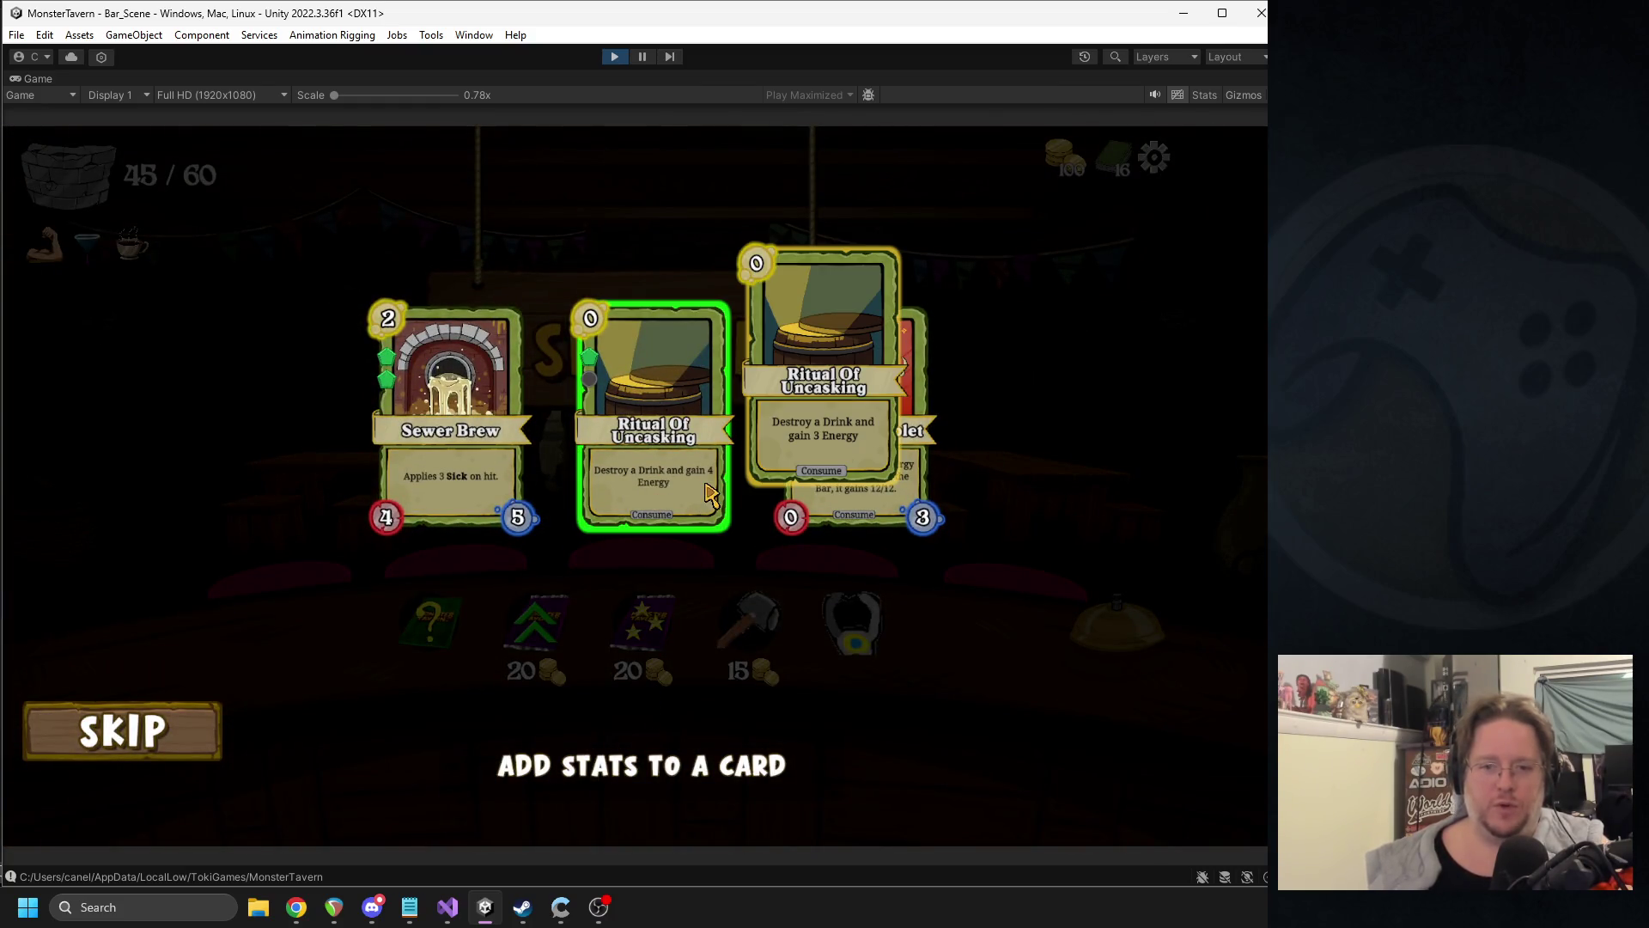
click(615, 60)
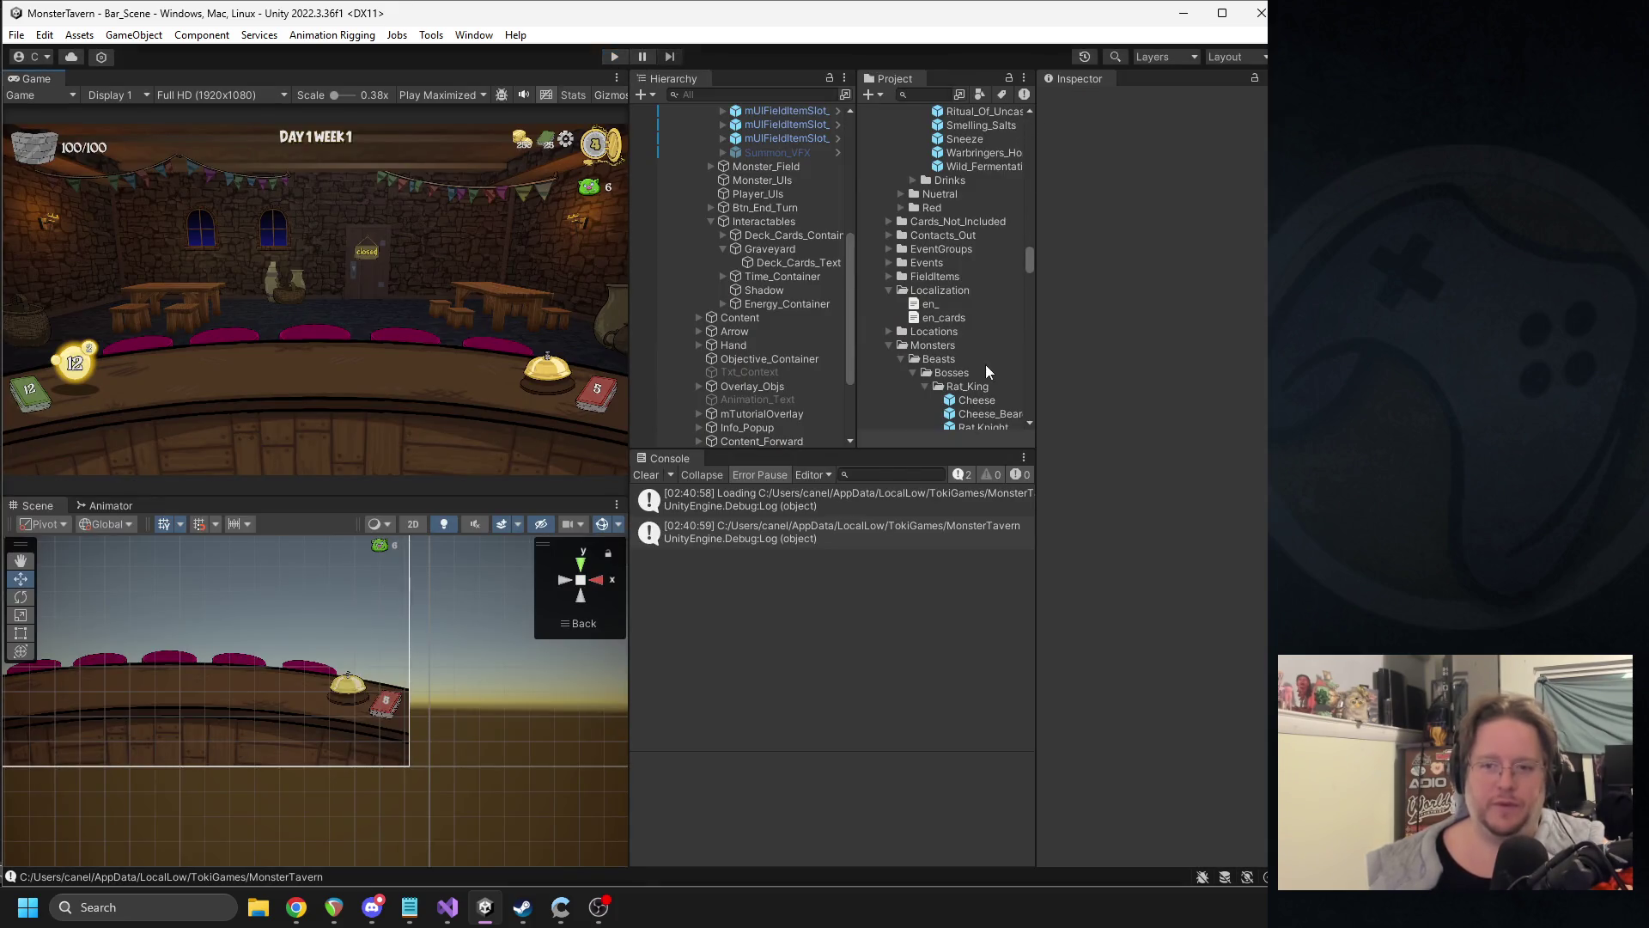
- Search the project for 'ritual' and select the Ritual_Of_Uncasking card prefab
click(927, 94)
text(ritual)
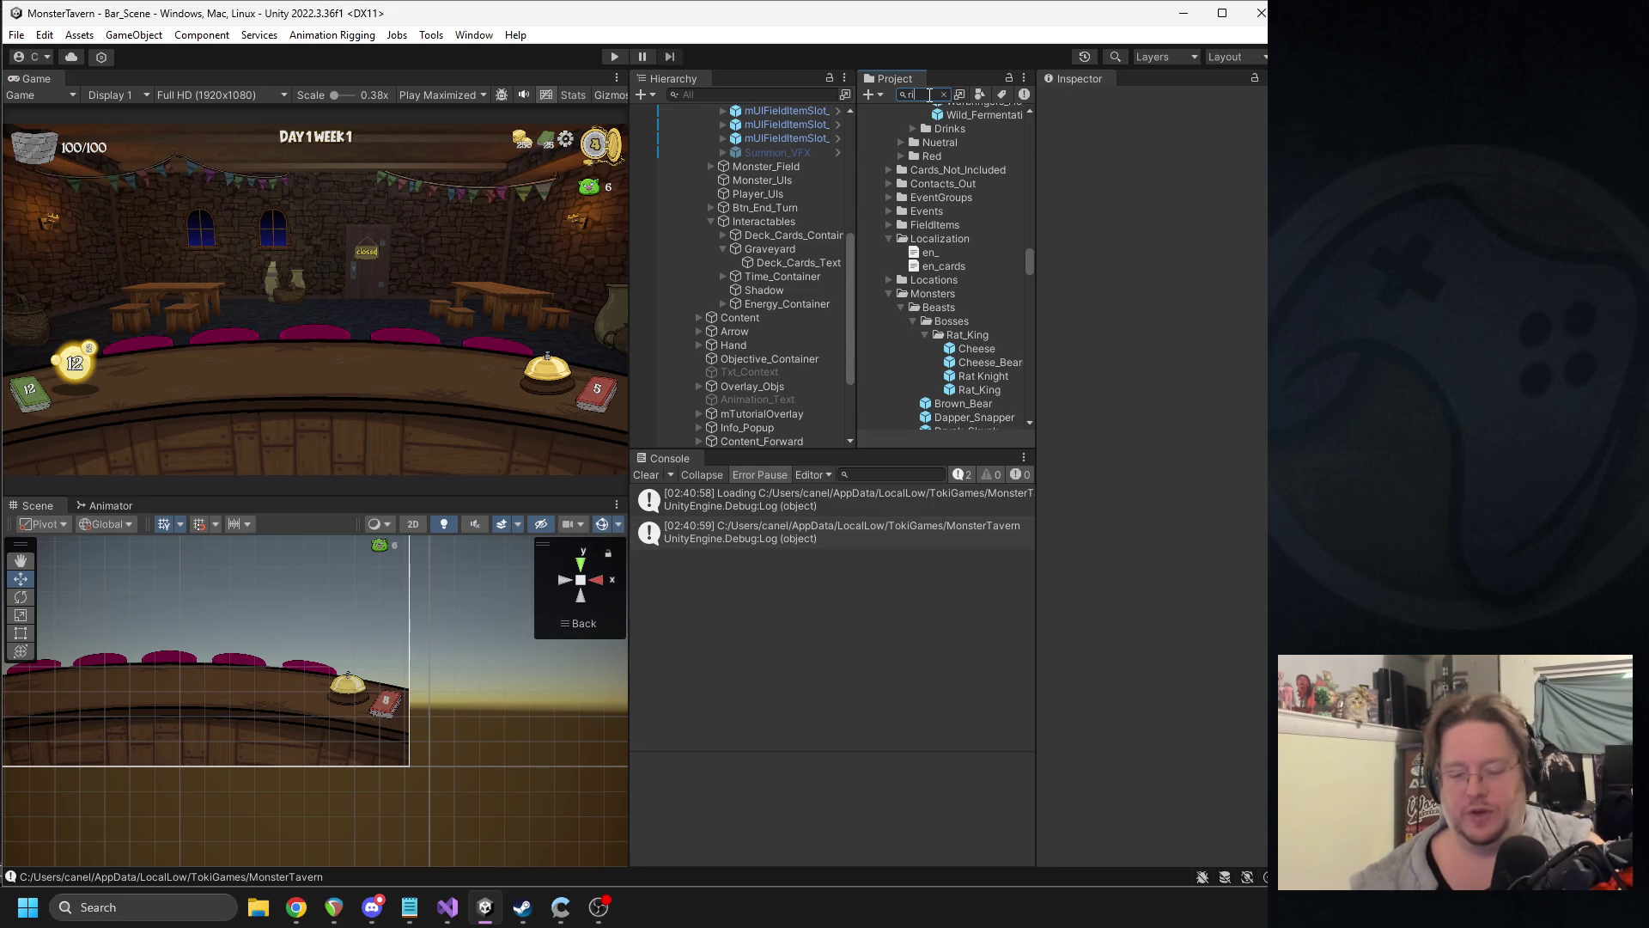
click(904, 244)
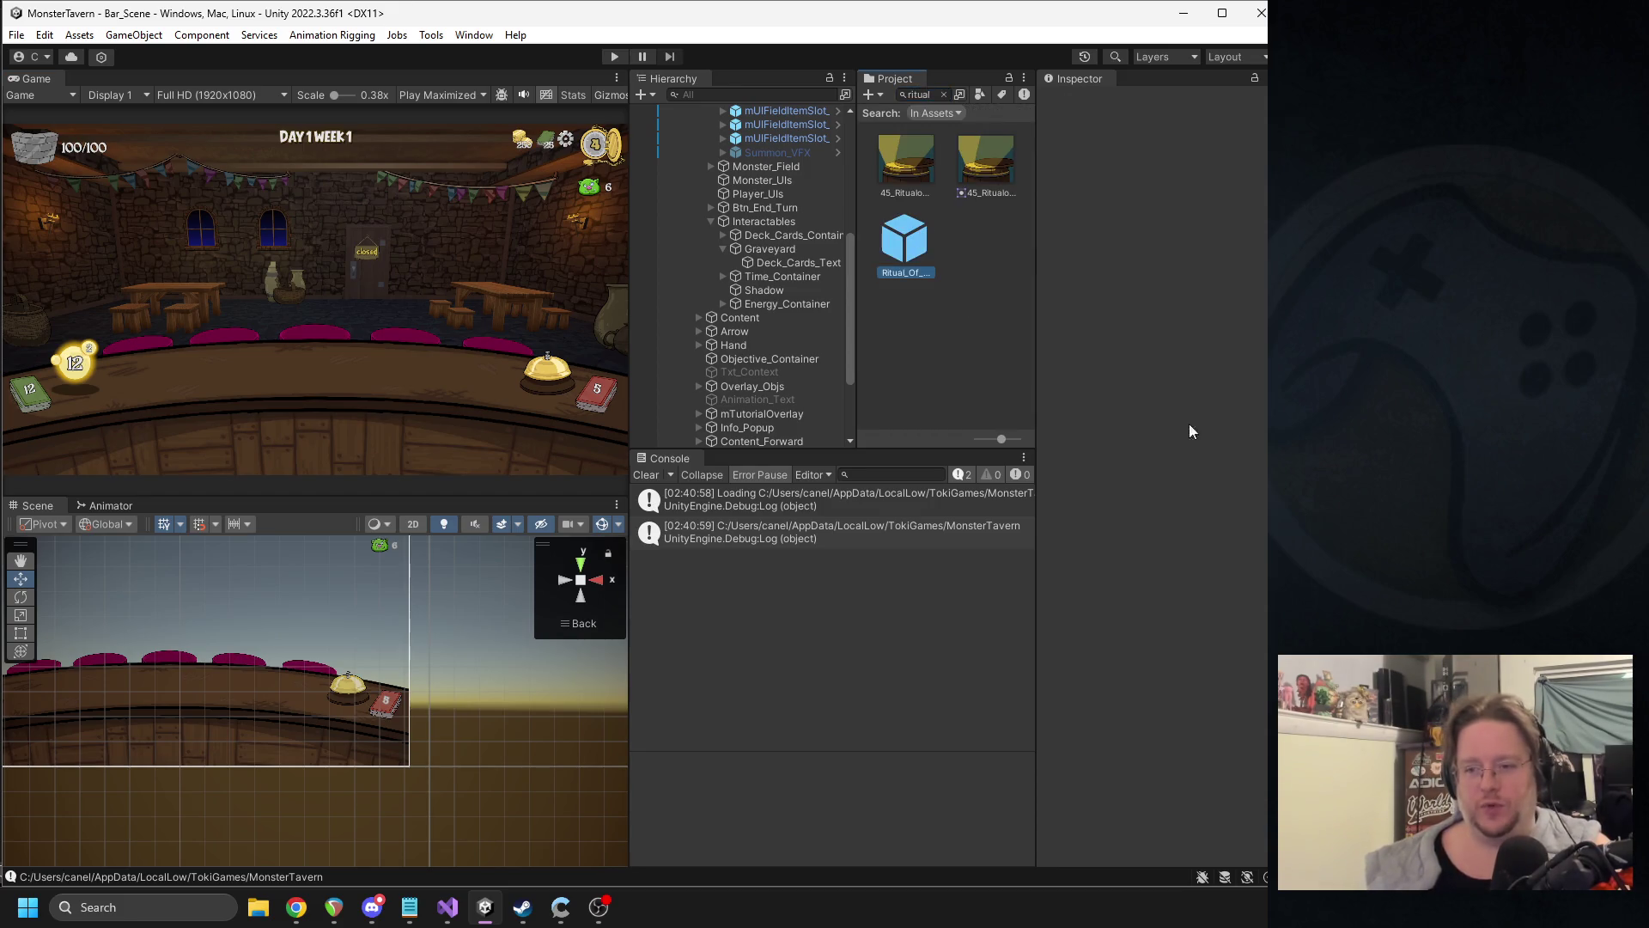
- Set the Current_Energy Change Player Stat Scalar to 0, then clear the asset search
scroll(1237, 671, down, 8)
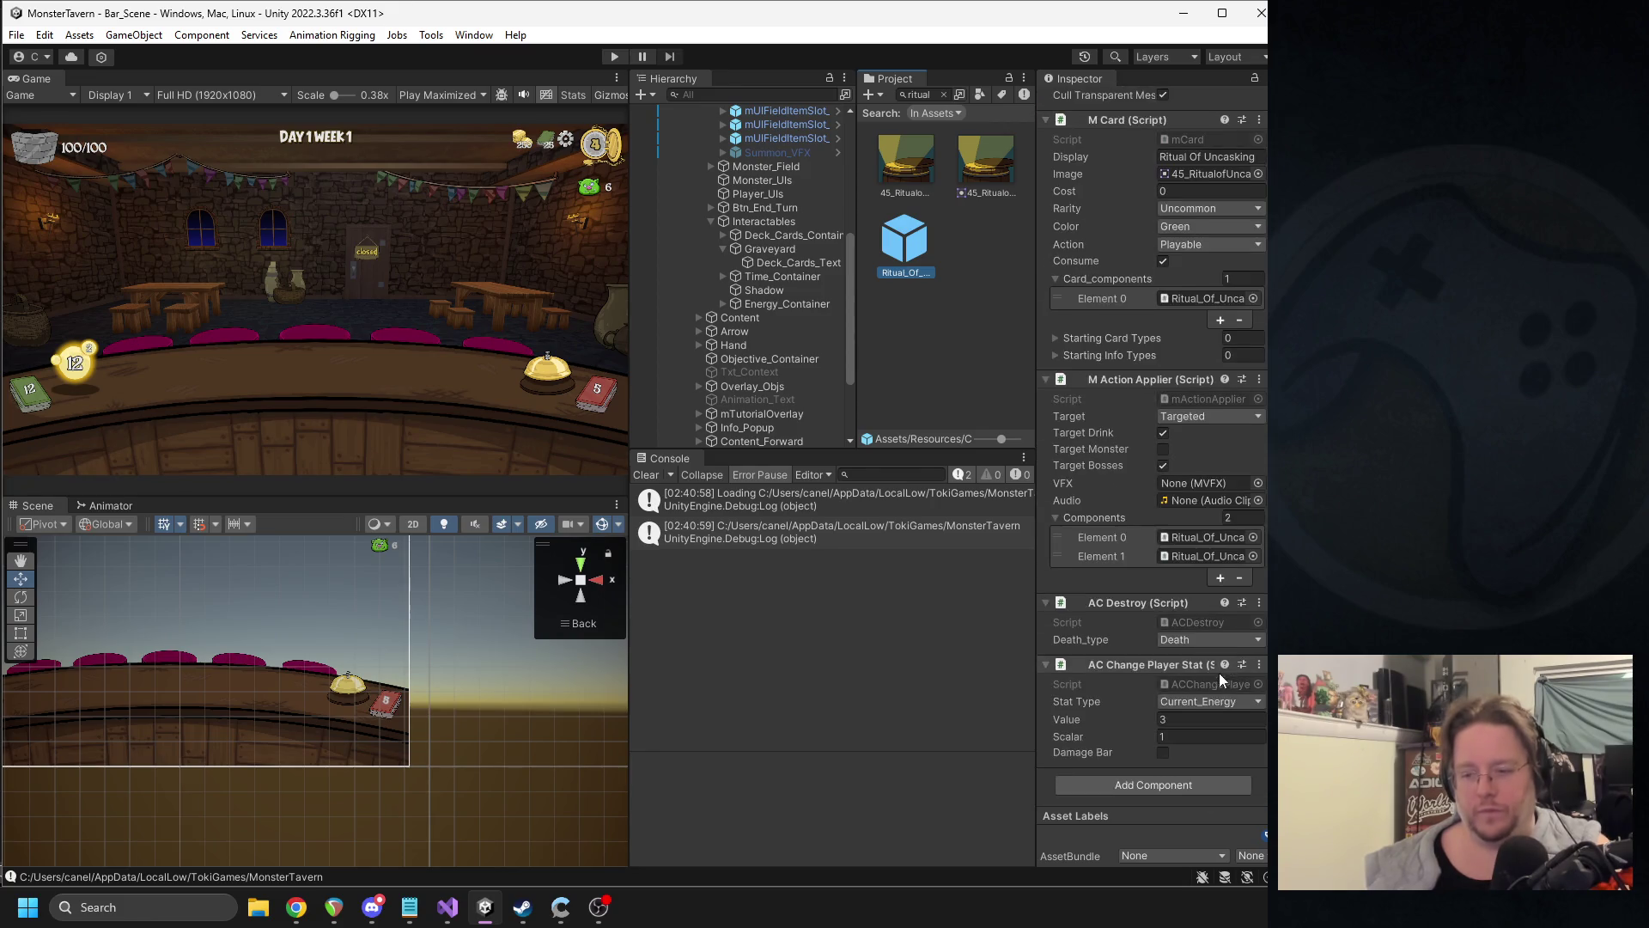
click(1192, 736)
text(0)
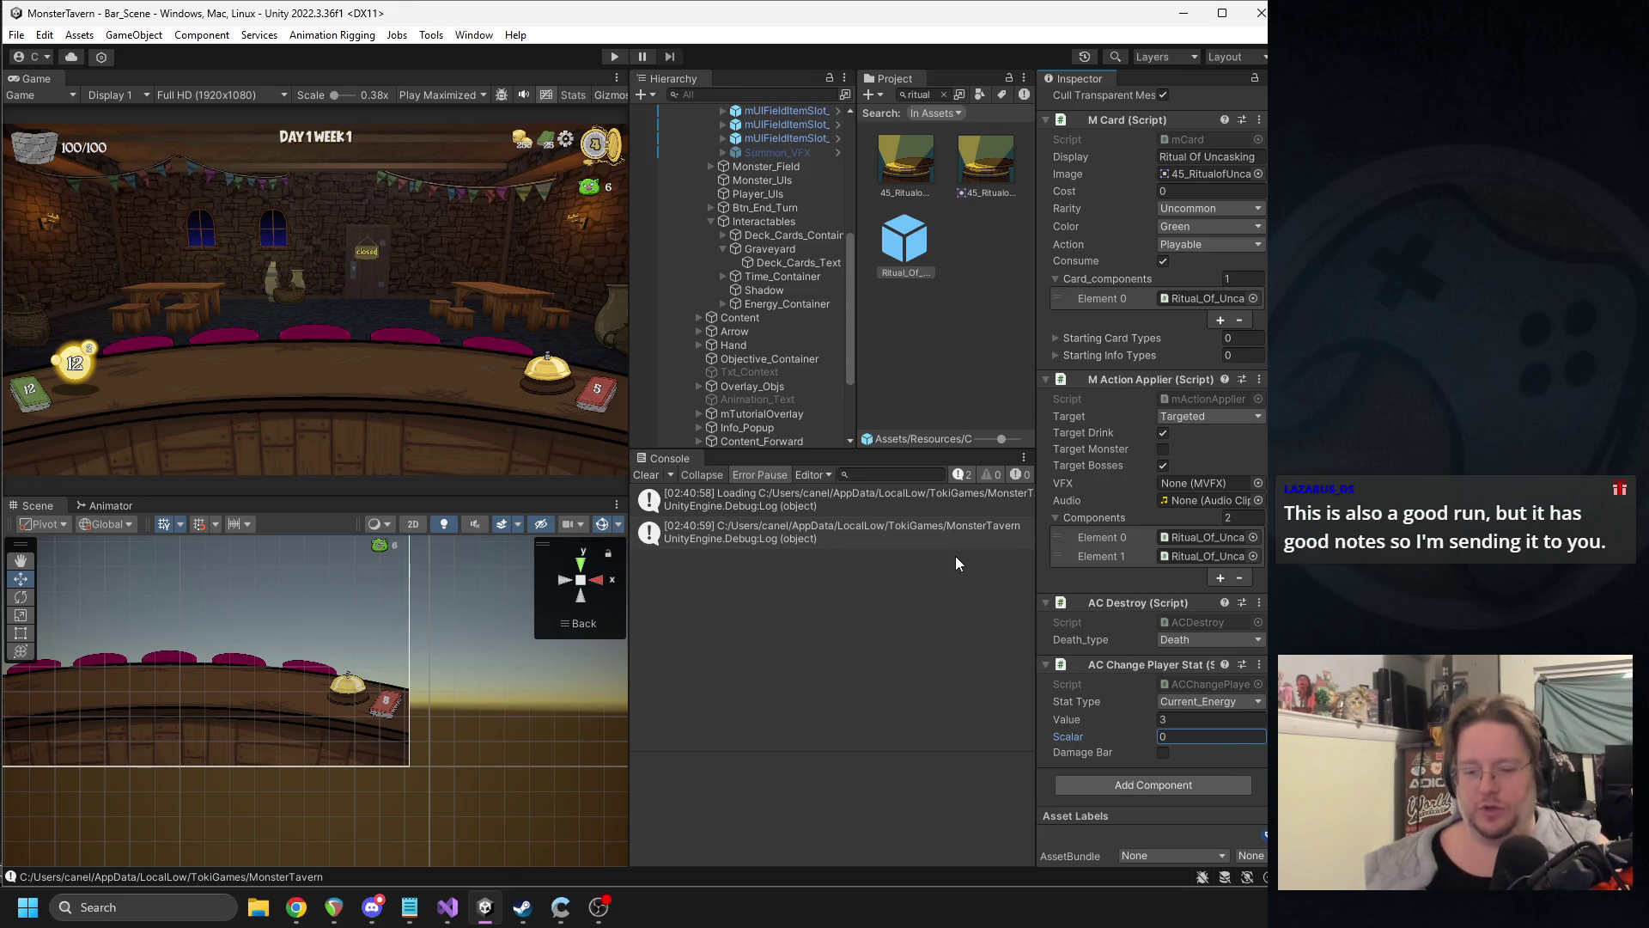
click(943, 94)
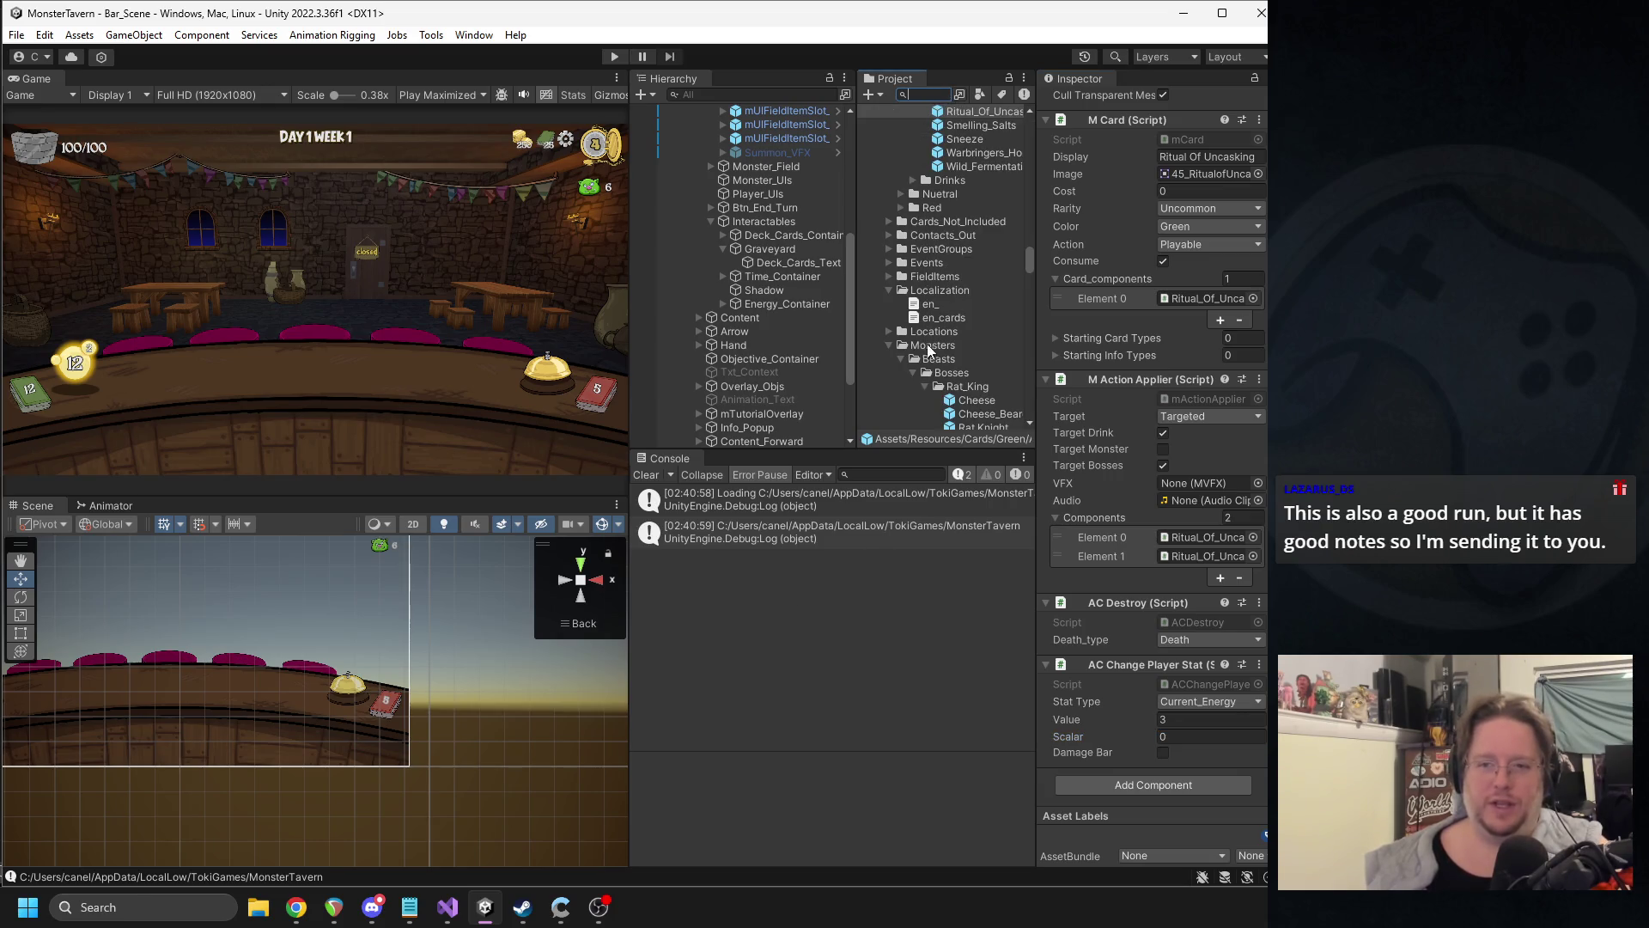
click(888, 344)
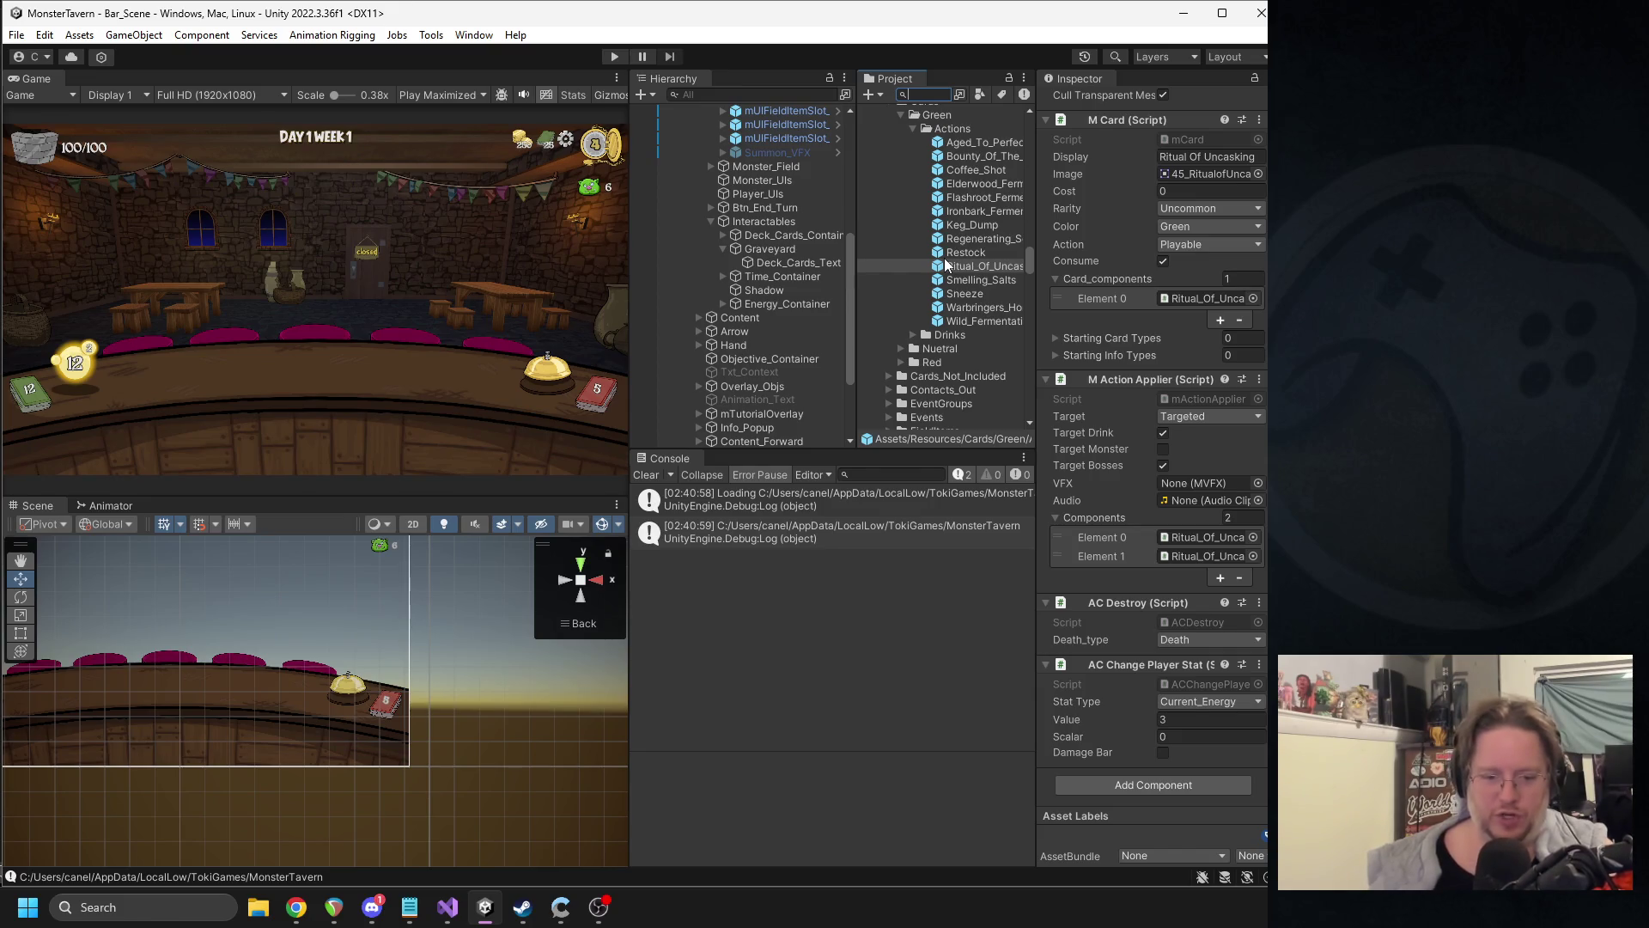
click(372, 906)
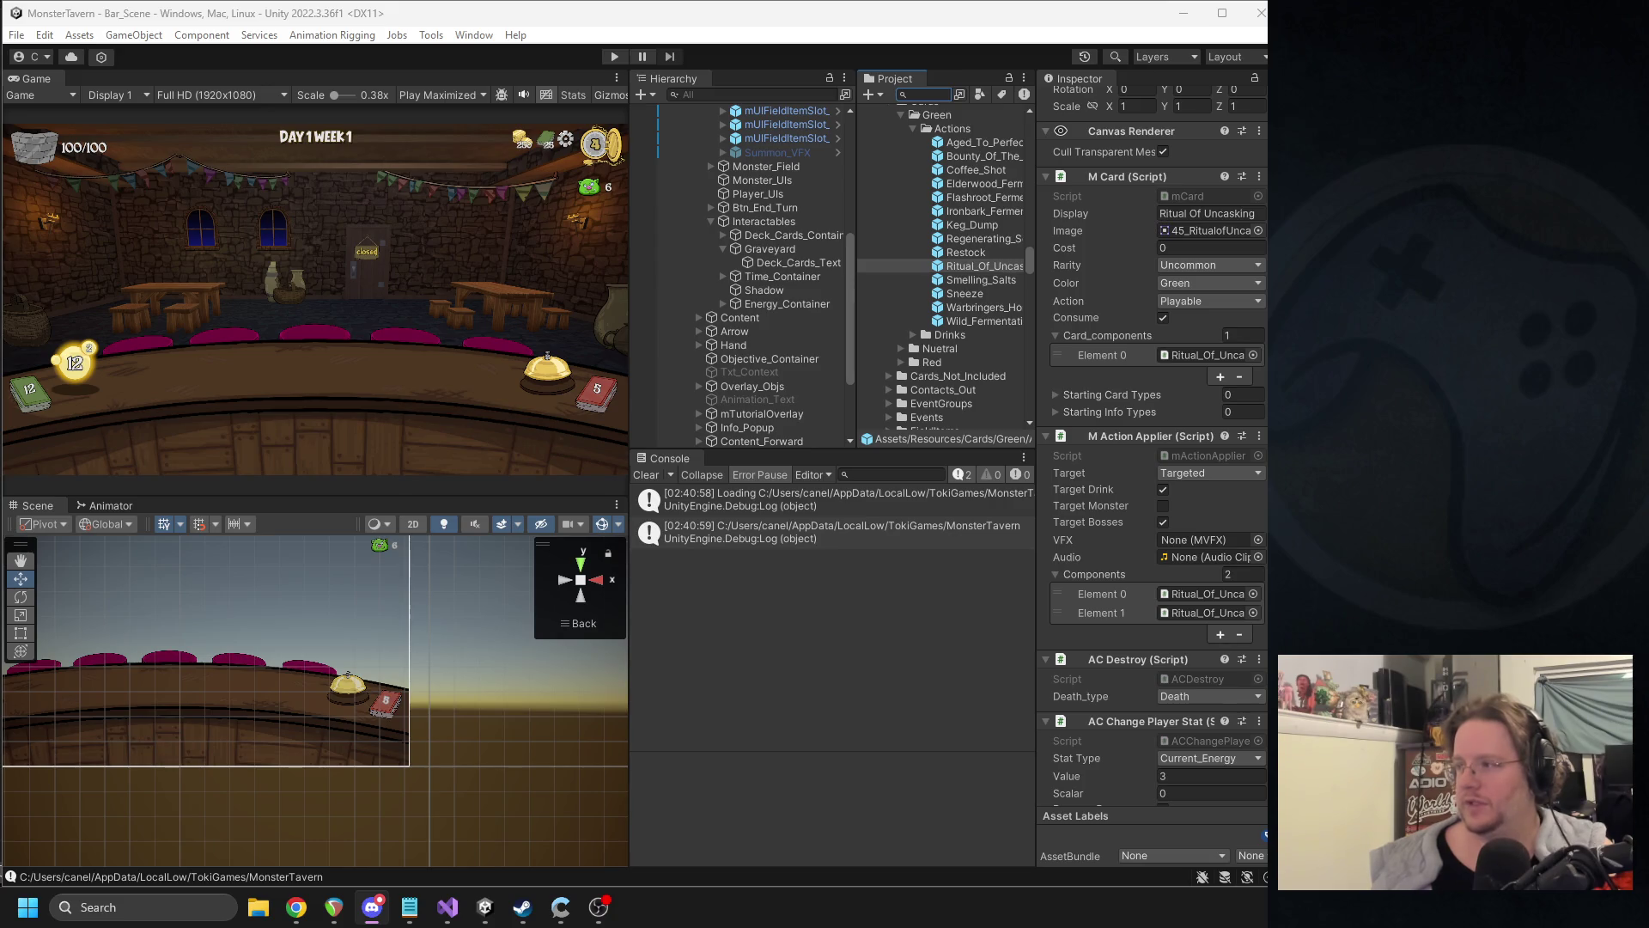
- Bring up the Run with Notes.txt preview in Discord and highlight the Cork line
key(alt+Tab)
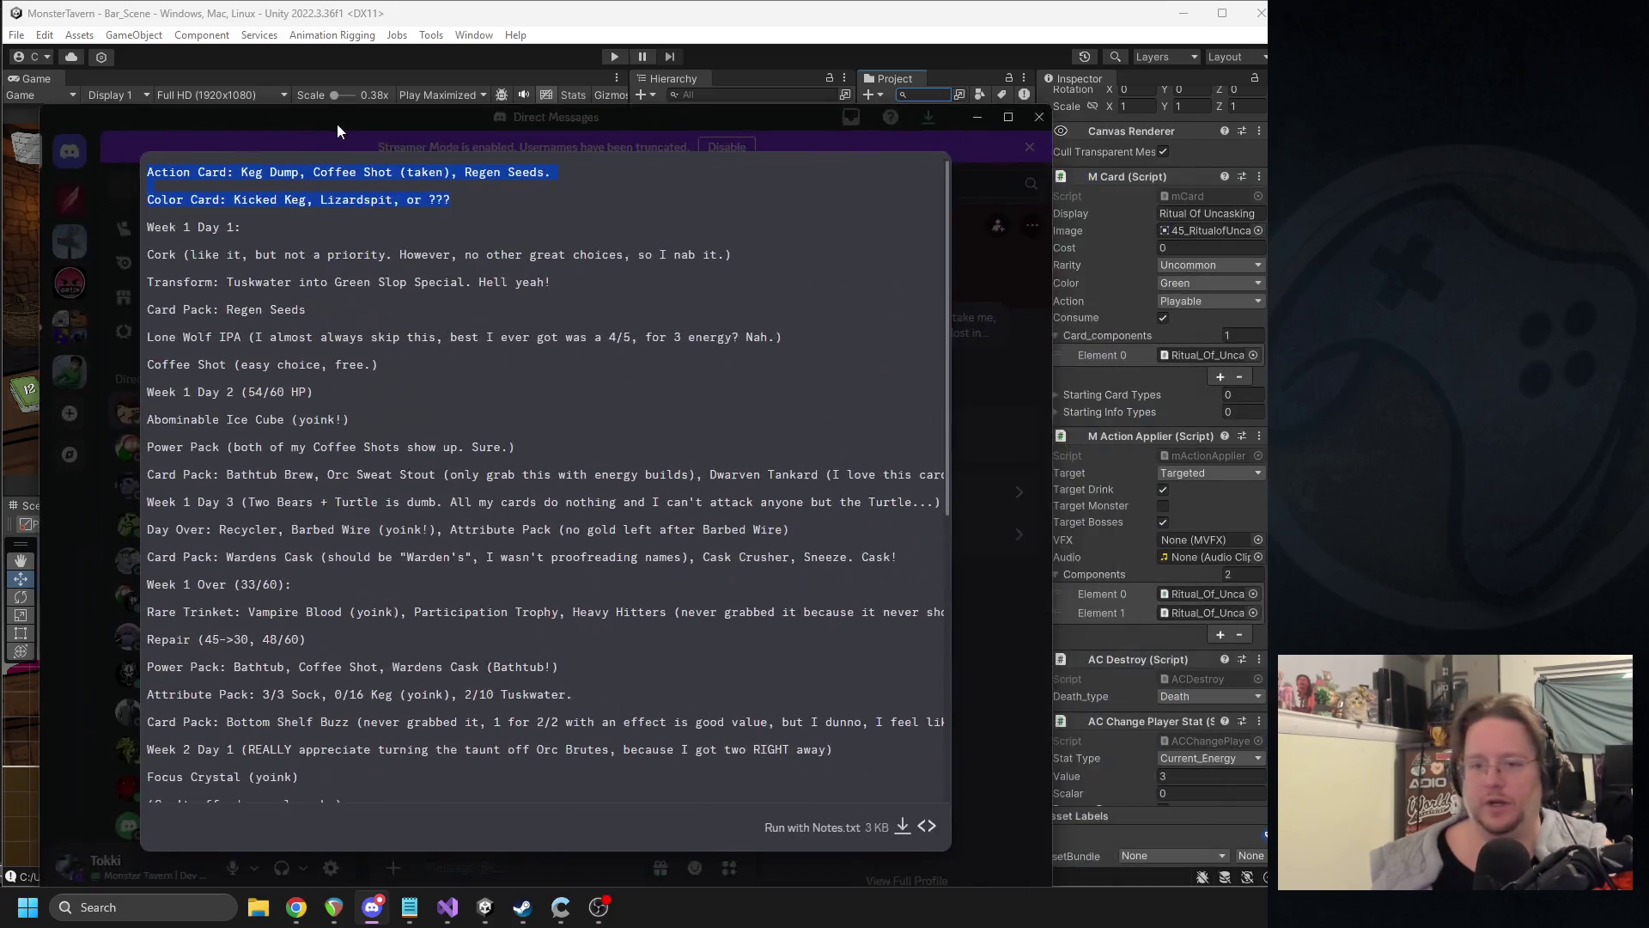
triple_click(608, 241)
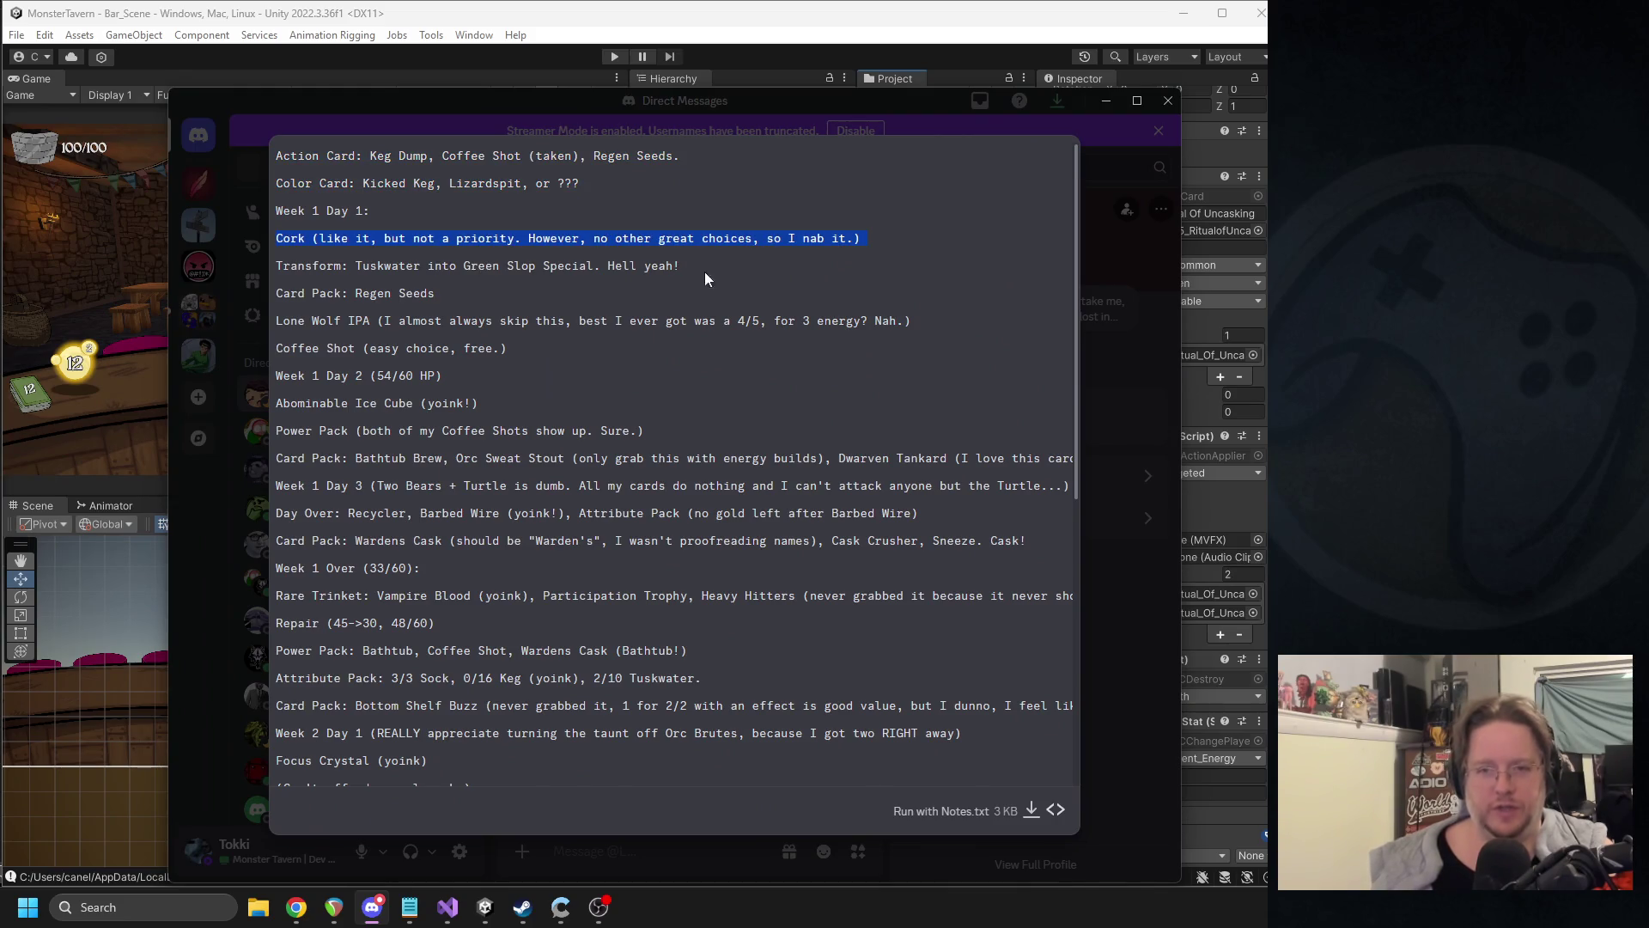
click(461, 267)
triple_click(461, 267)
triple_click(622, 239)
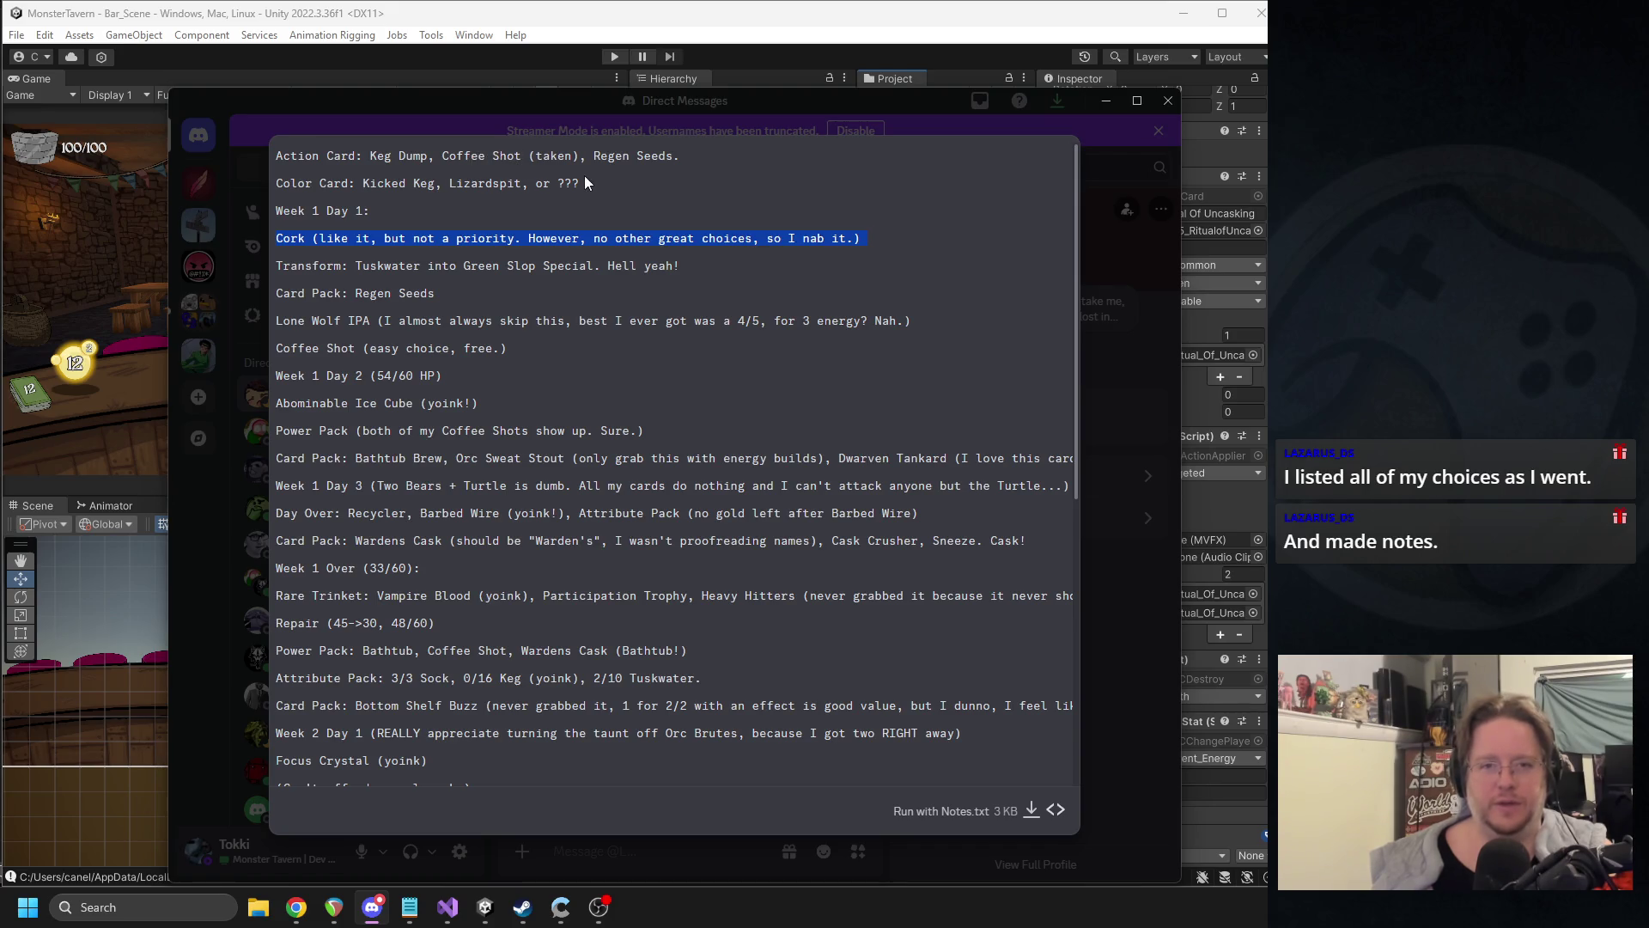
- Highlight the Color Card, Transform: Tuskwater, Card Pack: Regen Seeds and Lone Wolf IPA lines
drag(580, 183, 547, 183)
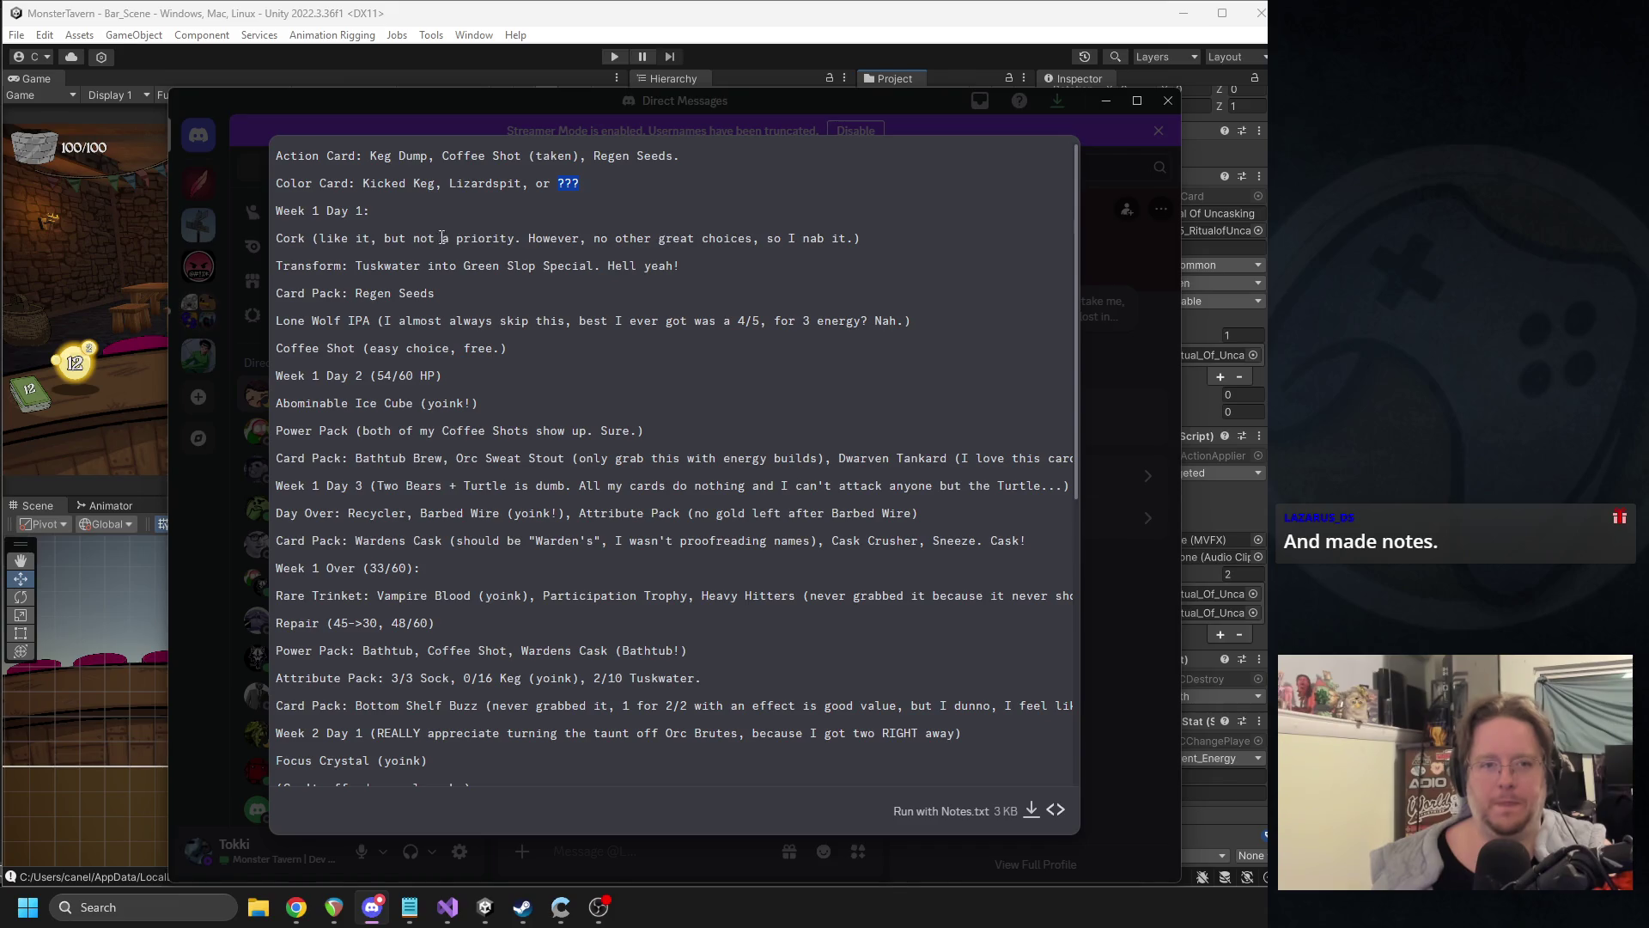
drag(700, 273, 273, 268)
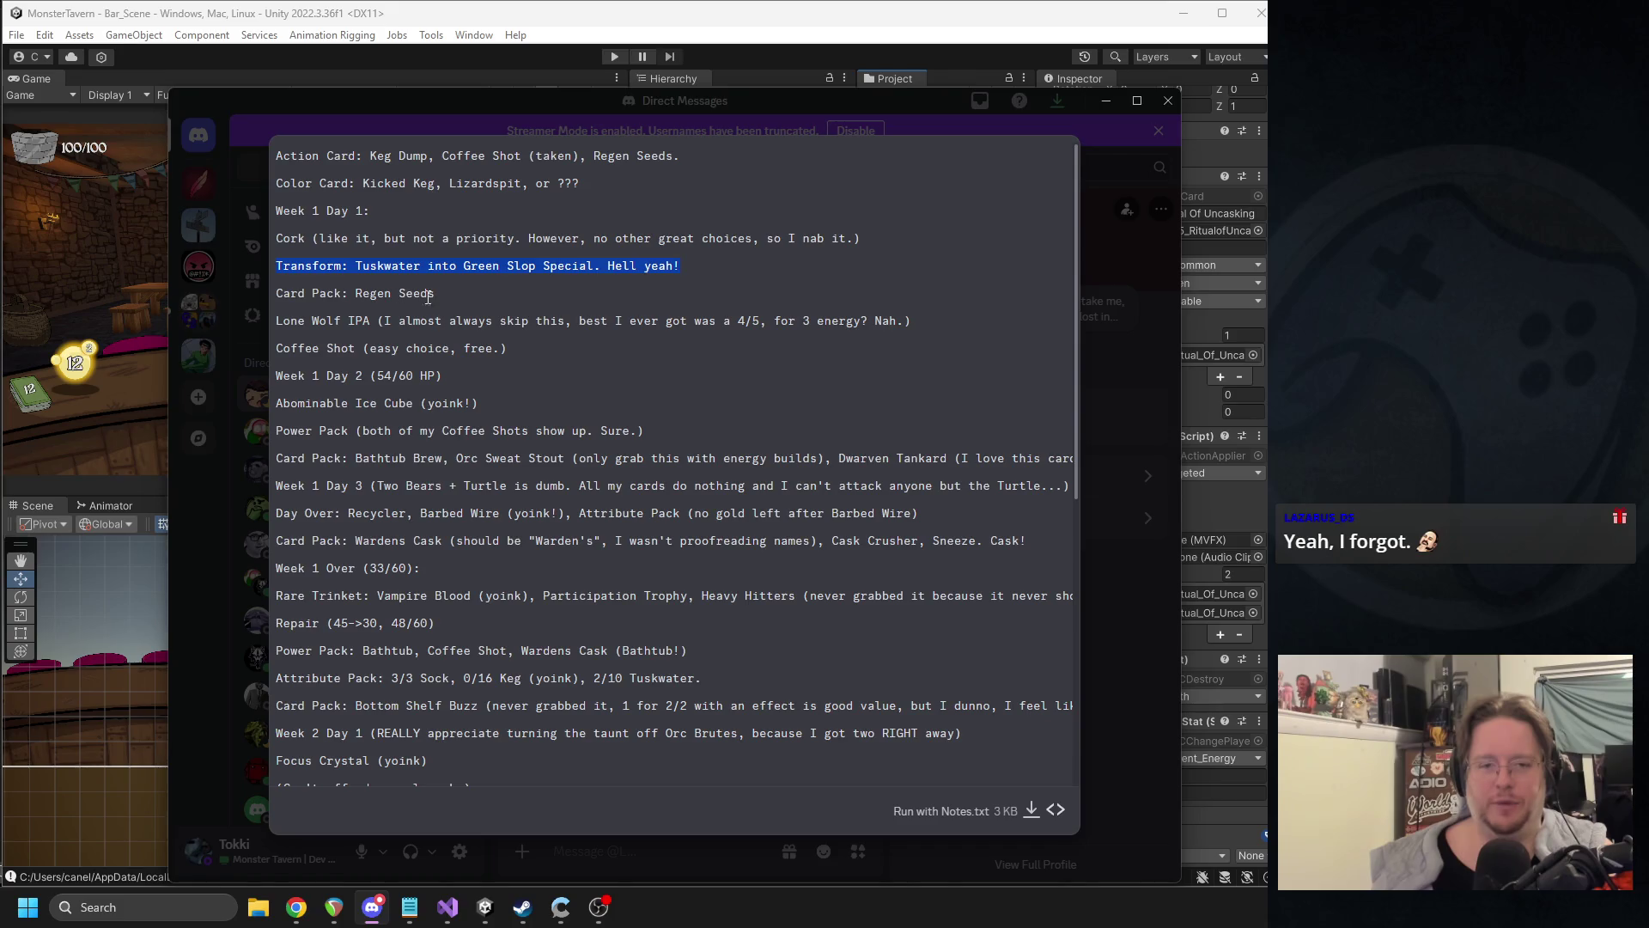
drag(482, 292, 273, 292)
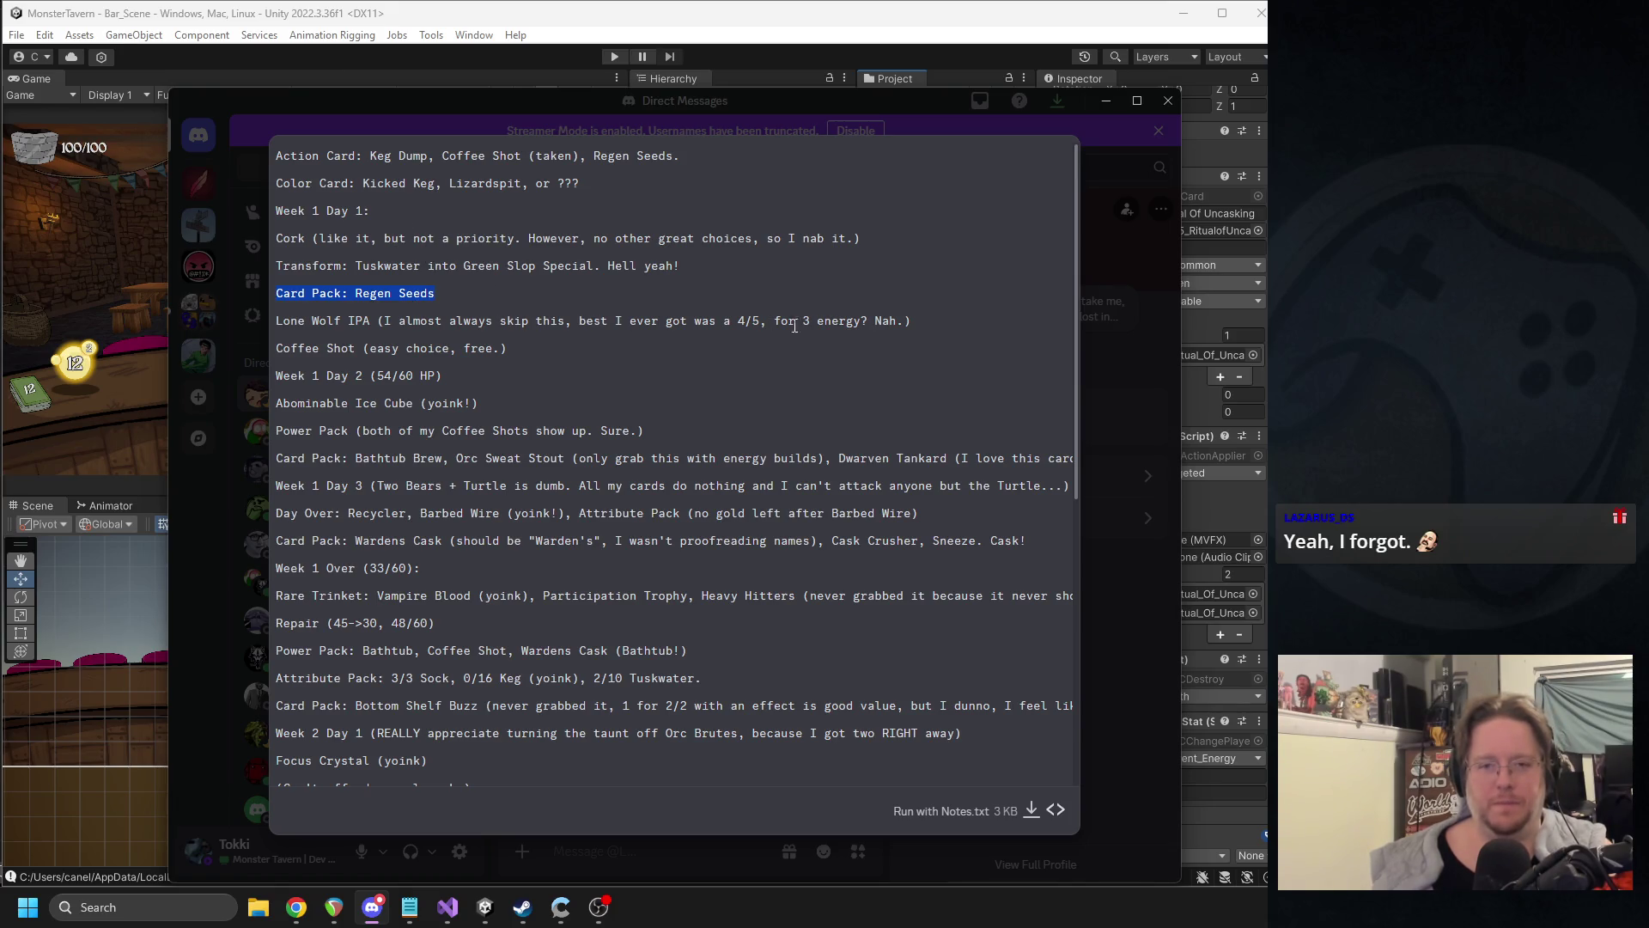
drag(942, 320, 491, 318)
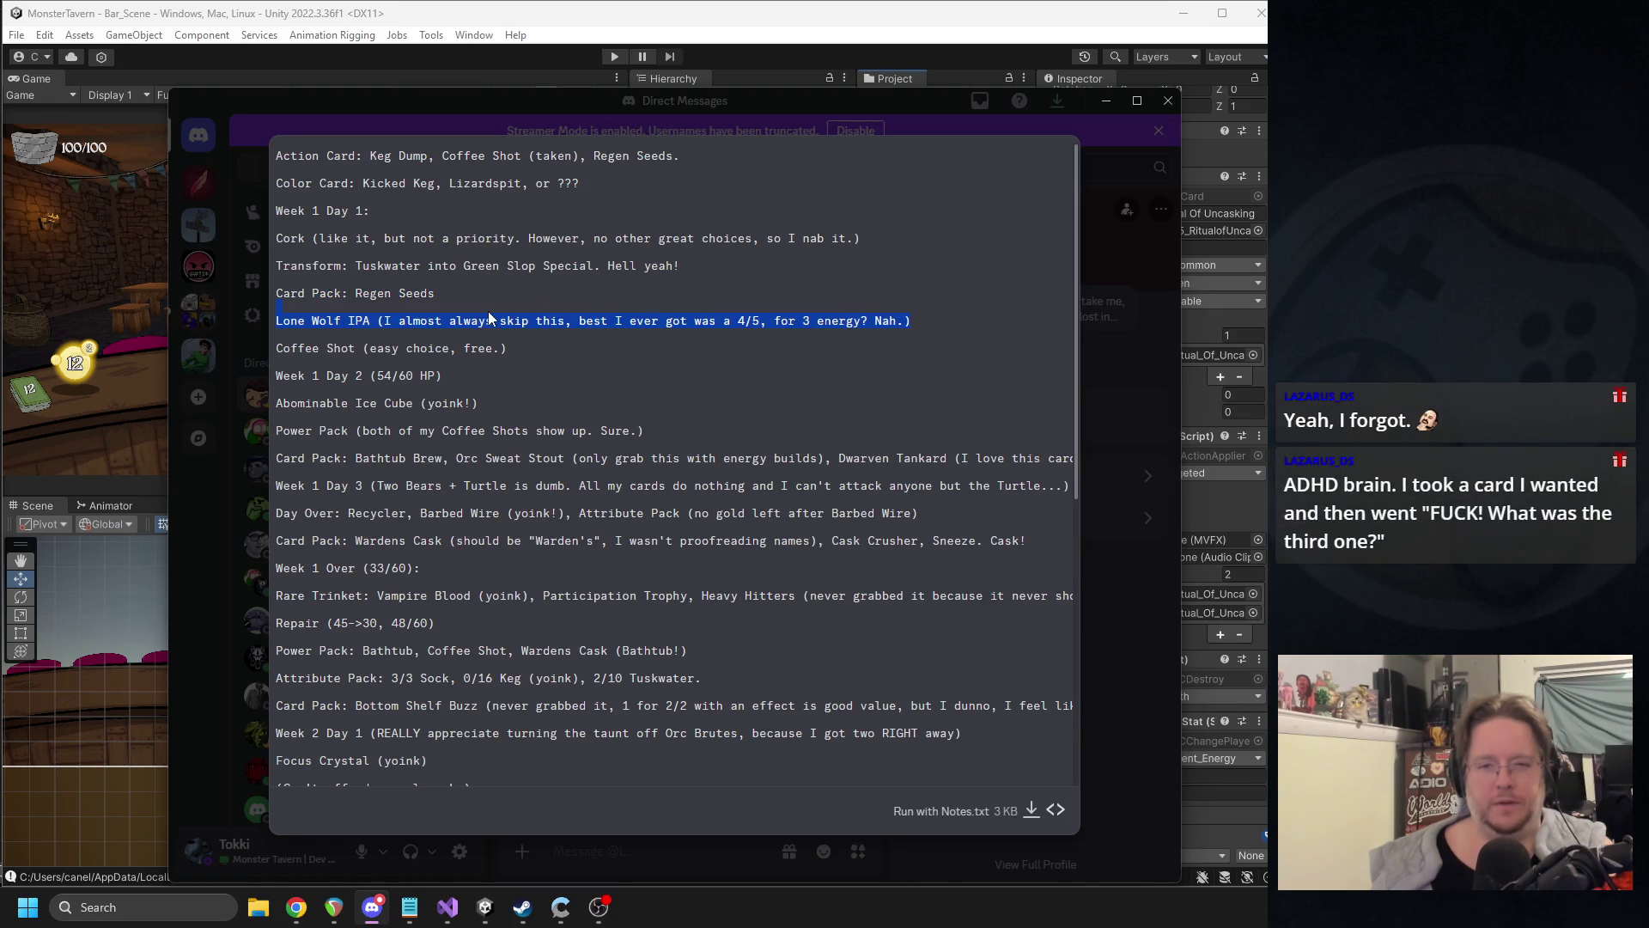
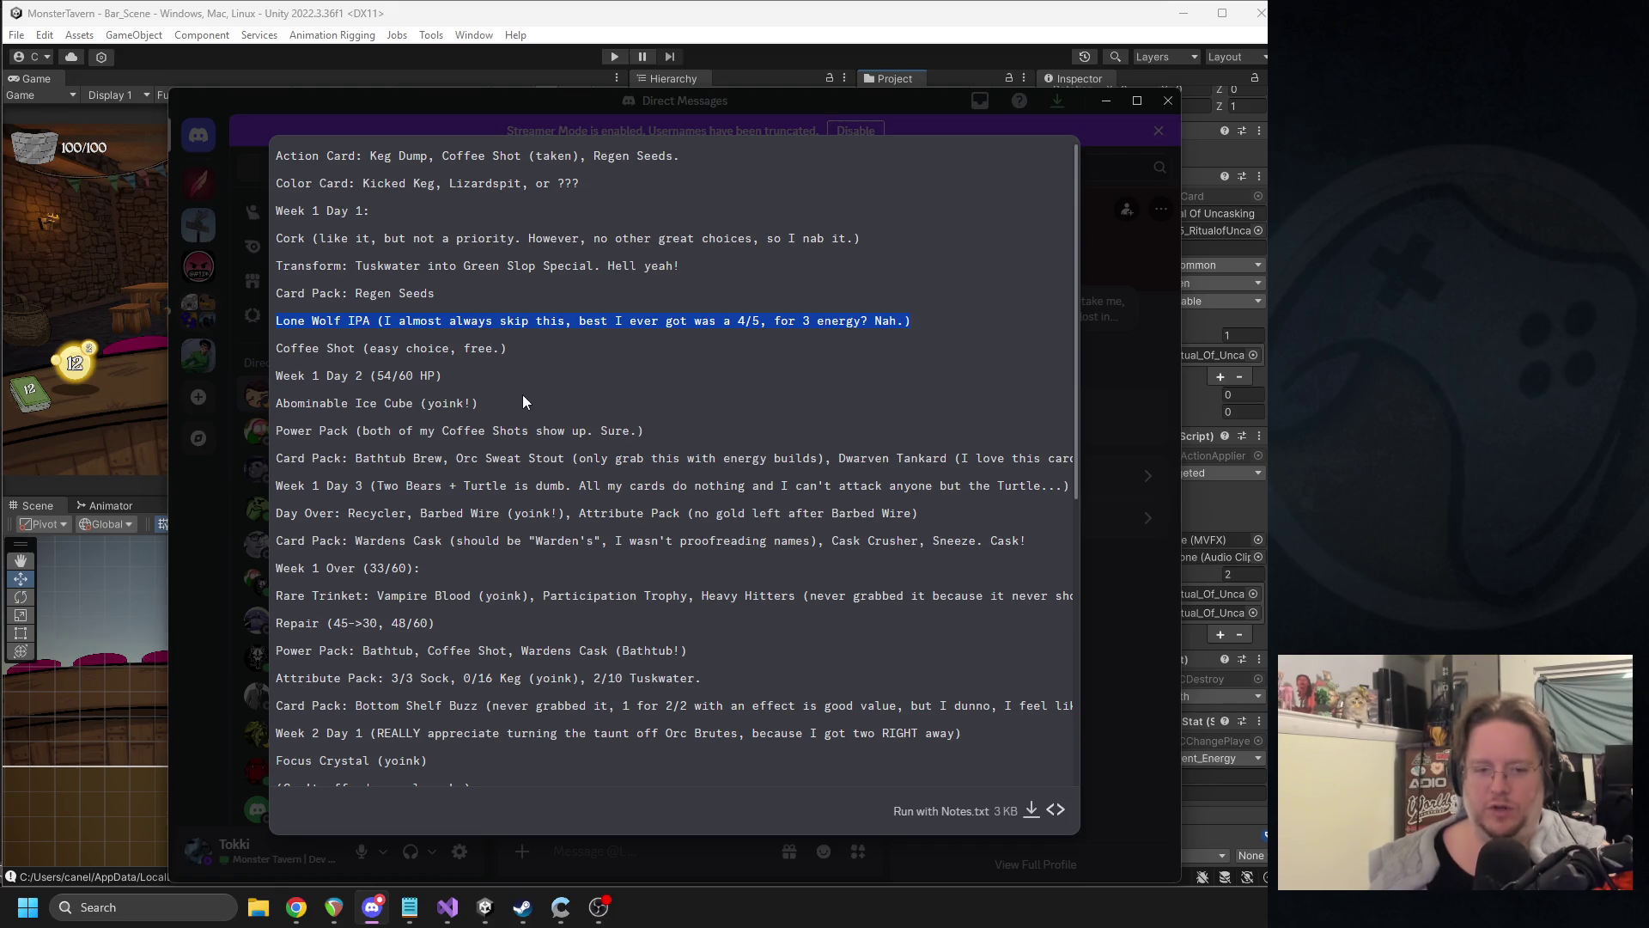
- Highlight the Coffee Shot and Week 1 Day 2 lines and the Keg Dump card name
drag(516, 352, 279, 347)
drag(457, 373, 276, 375)
drag(552, 347, 298, 348)
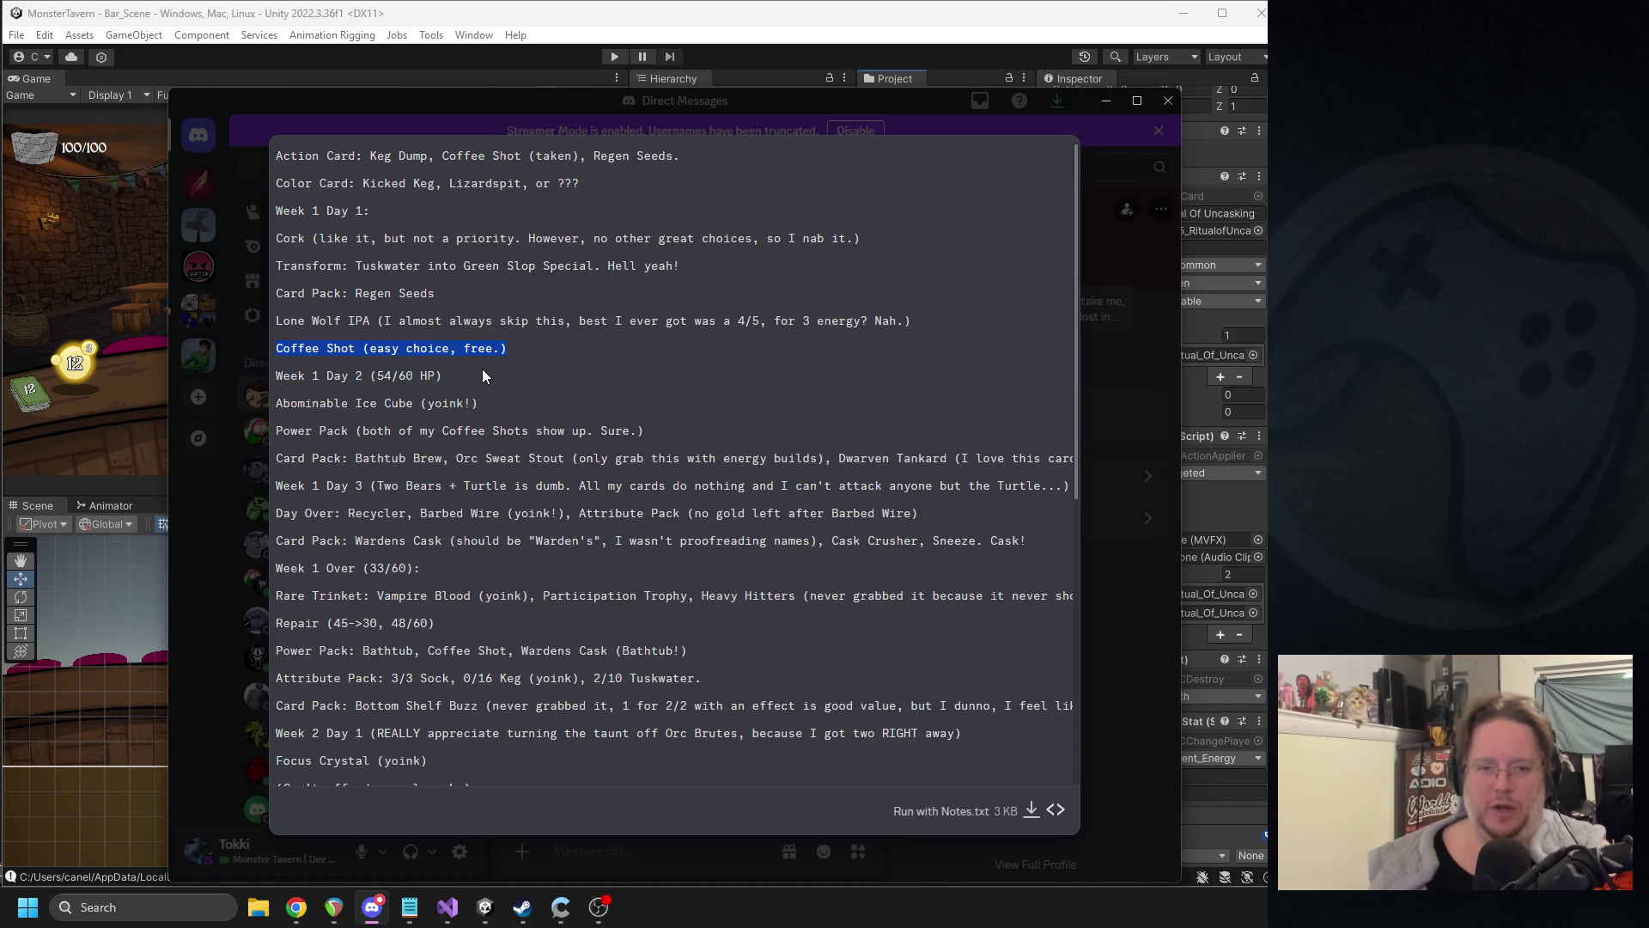
click(382, 185)
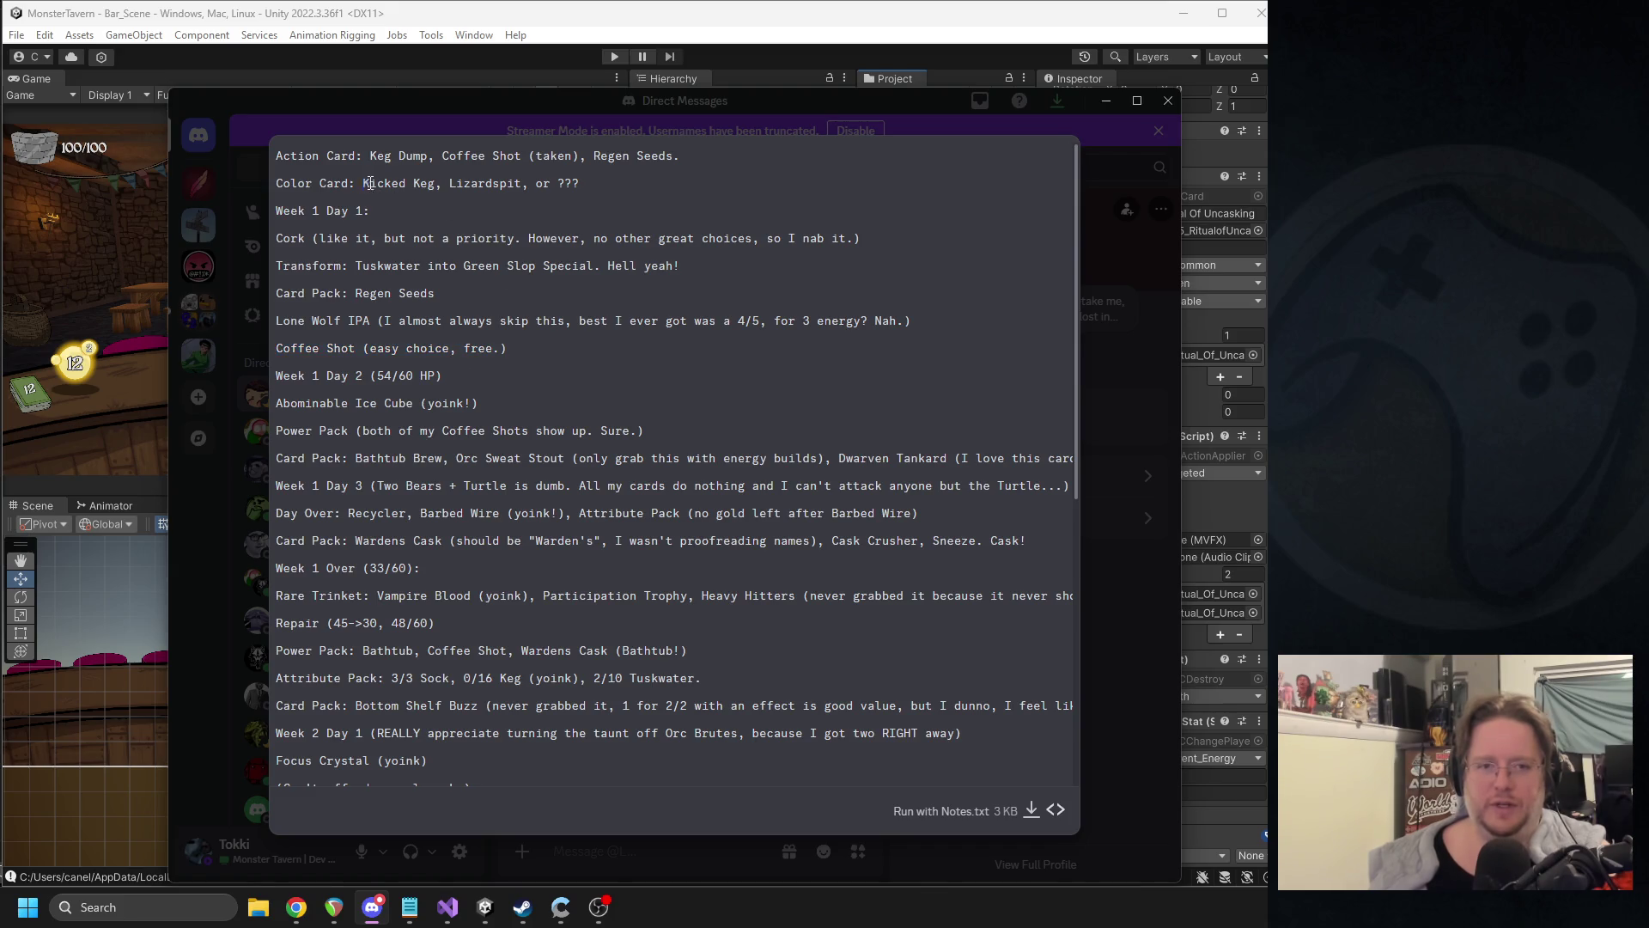
drag(376, 156, 425, 158)
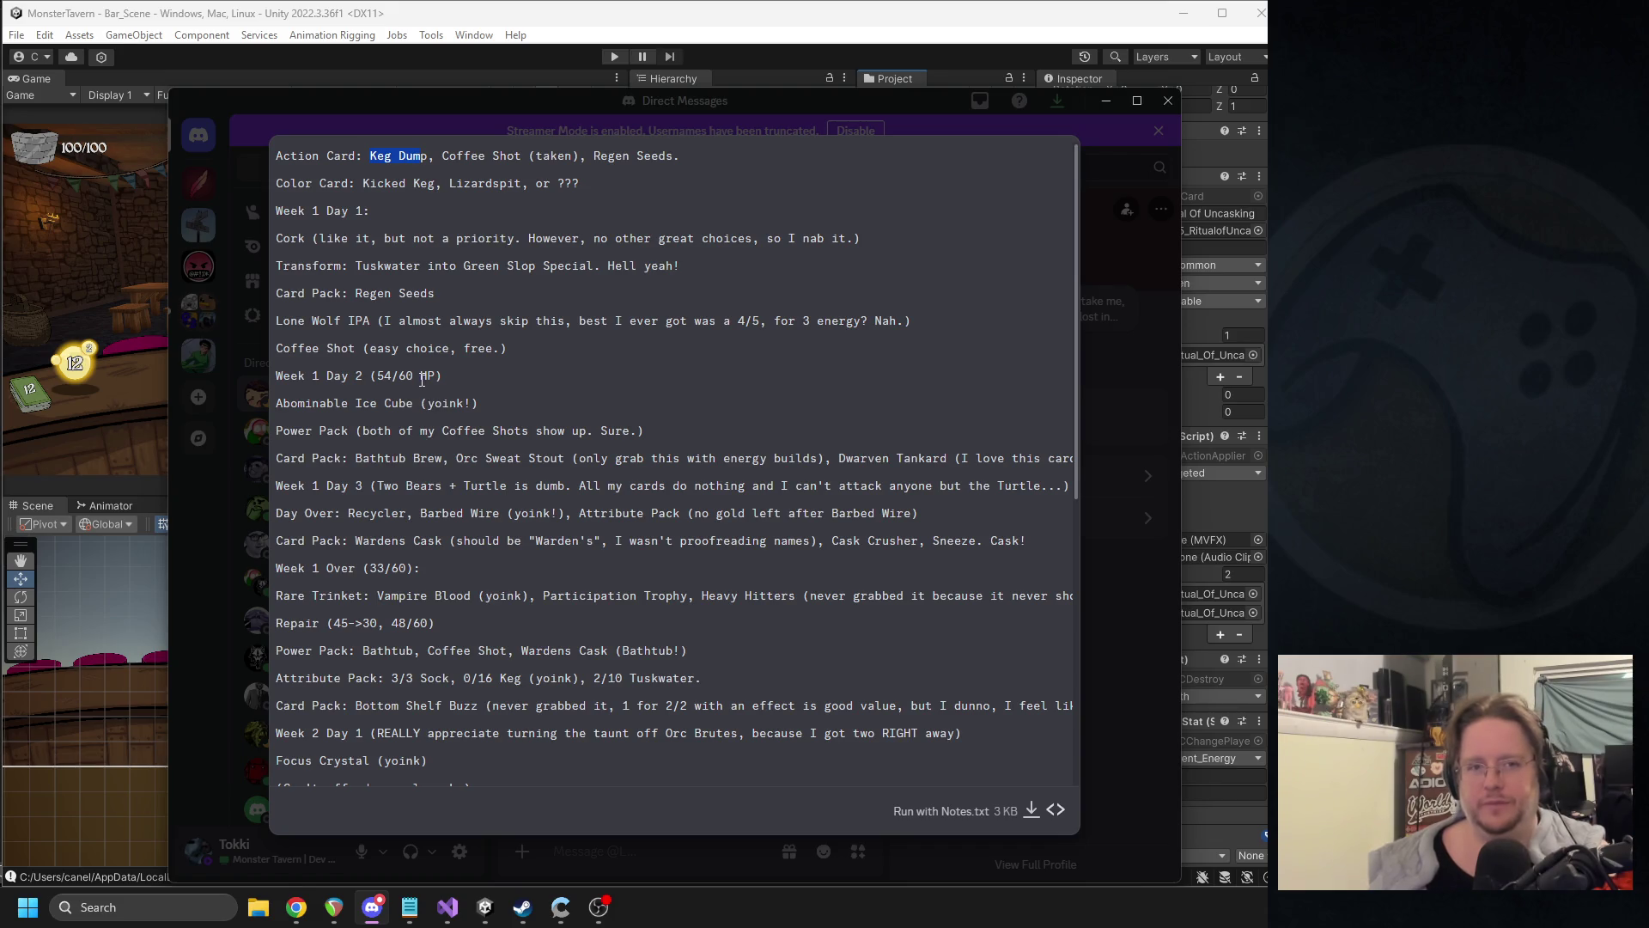
drag(370, 156, 431, 157)
click(420, 165)
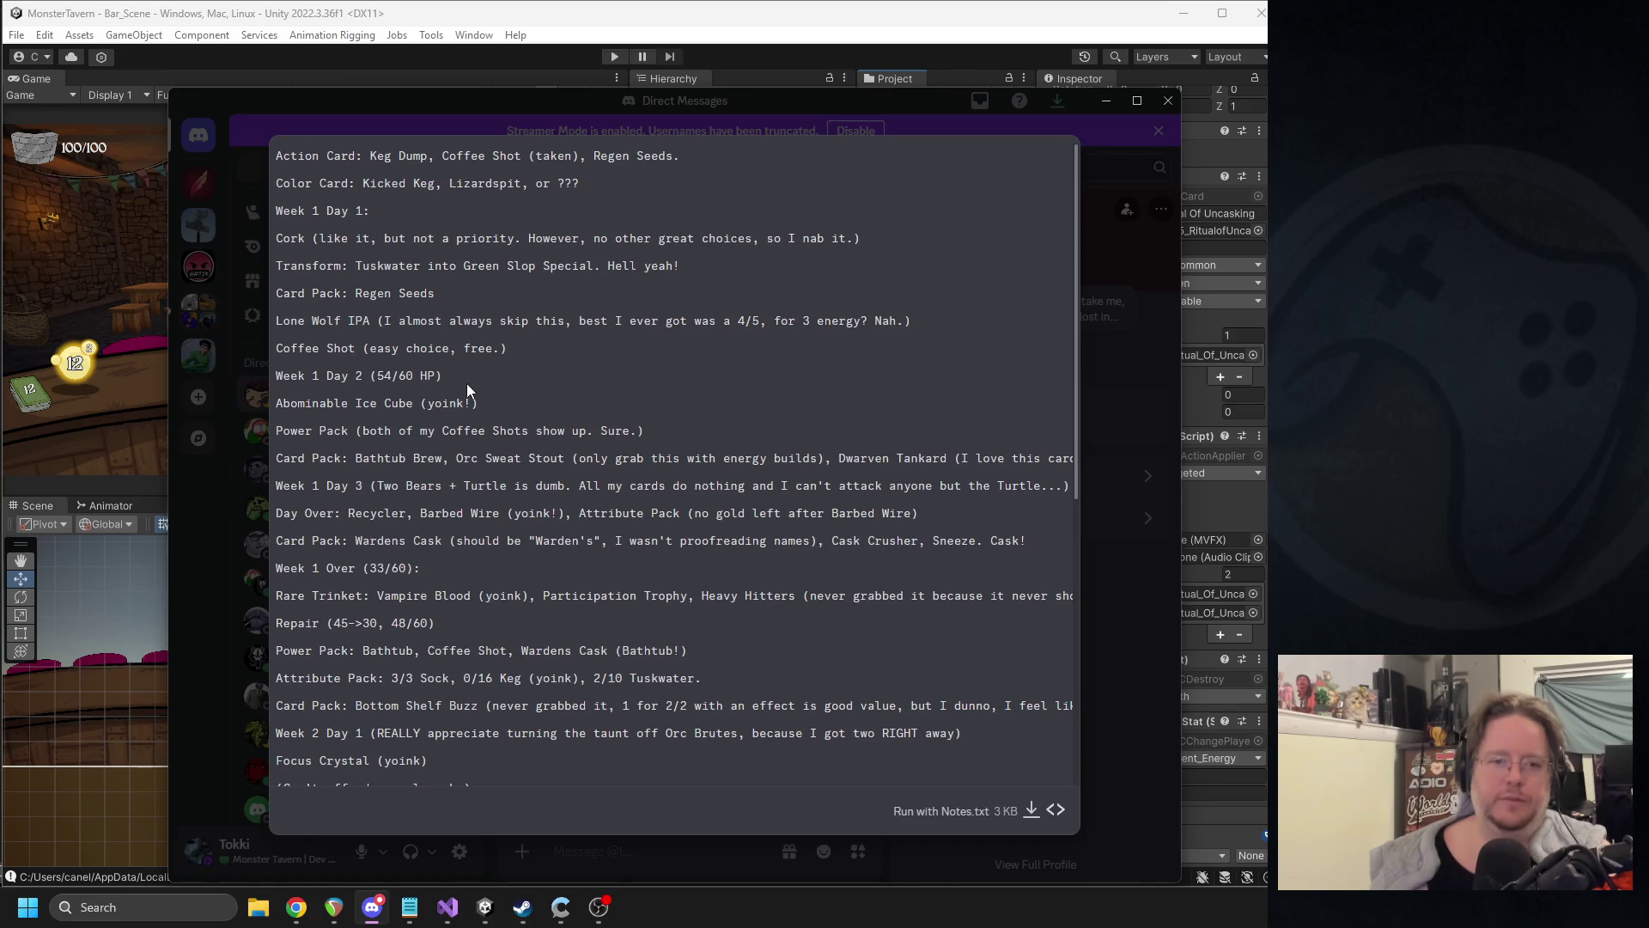
- Highlight the Week 1 Day 2 (54/60 HP), Abominable Ice Cube (yoink!) and Power Pack lines
drag(464, 381, 279, 379)
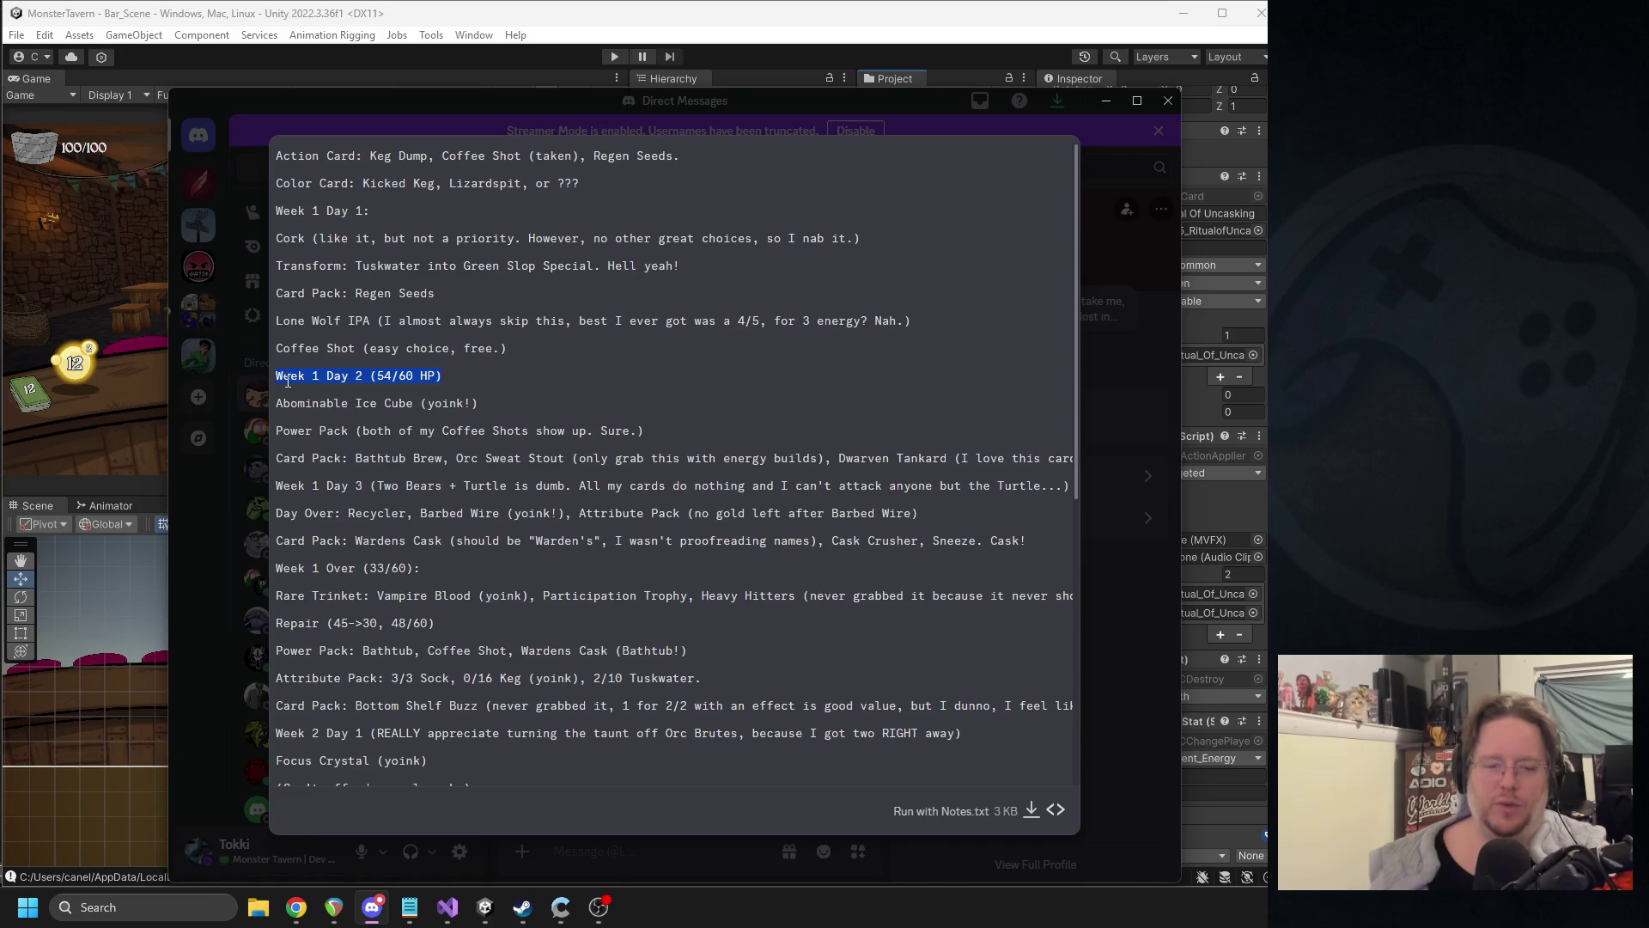
mouse_move(461, 375)
mouse_down()
mouse_move(502, 378)
mouse_move(343, 347)
mouse_move(278, 151)
mouse_move(319, 324)
mouse_move(279, 378)
mouse_up()
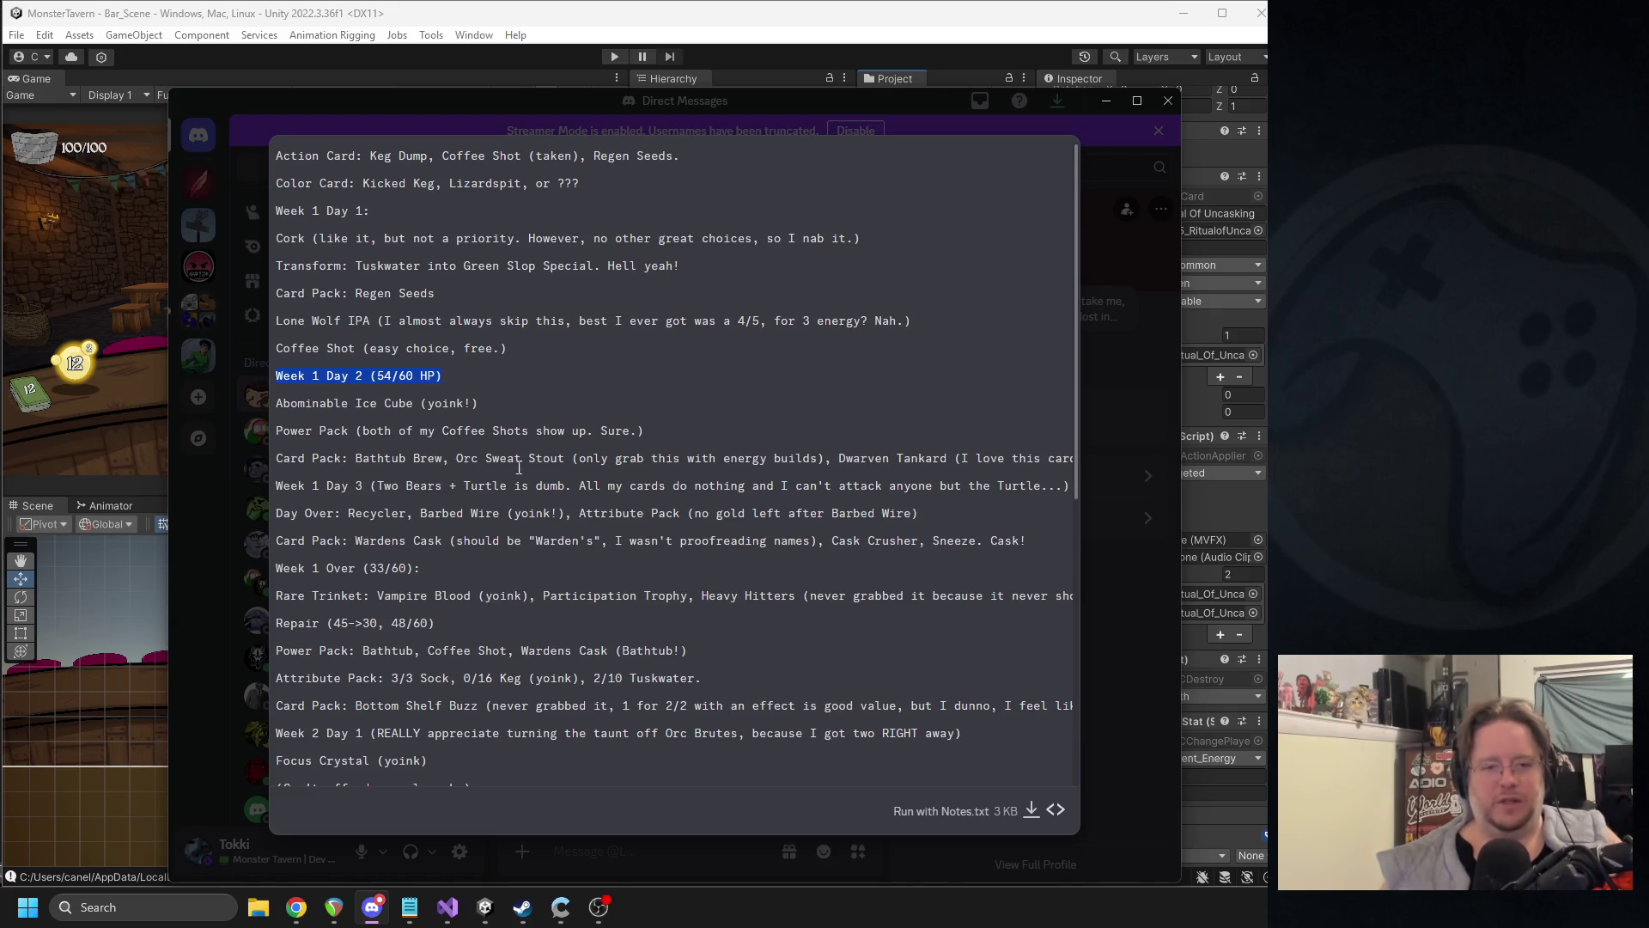
mouse_move(501, 395)
mouse_down()
mouse_move(275, 403)
mouse_move(260, 388)
mouse_move(277, 404)
mouse_up()
click(605, 427)
drag(478, 404, 276, 404)
click(635, 429)
drag(640, 431, 282, 432)
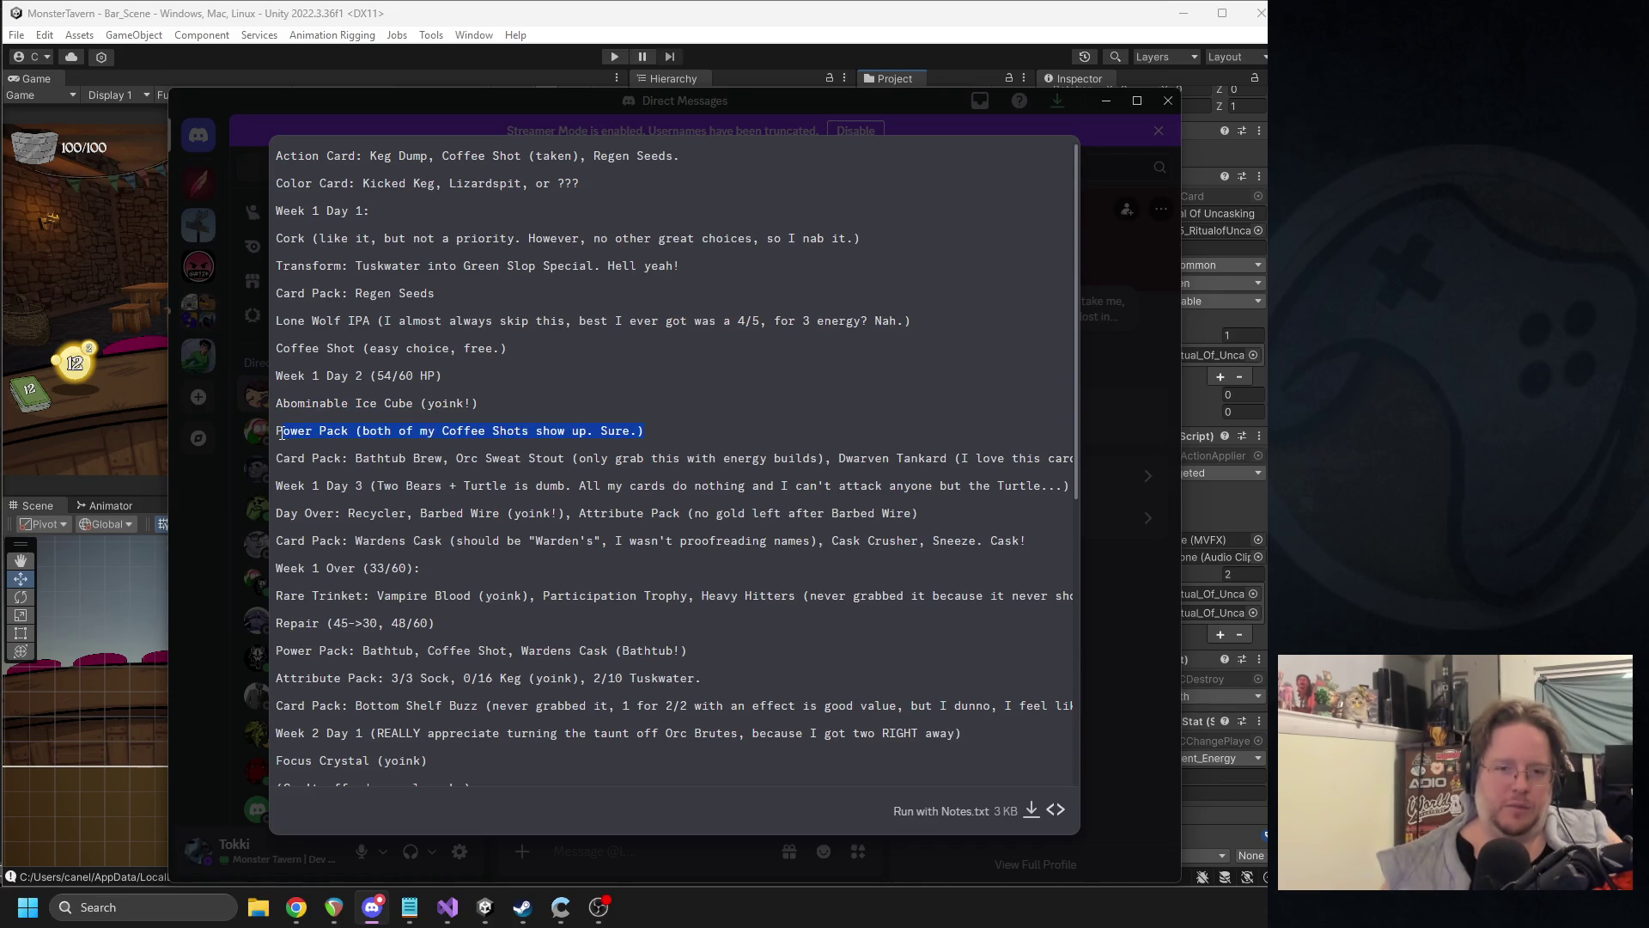
- Highlight the Bathtub Brew pack line, the Dwarven Tankard comment, Week 1 Day 3, and Recycler/Barbed Wire
triple_click(360, 458)
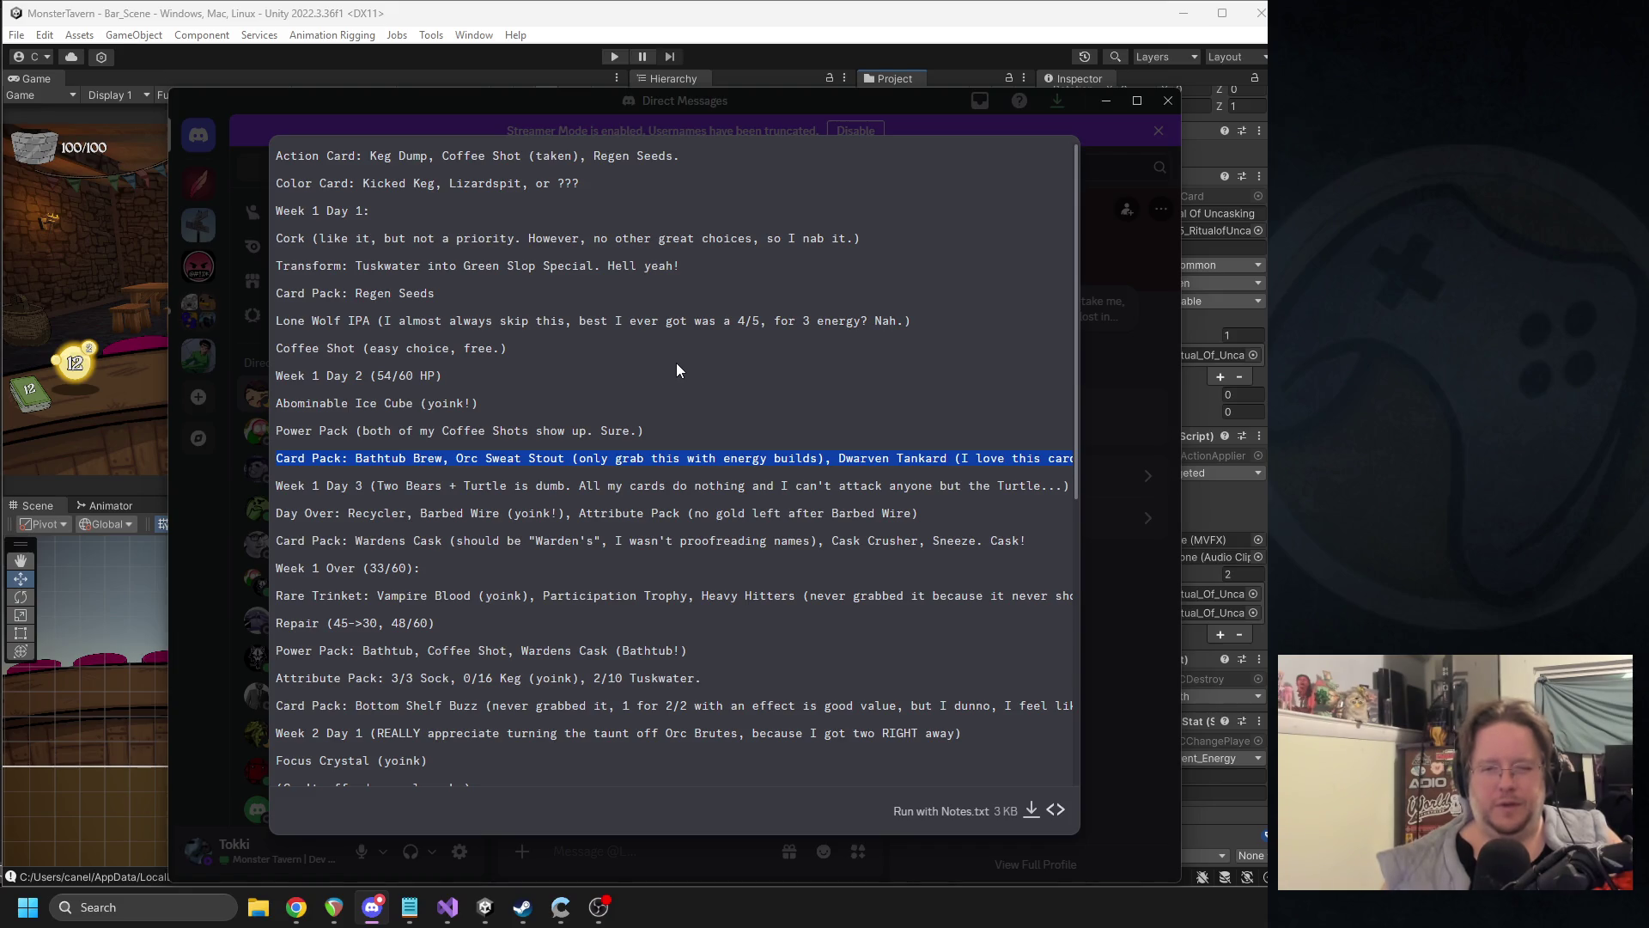
shift+click(889, 457)
mouse_move(894, 458)
mouse_down()
mouse_move(979, 458)
mouse_move(816, 458)
mouse_move(1080, 466)
mouse_move(208, 448)
mouse_move(329, 455)
mouse_move(343, 486)
mouse_move(409, 517)
mouse_move(566, 494)
mouse_up()
triple_click(564, 493)
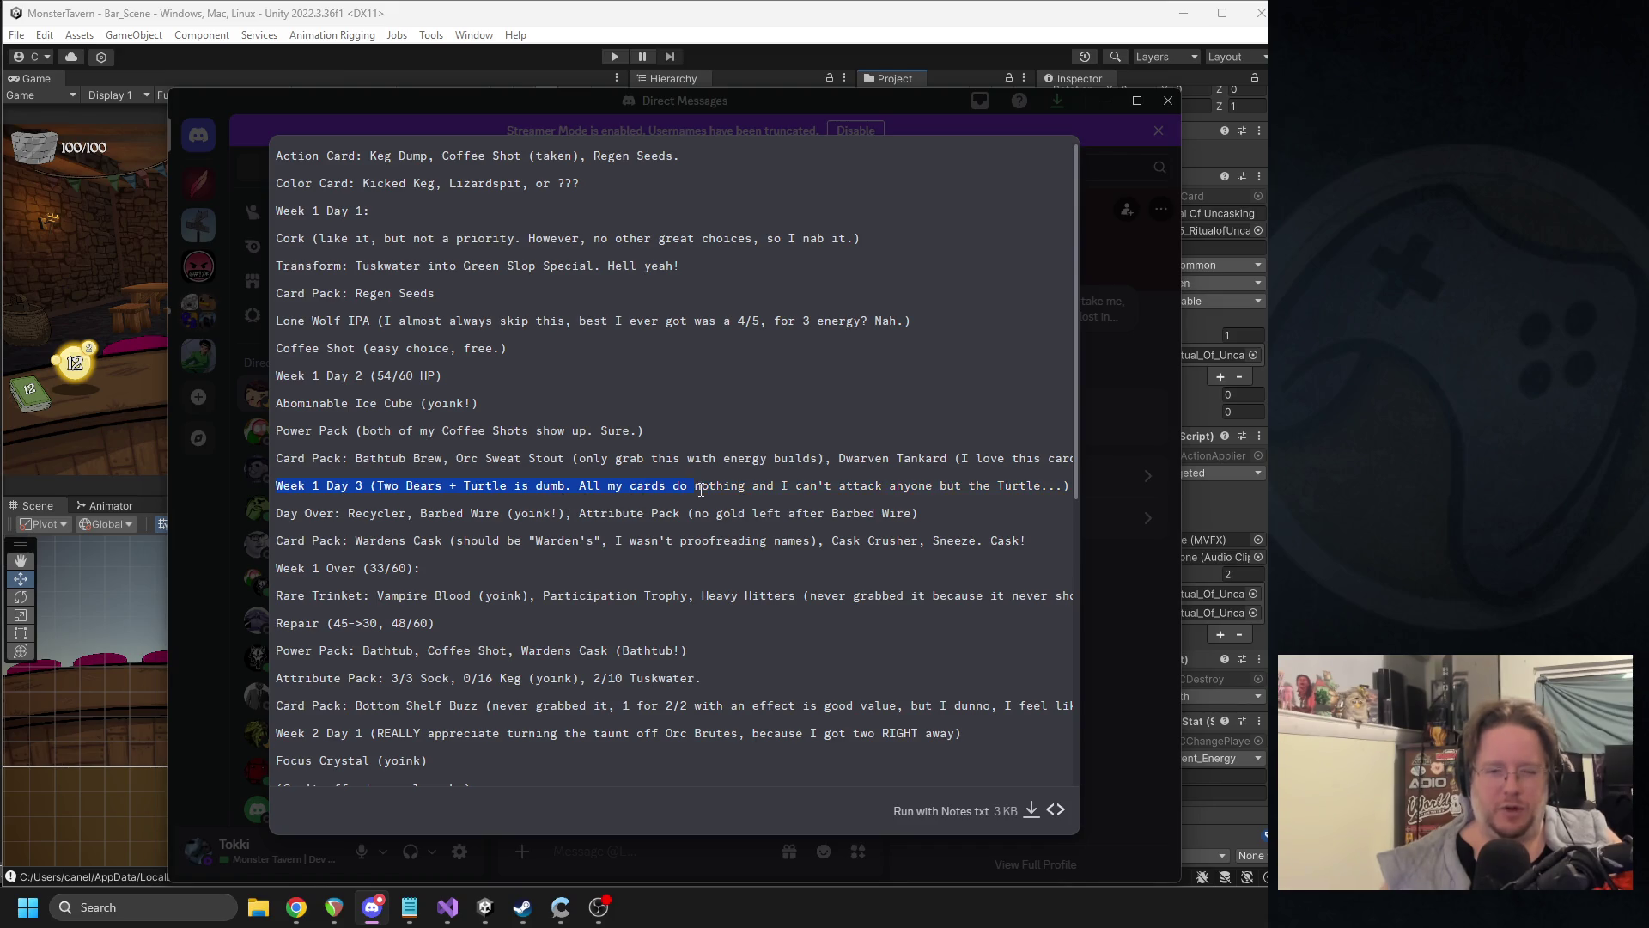
mouse_move(1053, 488)
mouse_down()
mouse_move(1074, 488)
mouse_move(265, 481)
mouse_up()
click(322, 518)
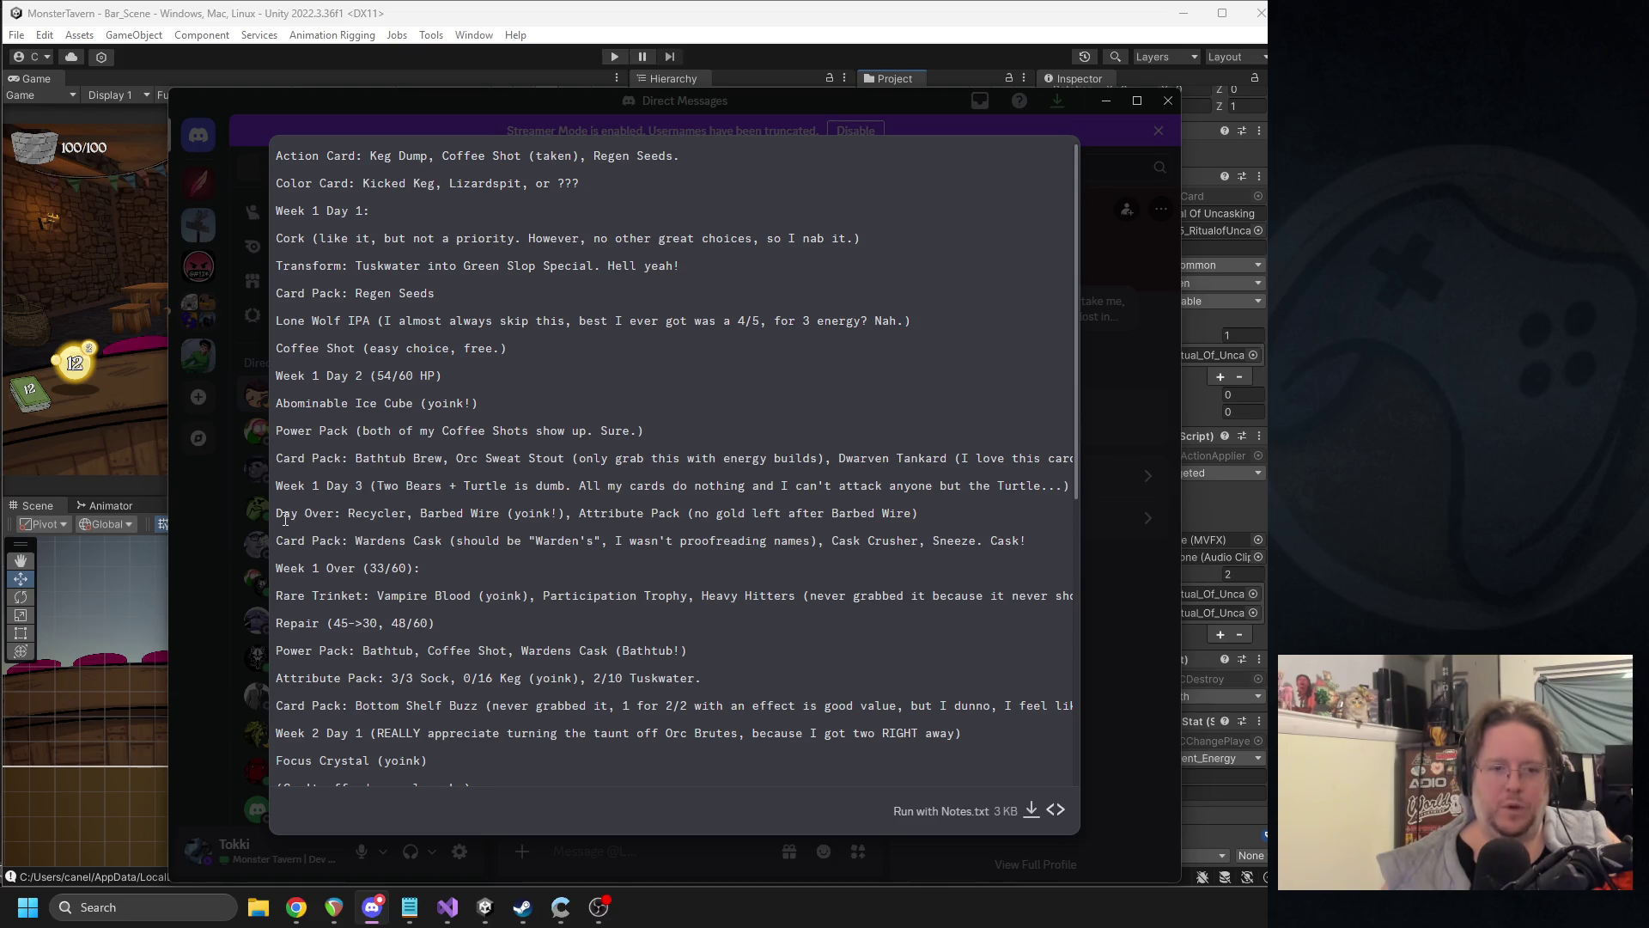
triple_click(408, 487)
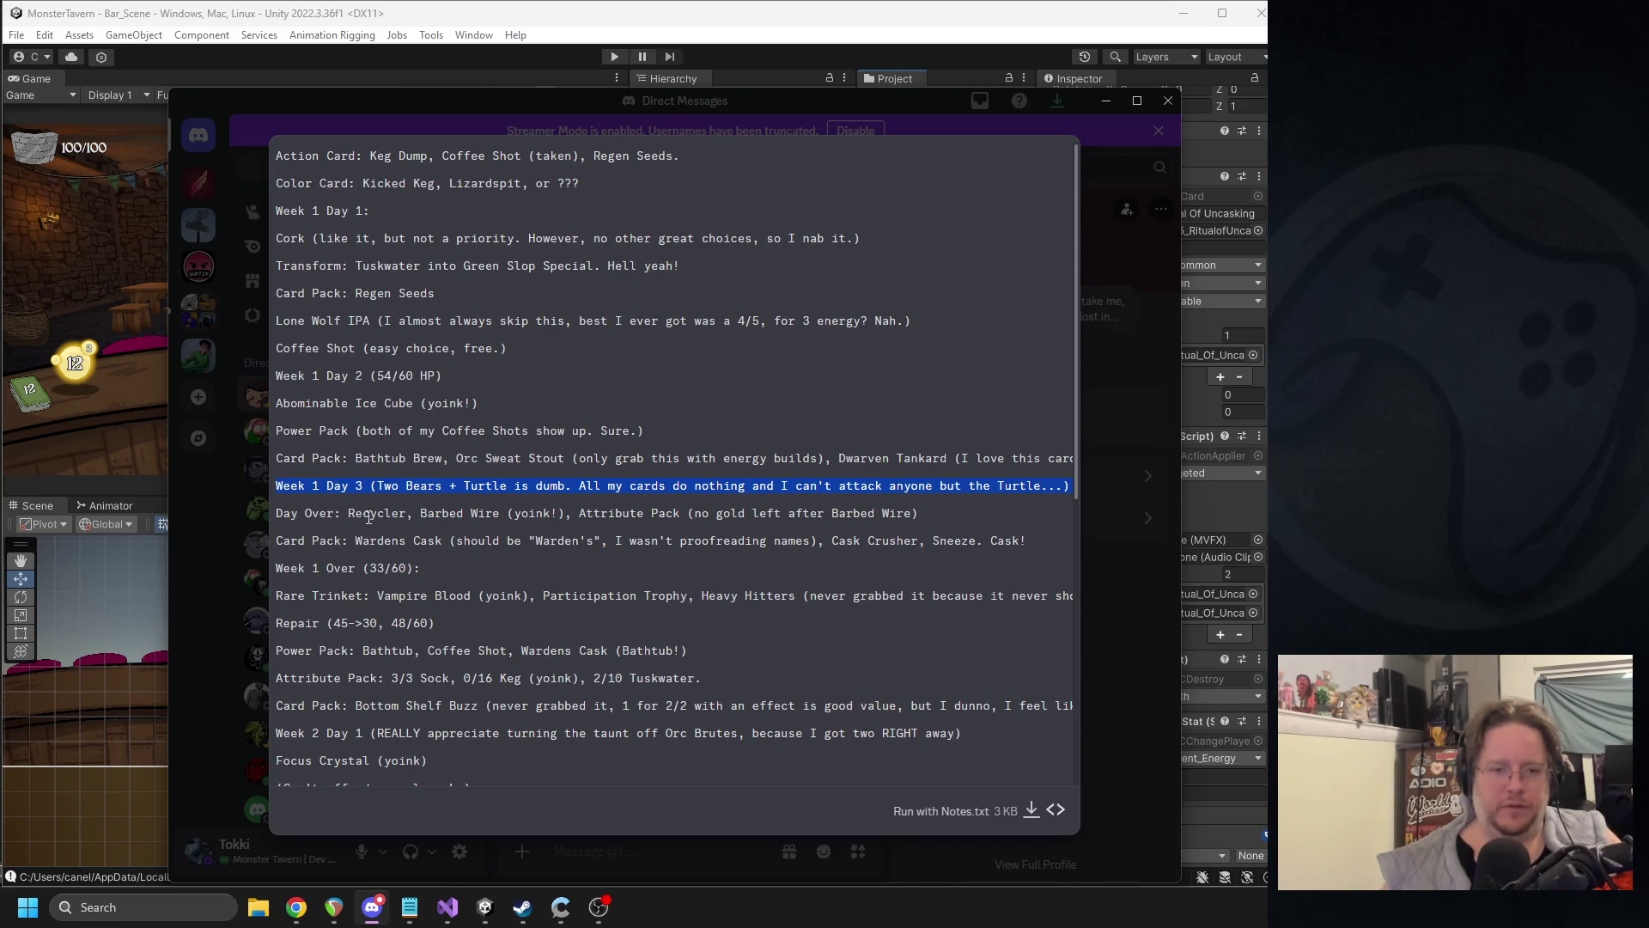
drag(352, 516, 573, 514)
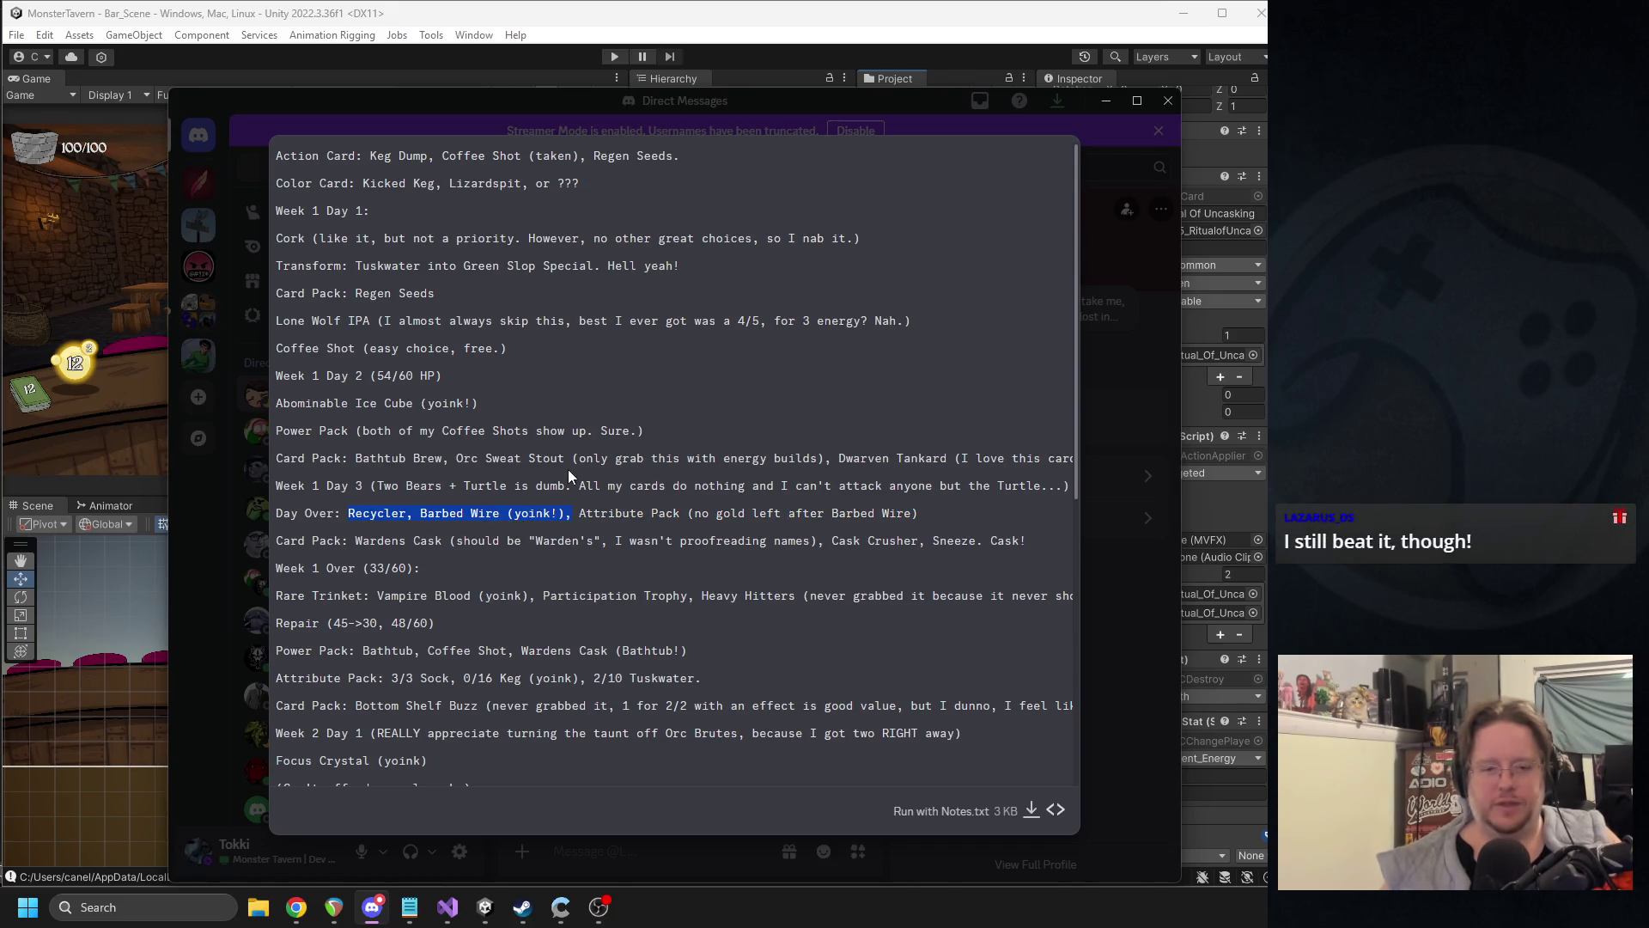
- Highlight Week 1 Day 2 again, the Week 1 Over (33/60) heading and the Rare Trinket line
drag(486, 379, 275, 379)
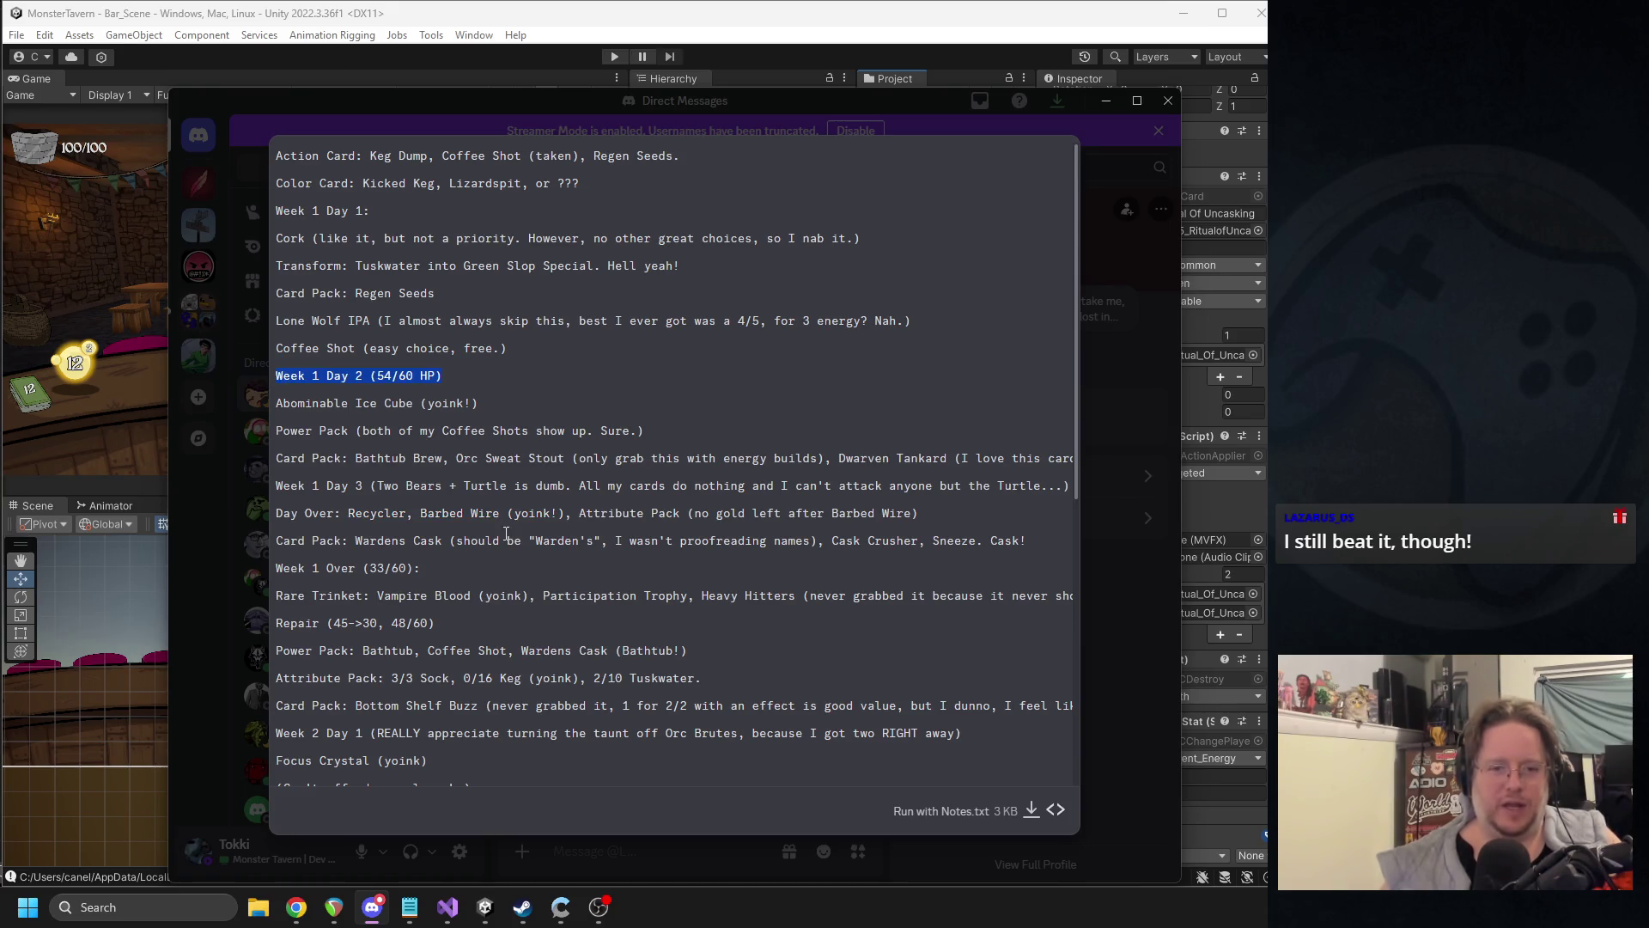
drag(444, 569, 282, 568)
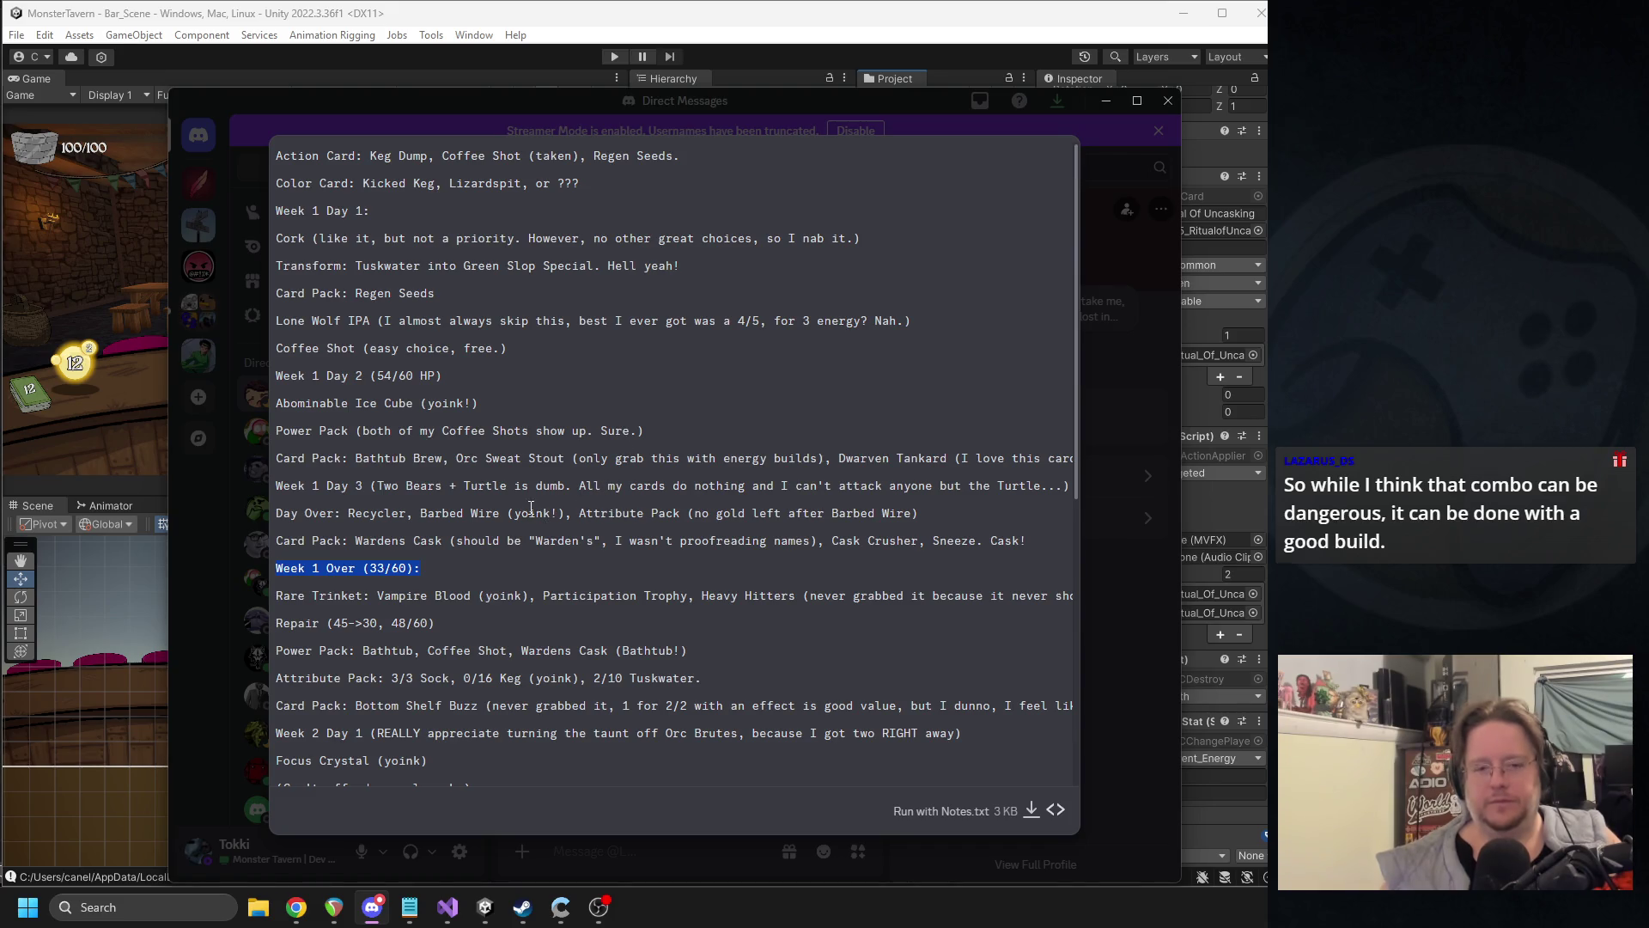
triple_click(360, 599)
click(360, 600)
- Highlight the card name Heavy Hitters on the Rare Trinket line
mouse_move(703, 600)
mouse_down()
mouse_move(1073, 600)
mouse_move(407, 599)
mouse_move(502, 597)
mouse_up()
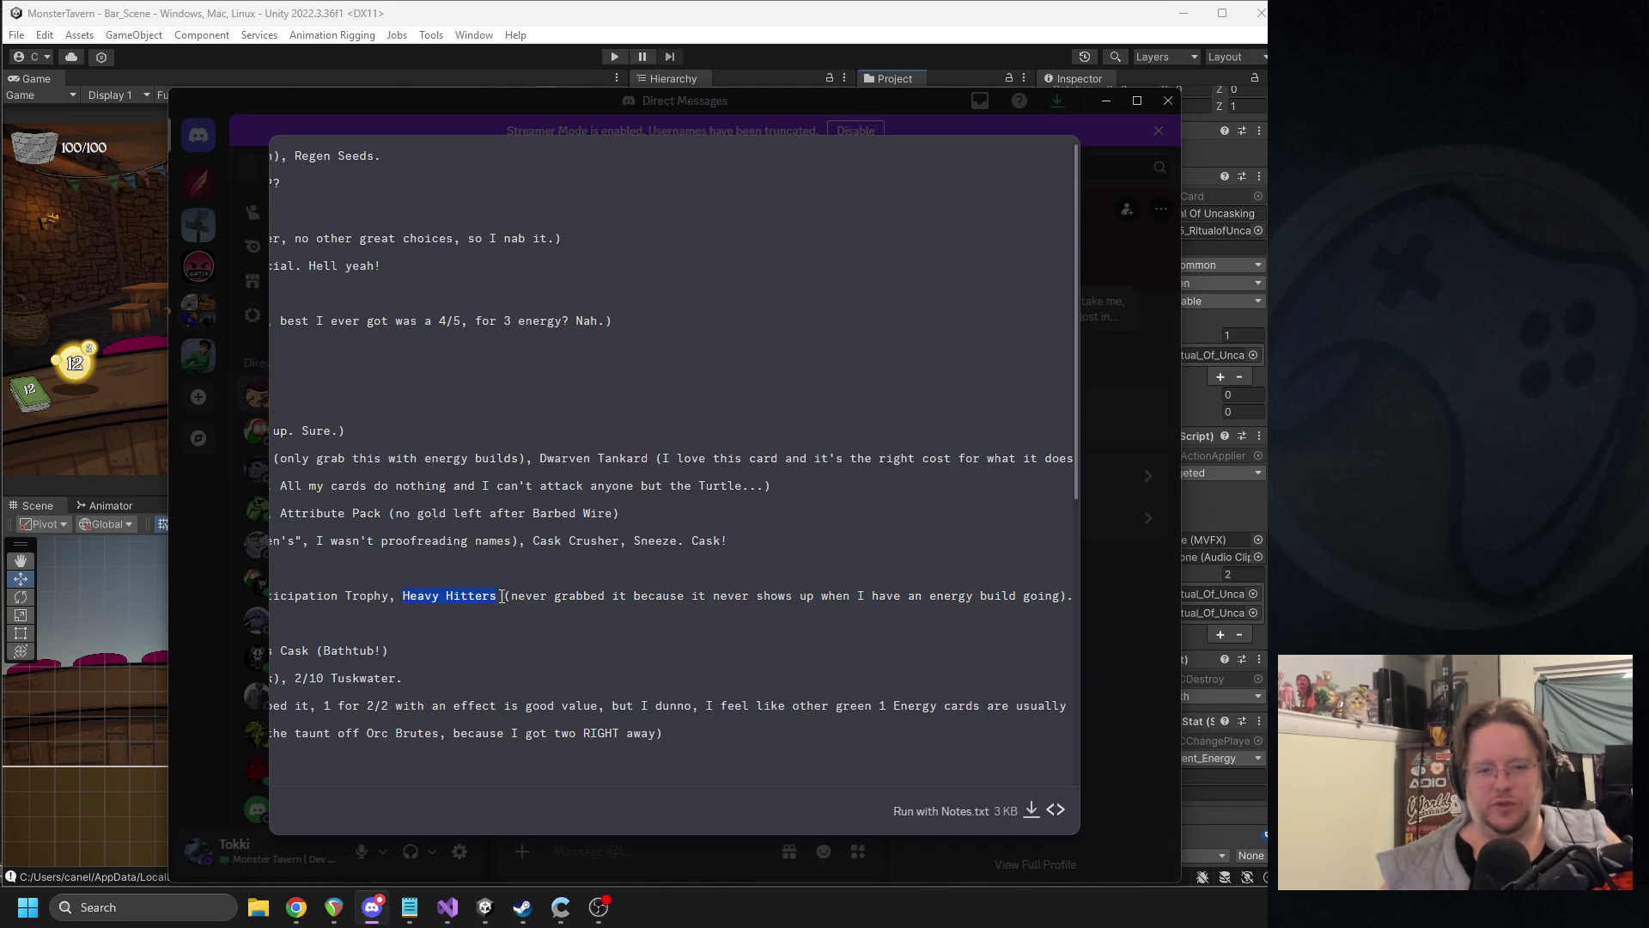
click(498, 595)
mouse_move(503, 595)
mouse_down()
mouse_move(404, 599)
mouse_move(497, 597)
mouse_up()
click(402, 601)
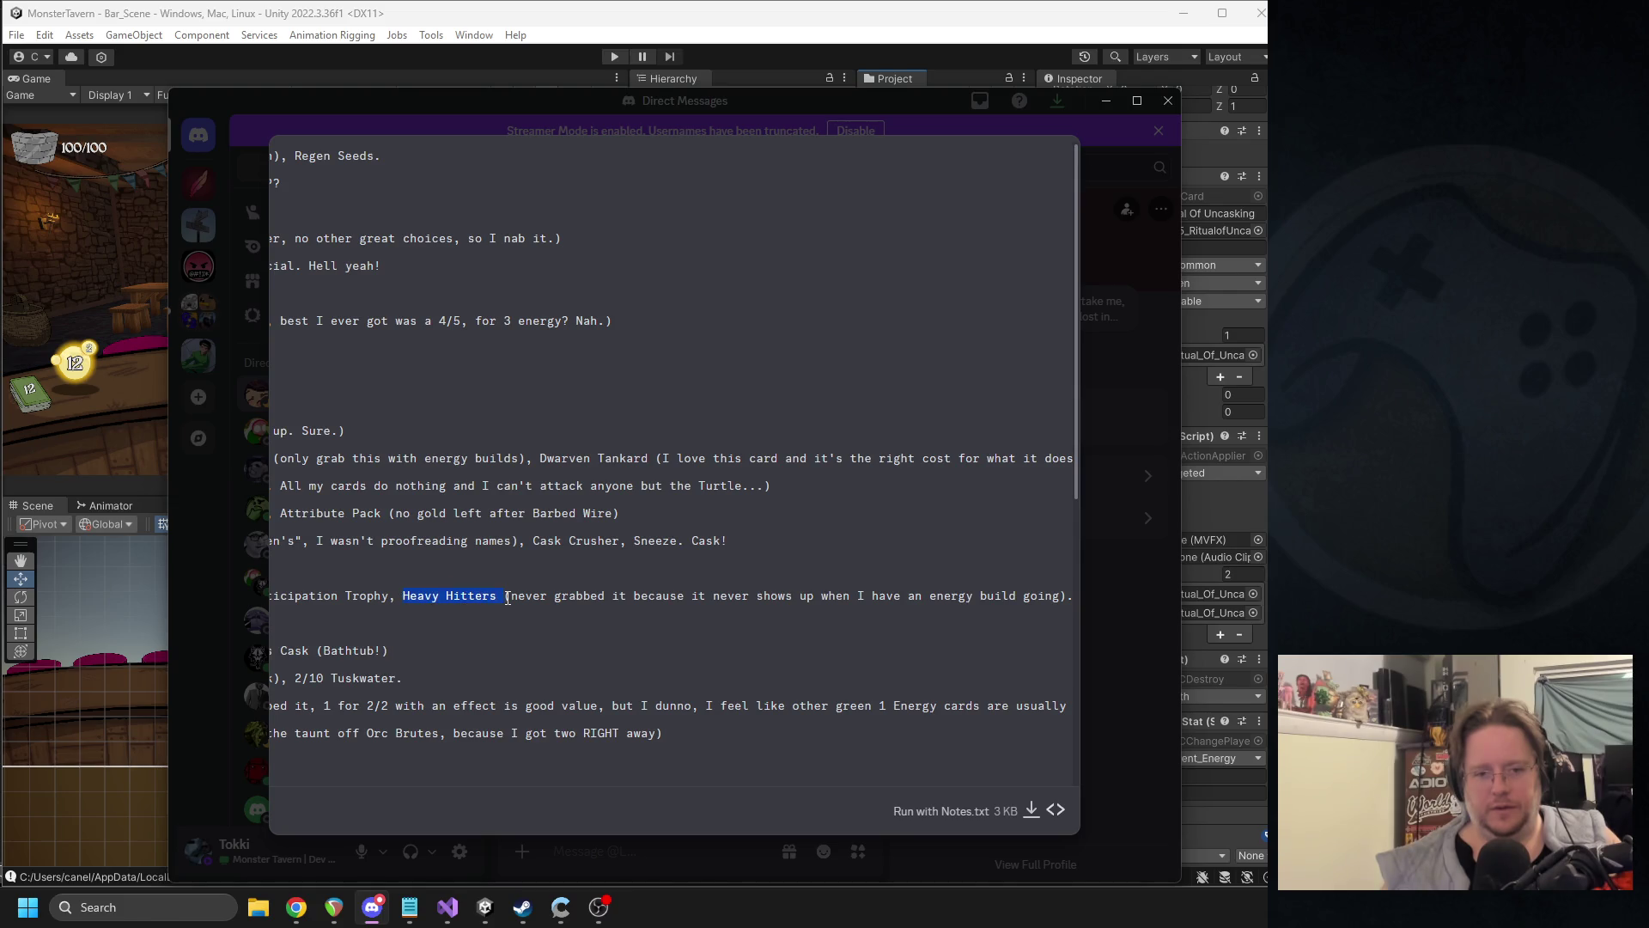
click(496, 597)
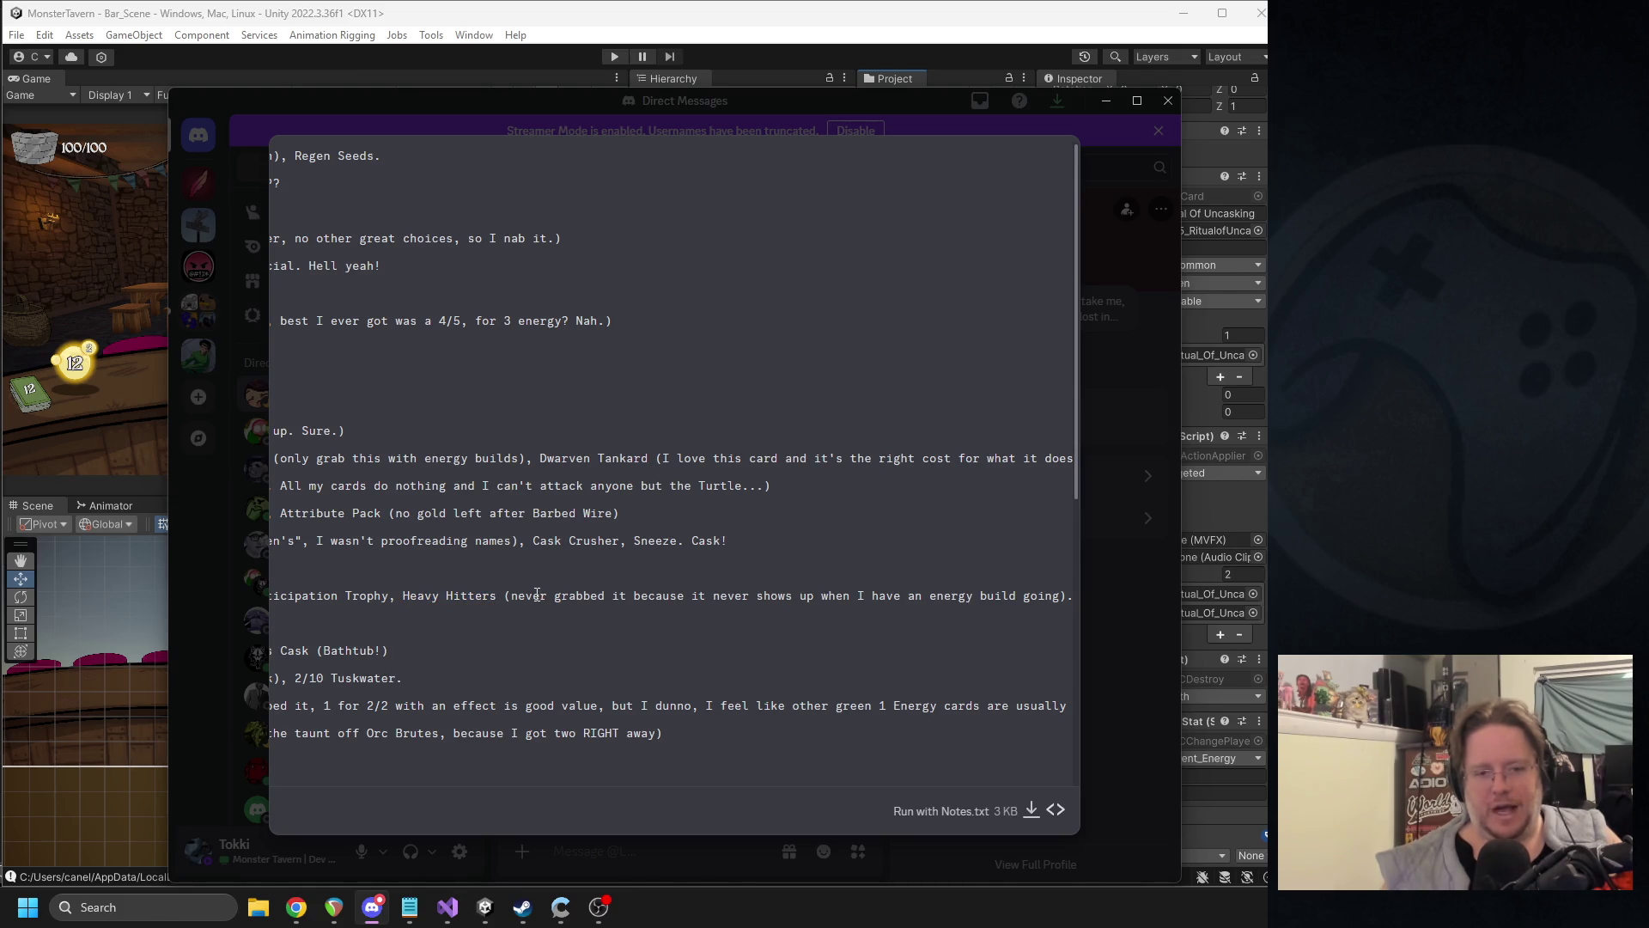
drag(403, 597, 497, 586)
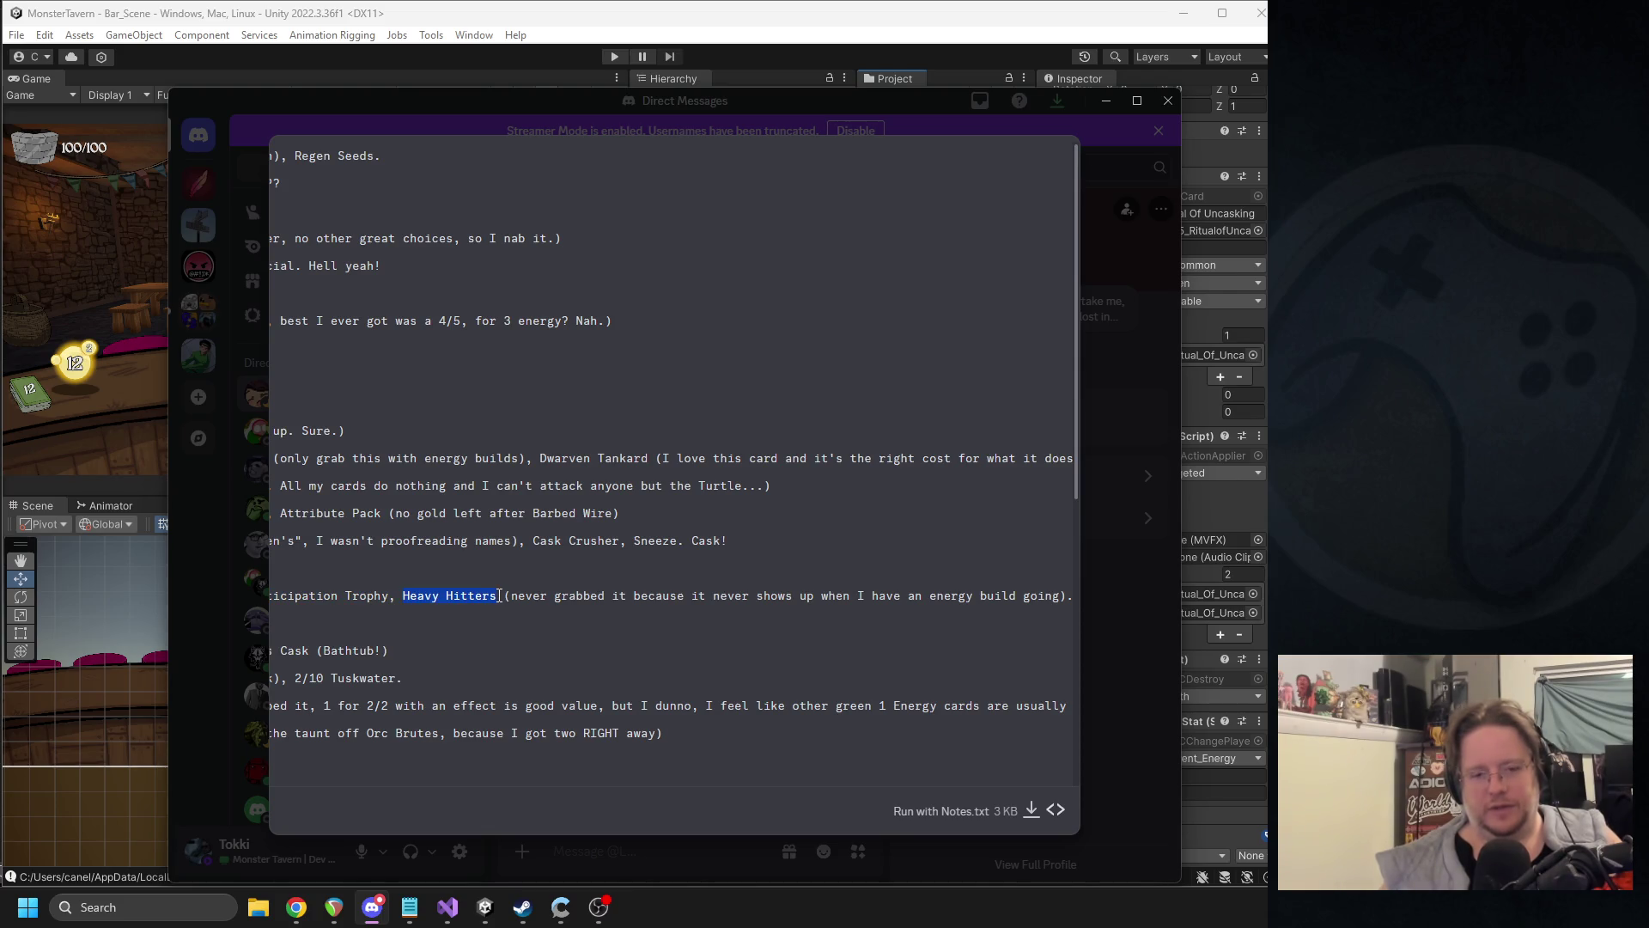
mouse_move(536, 595)
mouse_down()
mouse_move(343, 515)
mouse_move(244, 586)
mouse_up()
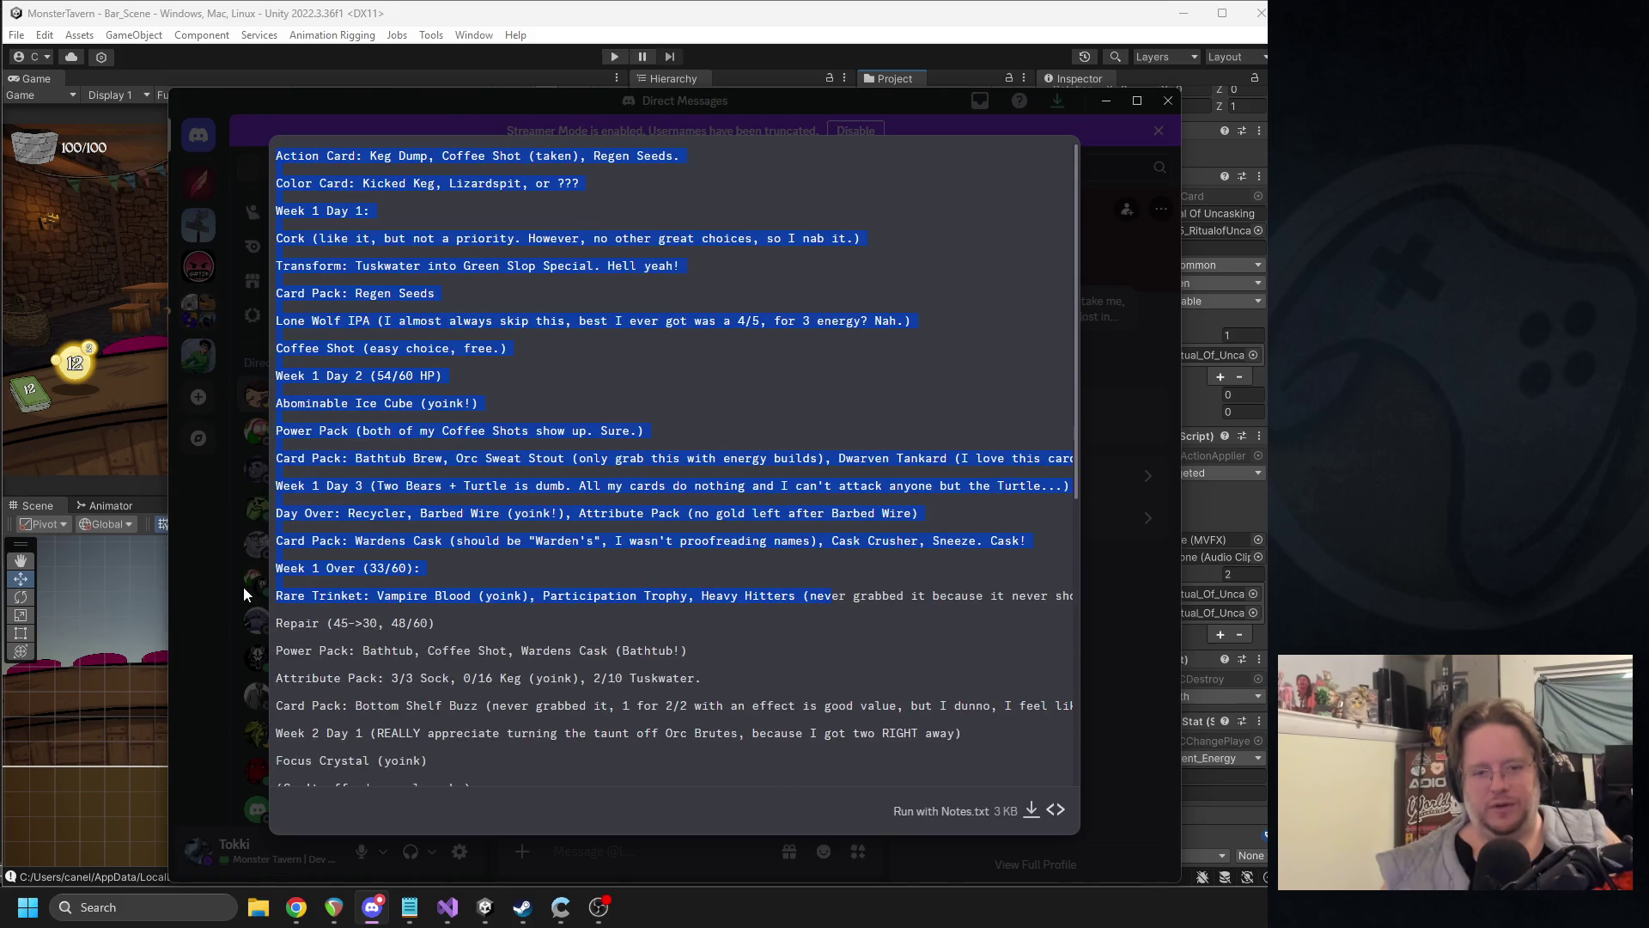
click(493, 630)
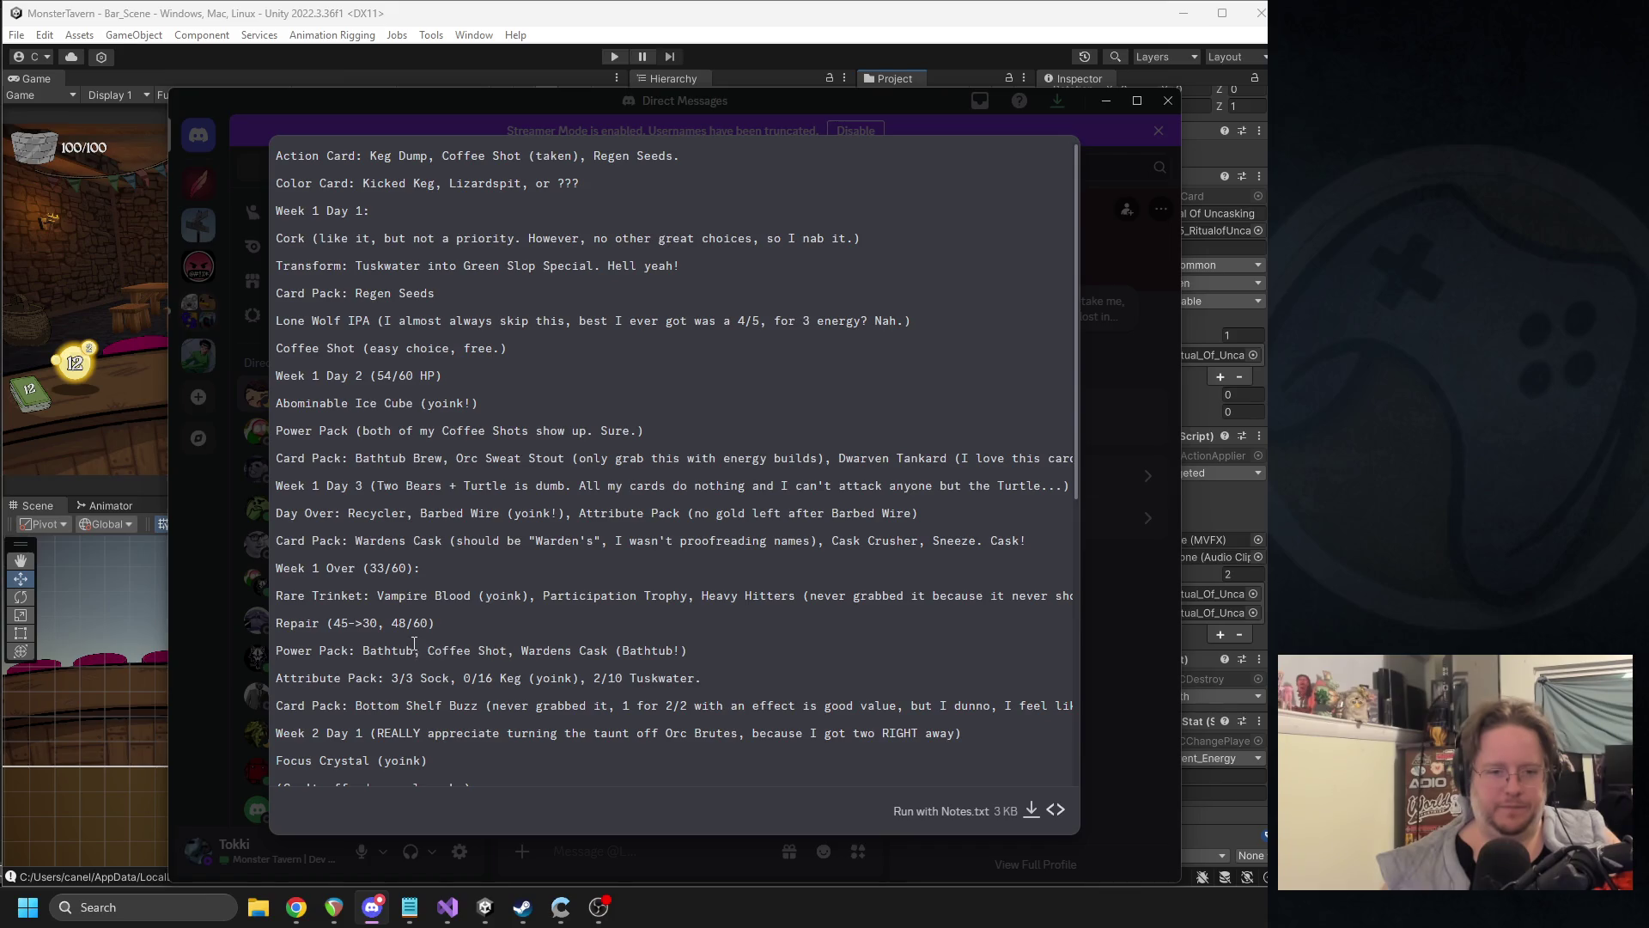
- Scroll down and highlight (Bathtub!), the Attribute Pack choices and 0/16 Keg (yoink)
scroll(414, 642, down, 2)
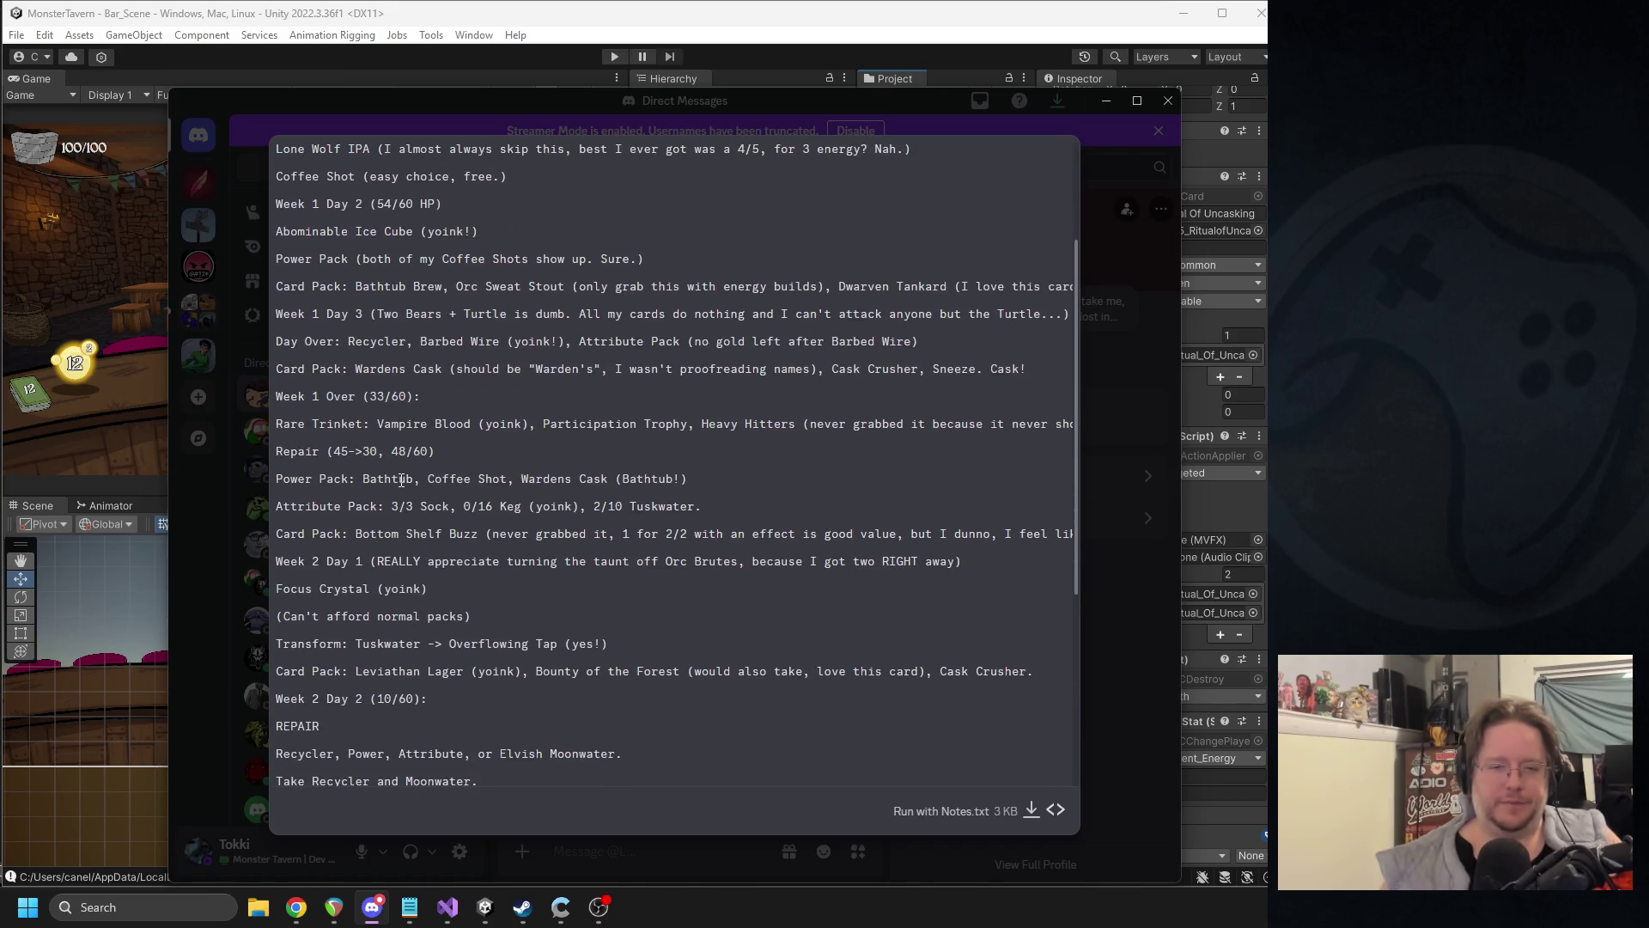
drag(711, 487, 617, 487)
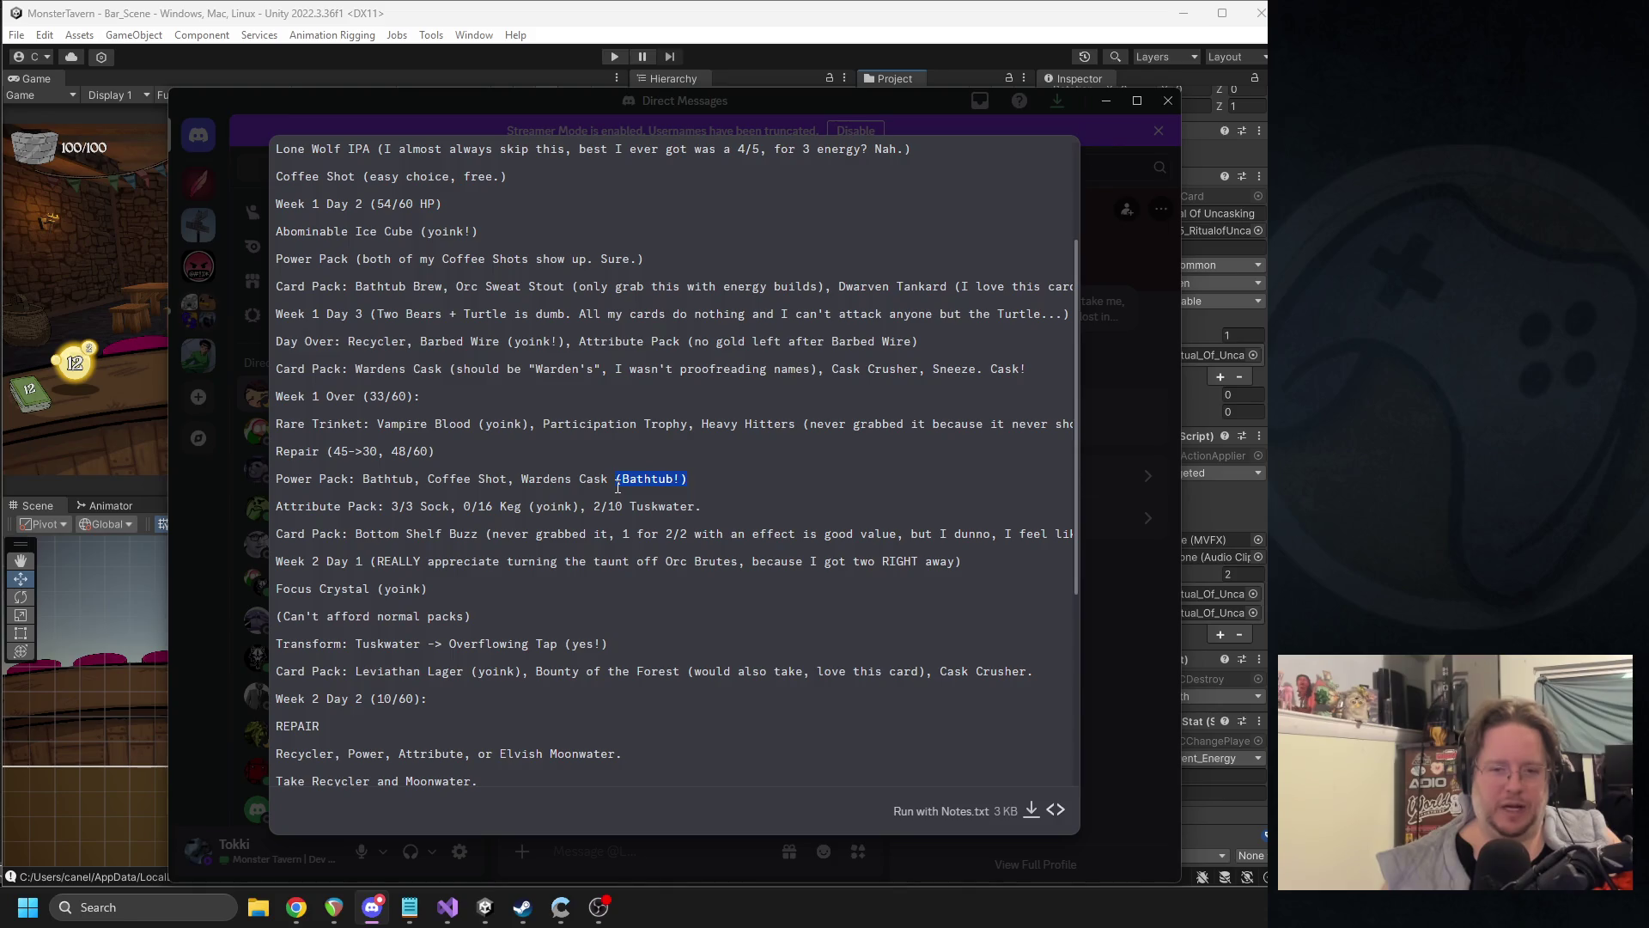
click(727, 507)
mouse_move(746, 511)
mouse_down()
mouse_move(284, 508)
mouse_move(393, 509)
mouse_up()
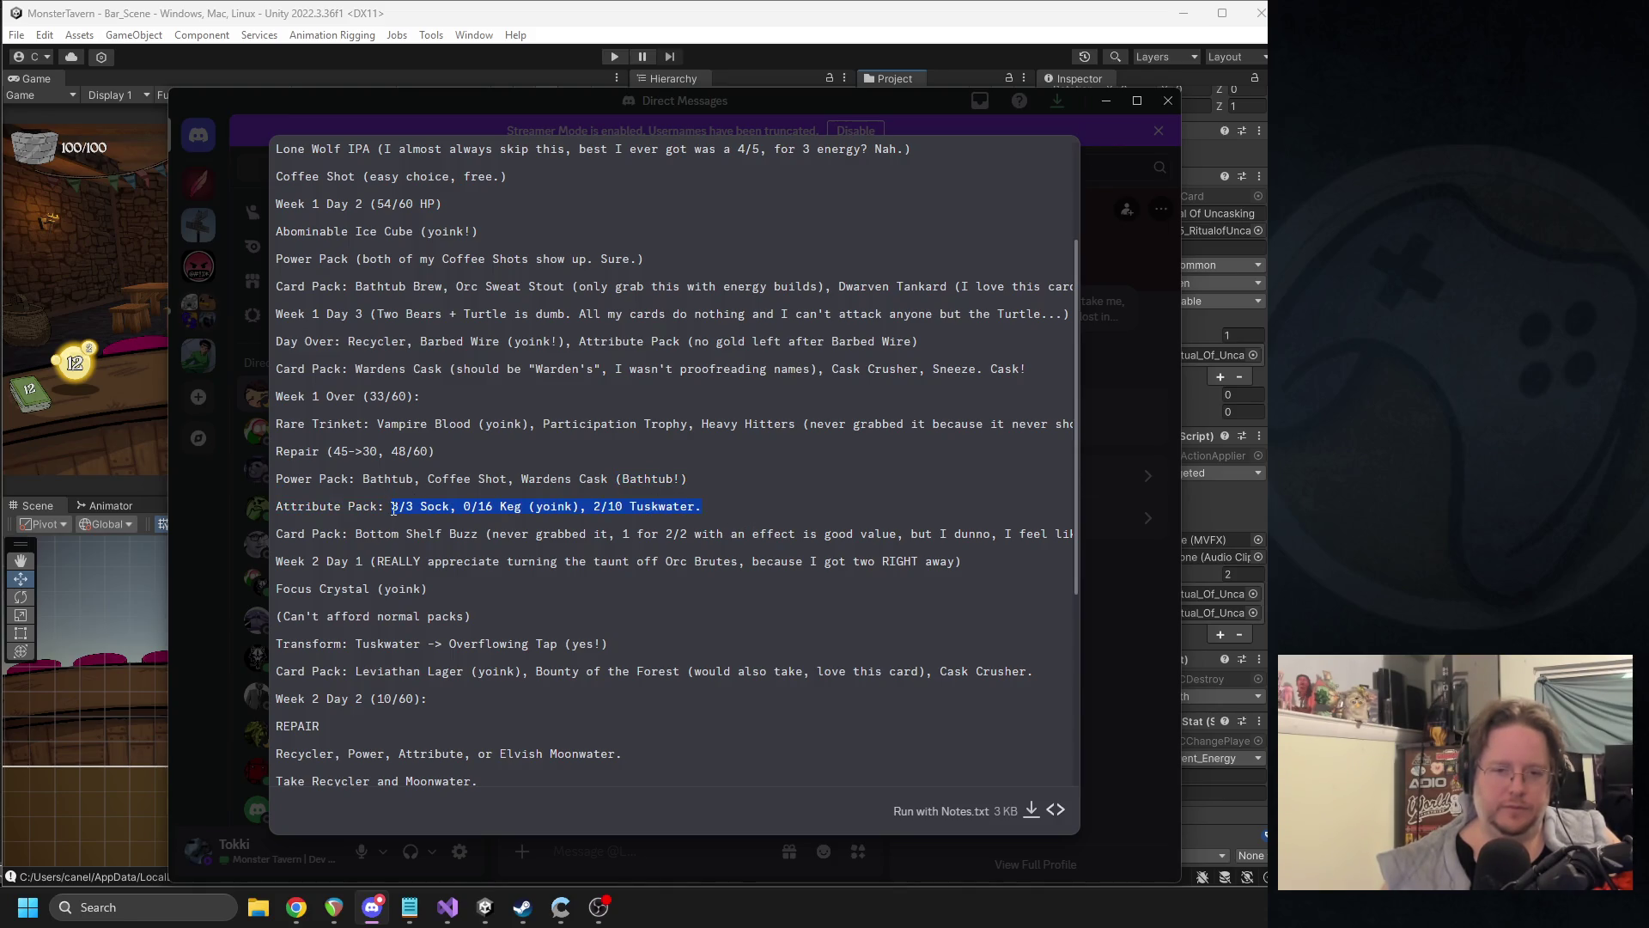
click(472, 511)
drag(464, 508, 572, 509)
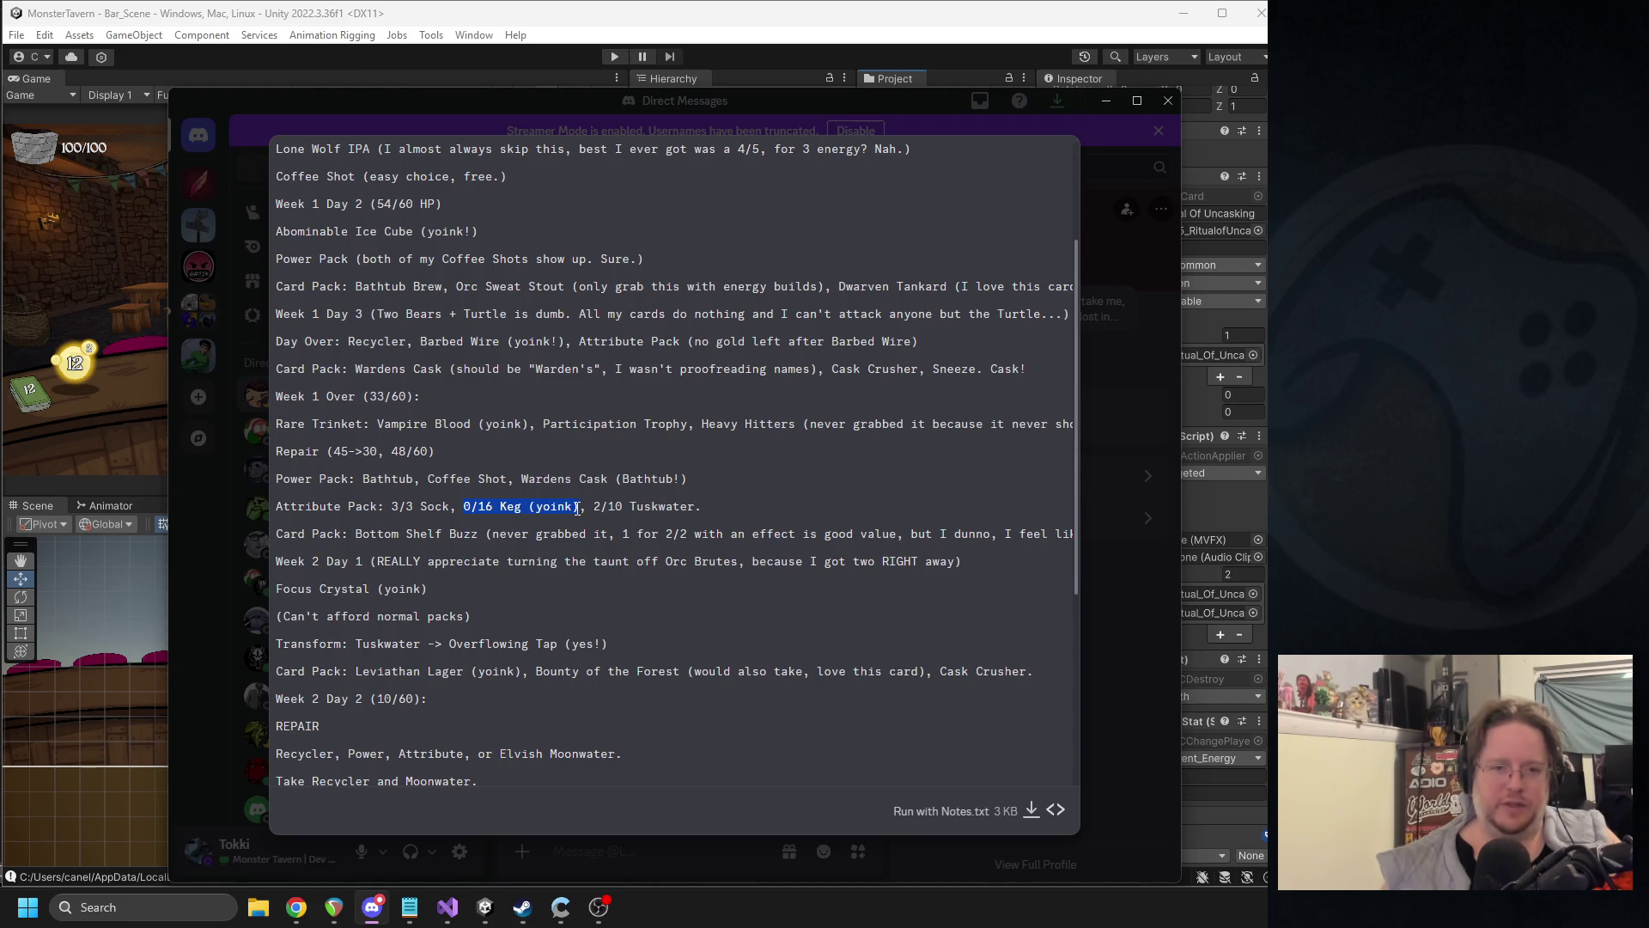
- Highlight 'Bottom Shelf Buzz' on its Card Pack line, then return to Unity
mouse_move(335, 534)
mouse_down()
mouse_move(1071, 536)
mouse_move(232, 524)
mouse_move(499, 533)
mouse_move(479, 533)
mouse_up()
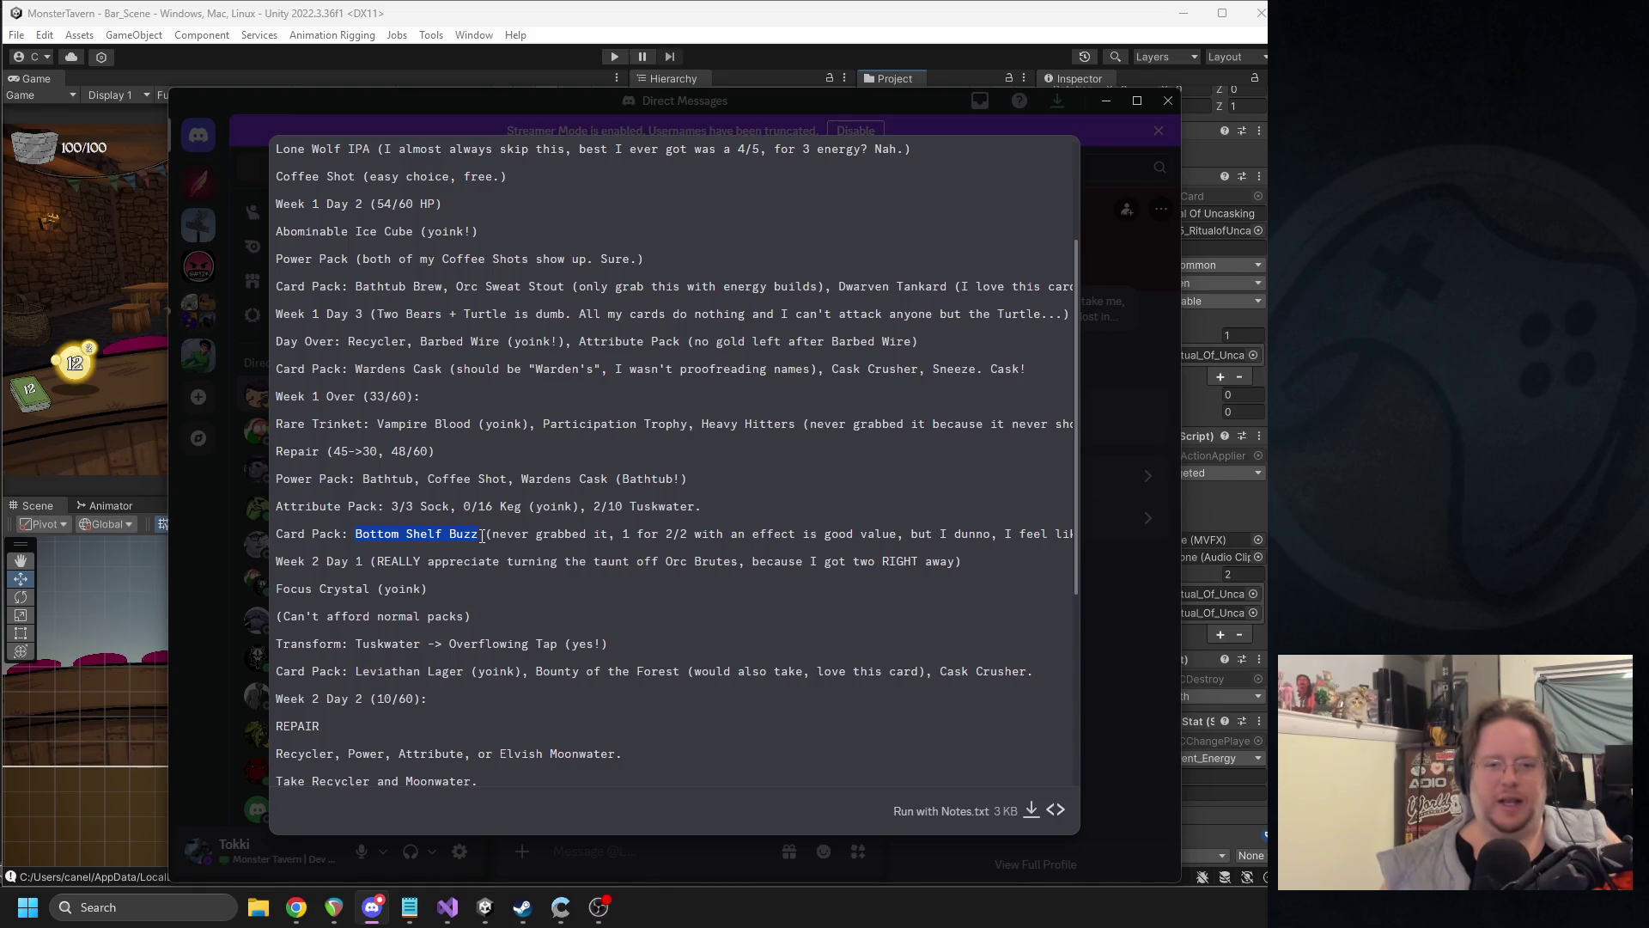
click(279, 557)
drag(439, 560, 503, 560)
drag(355, 534, 476, 535)
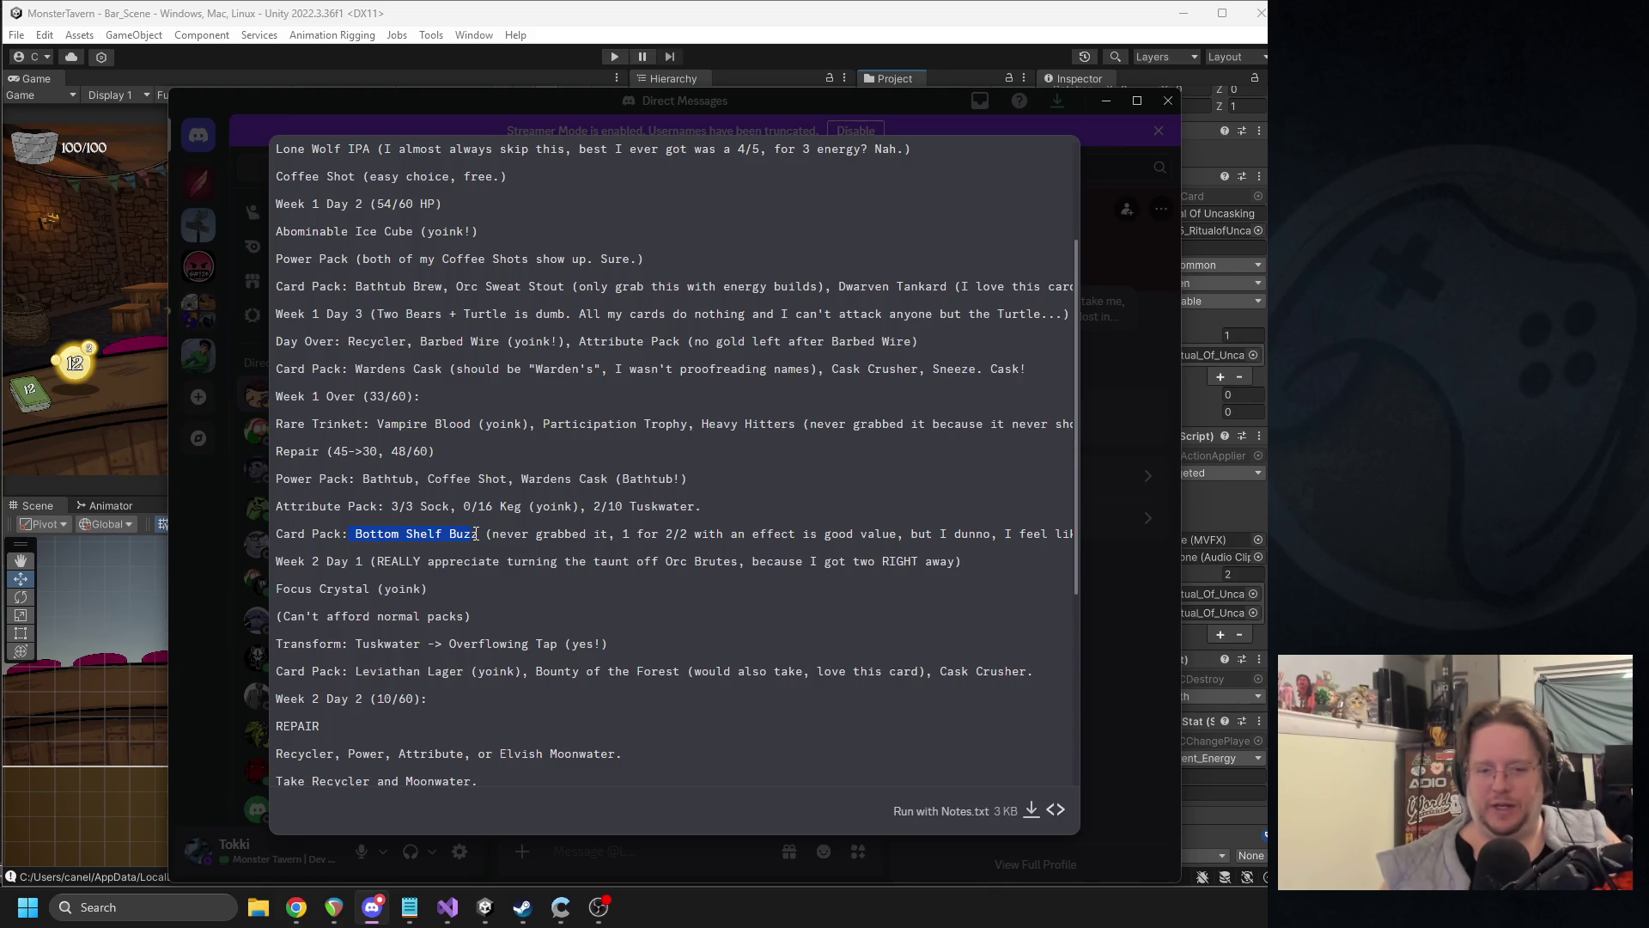
drag(465, 534, 479, 536)
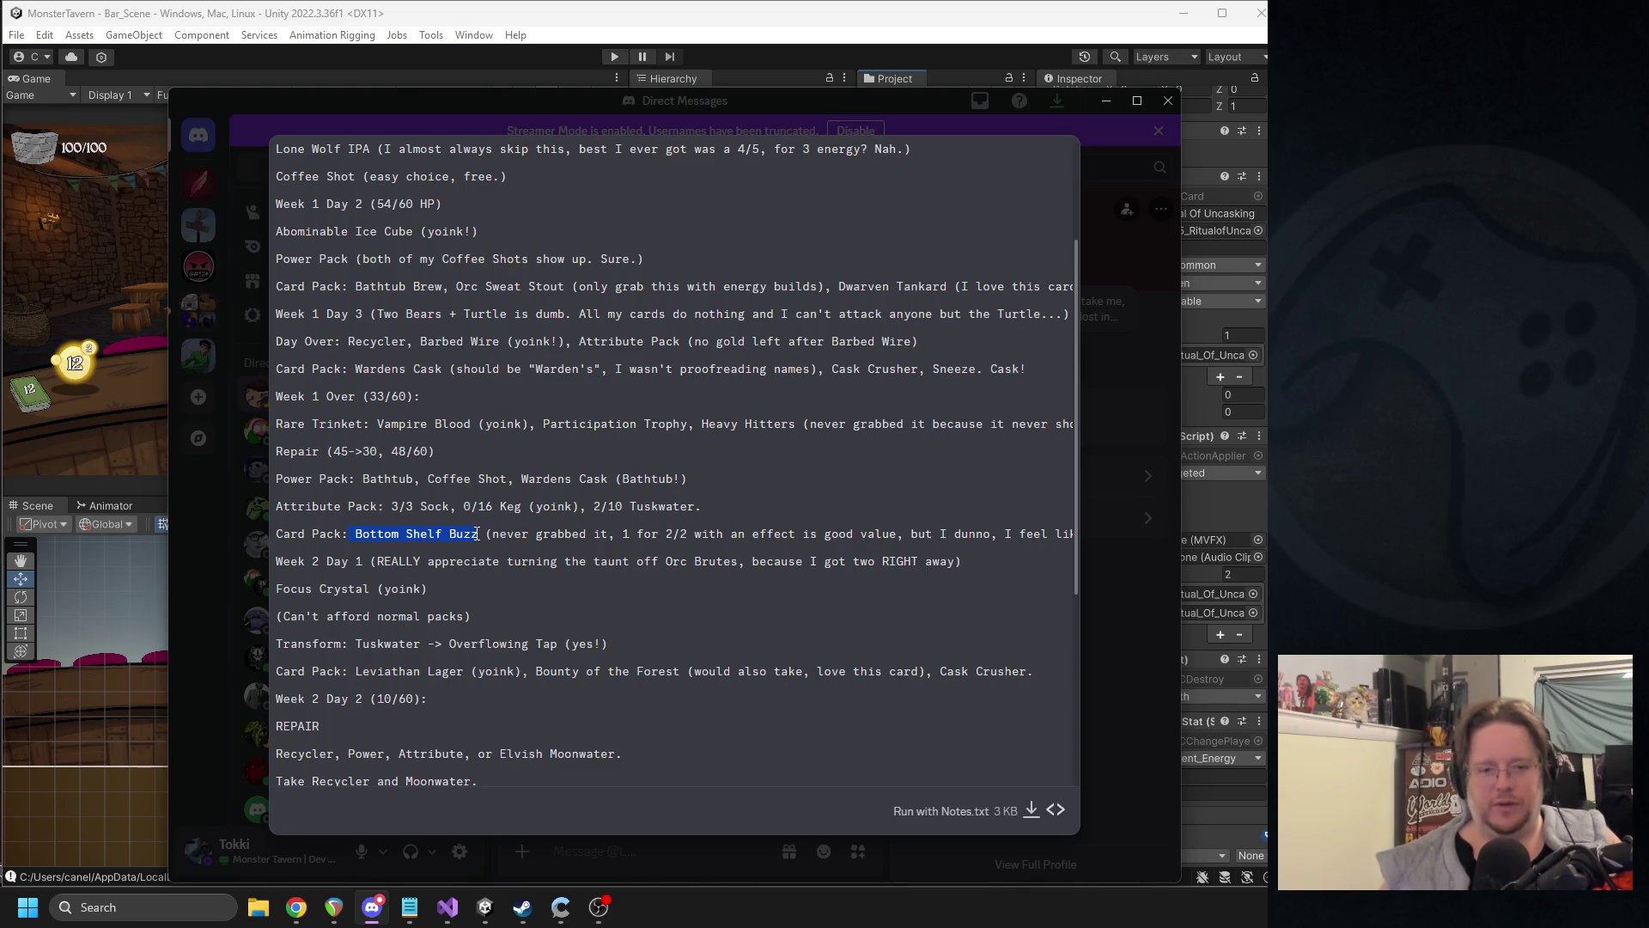
click(74, 560)
click(908, 94)
- Search 'green_buck', select the Green_Bucket prefab and scroll through its Week_1_elements card list
text(green)
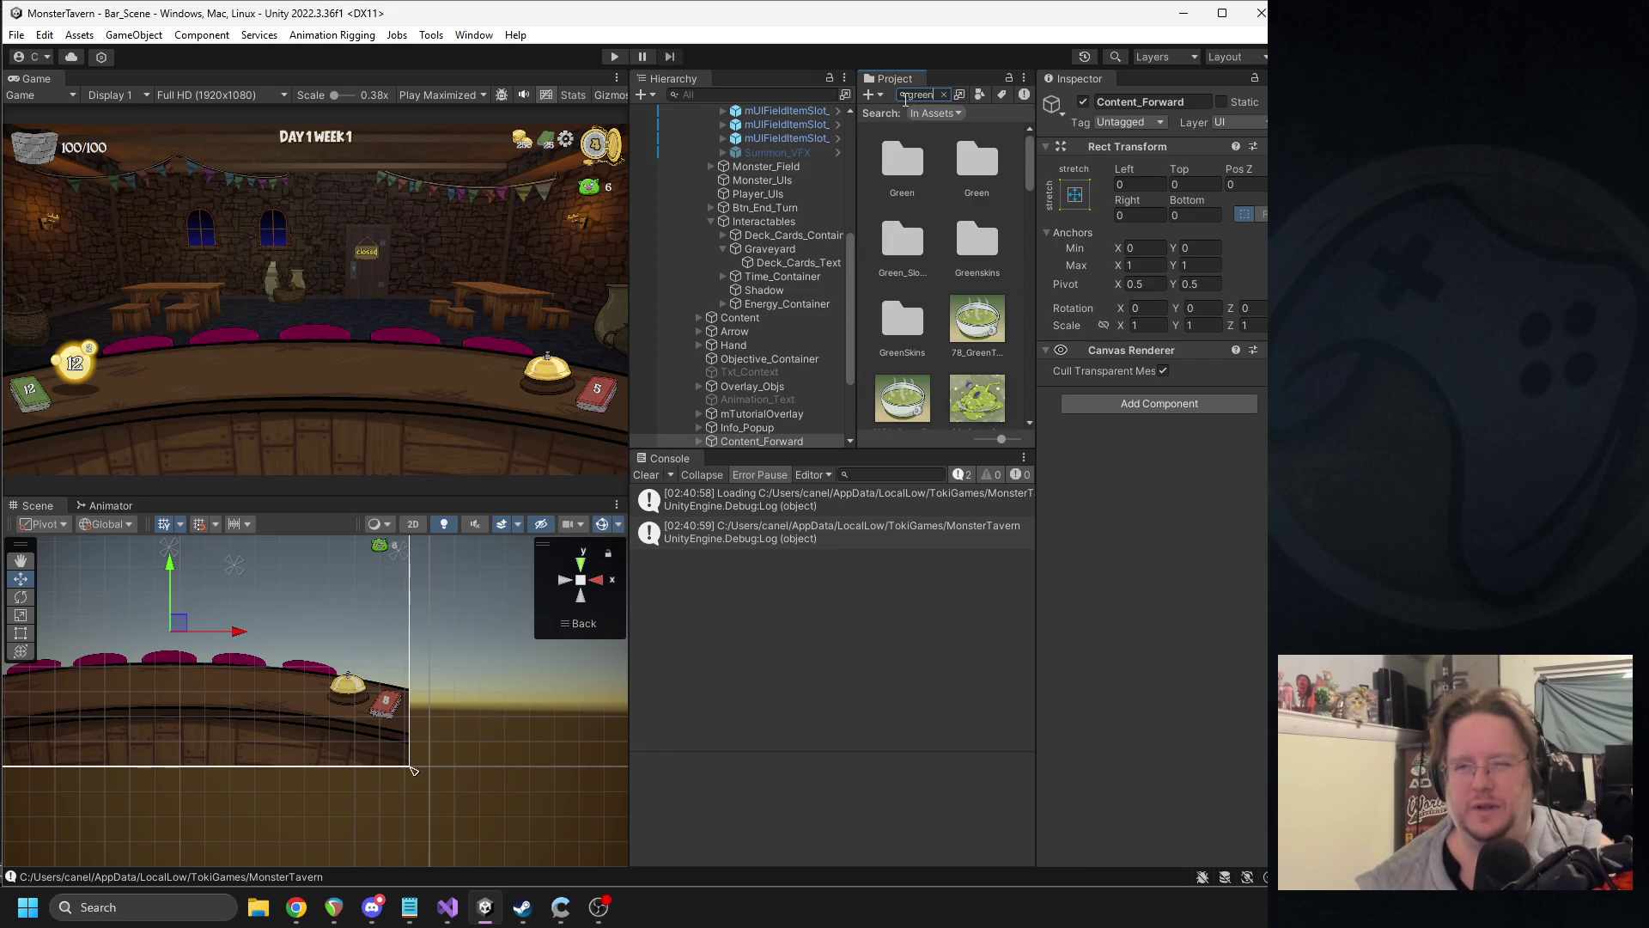
text(_buck)
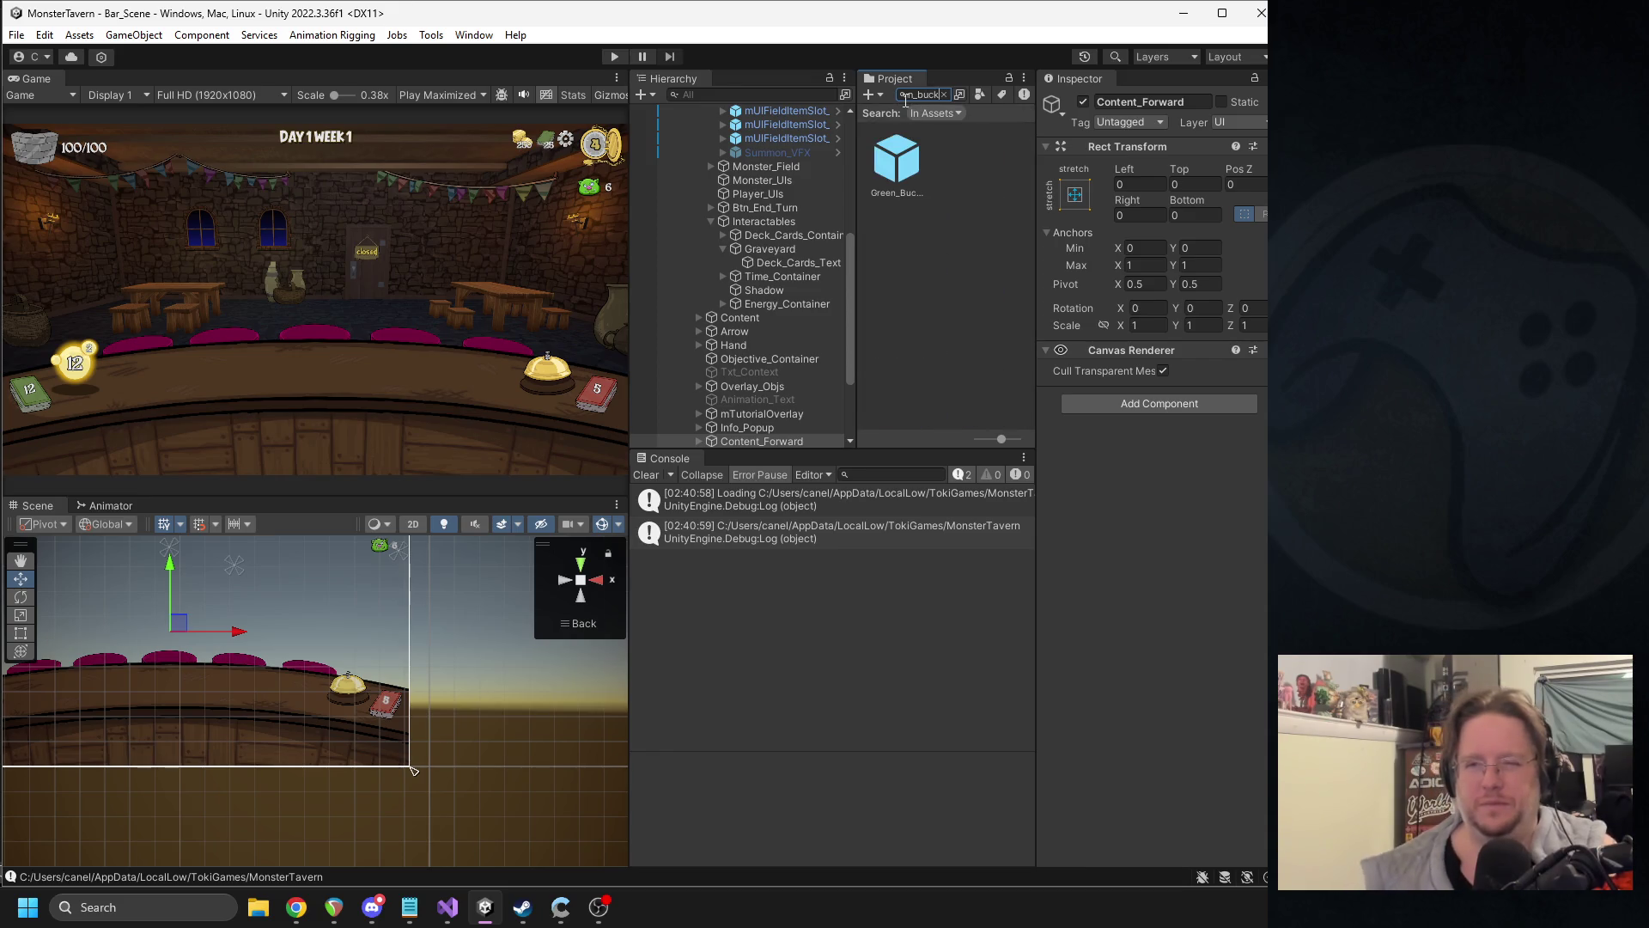
click(925, 167)
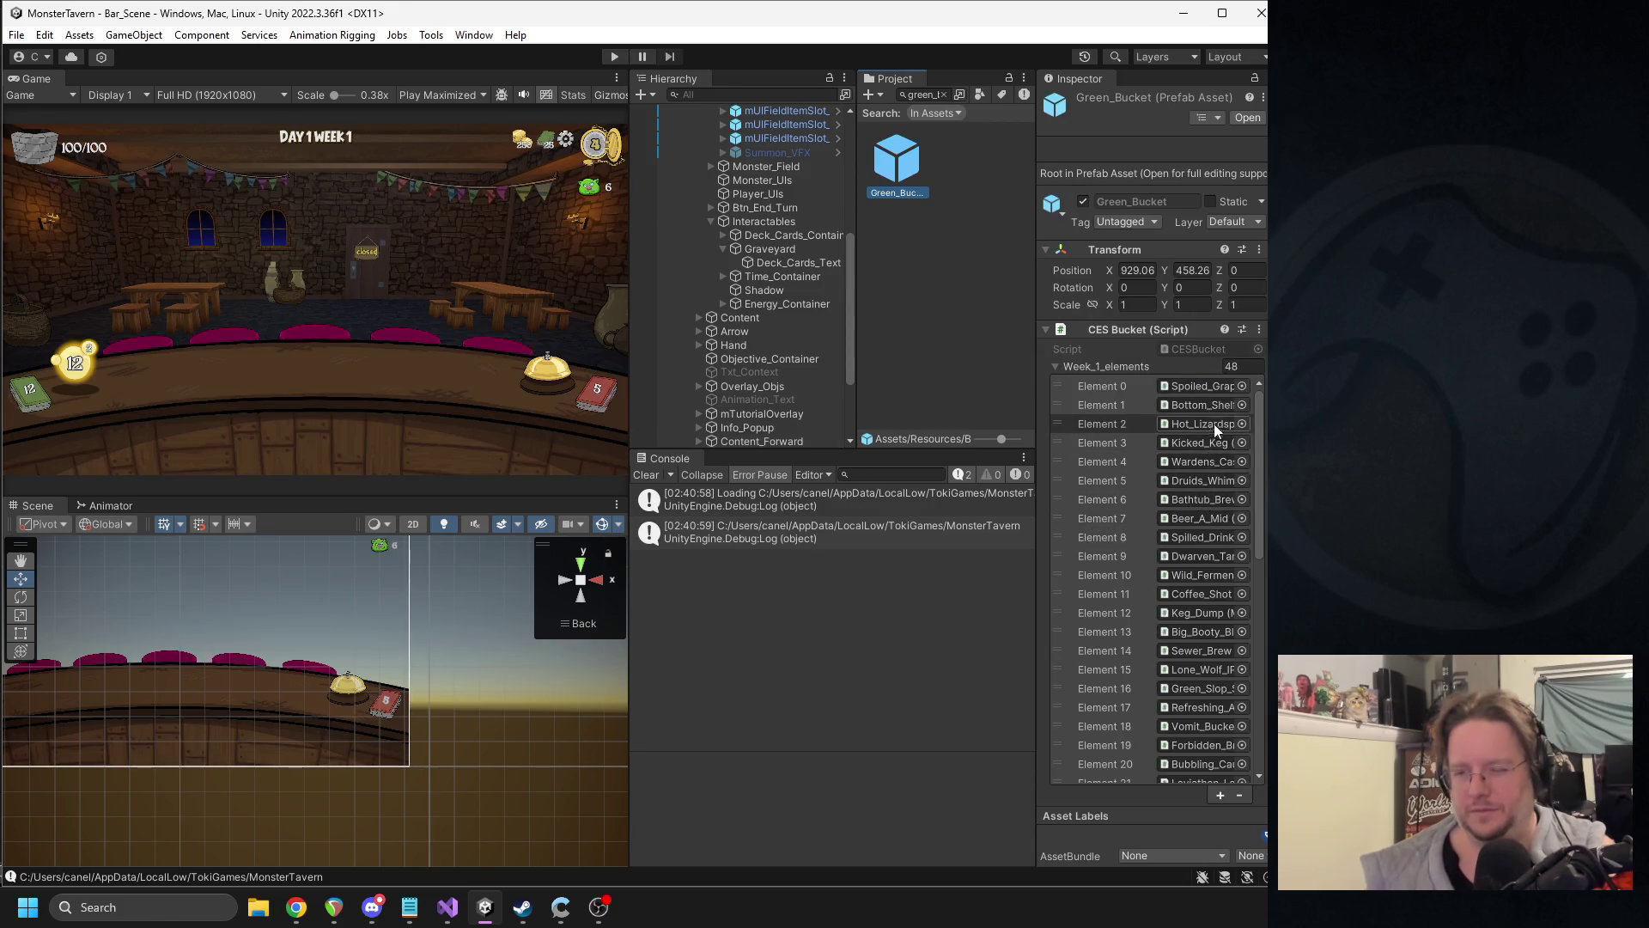
scroll(1203, 447, down, 10)
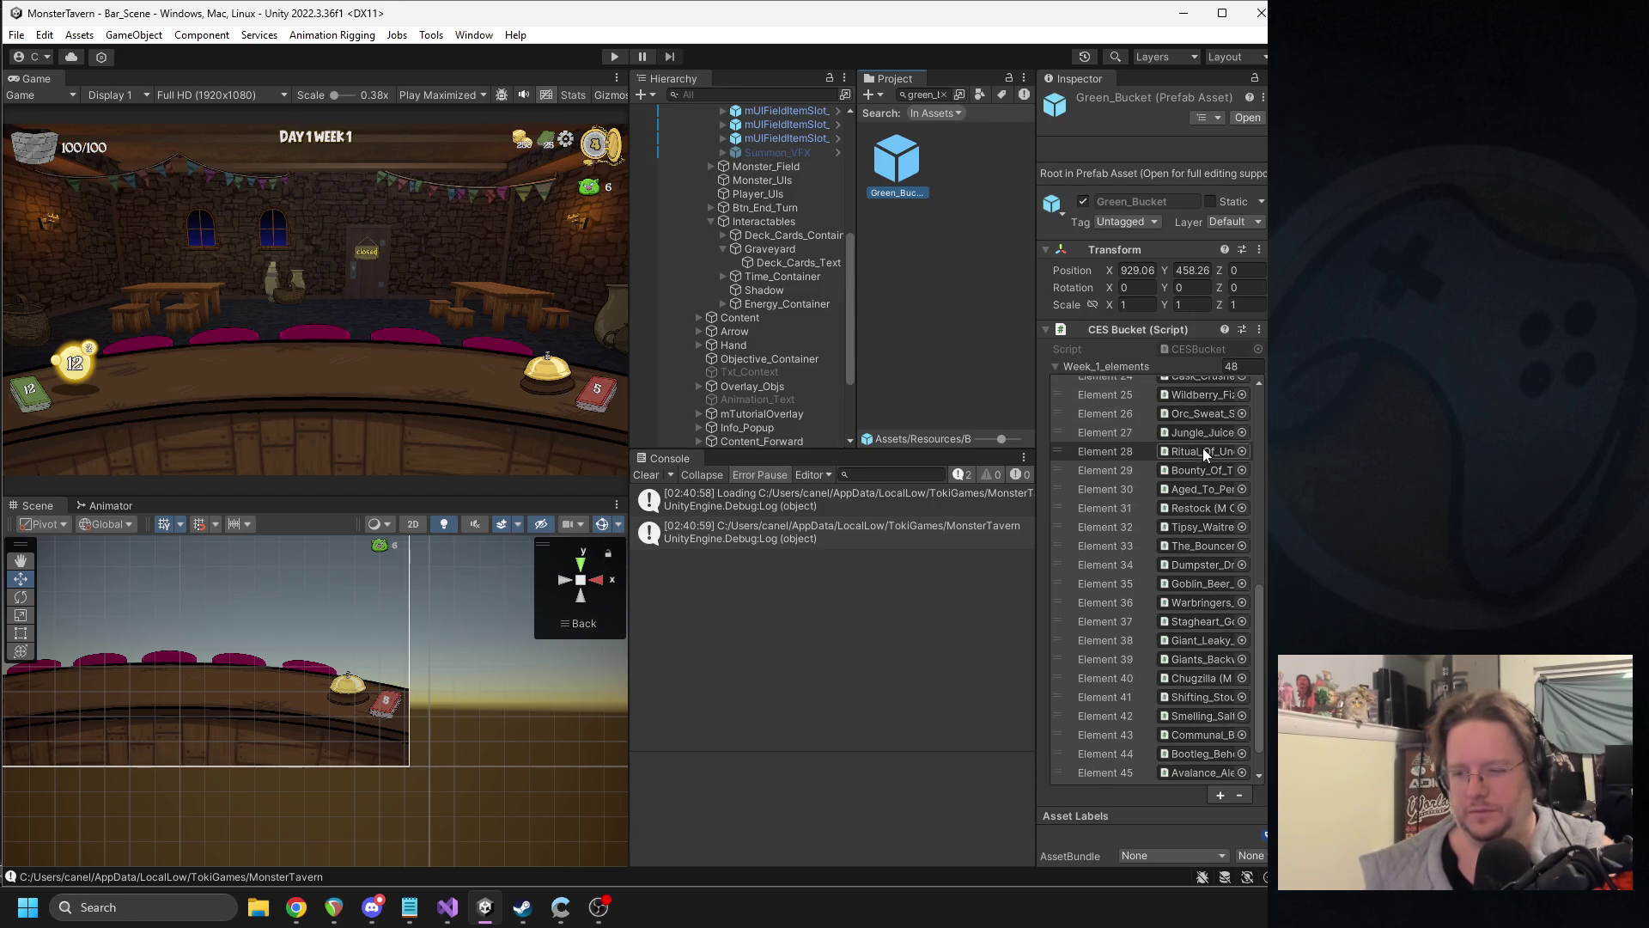
scroll(1202, 454, down, 2)
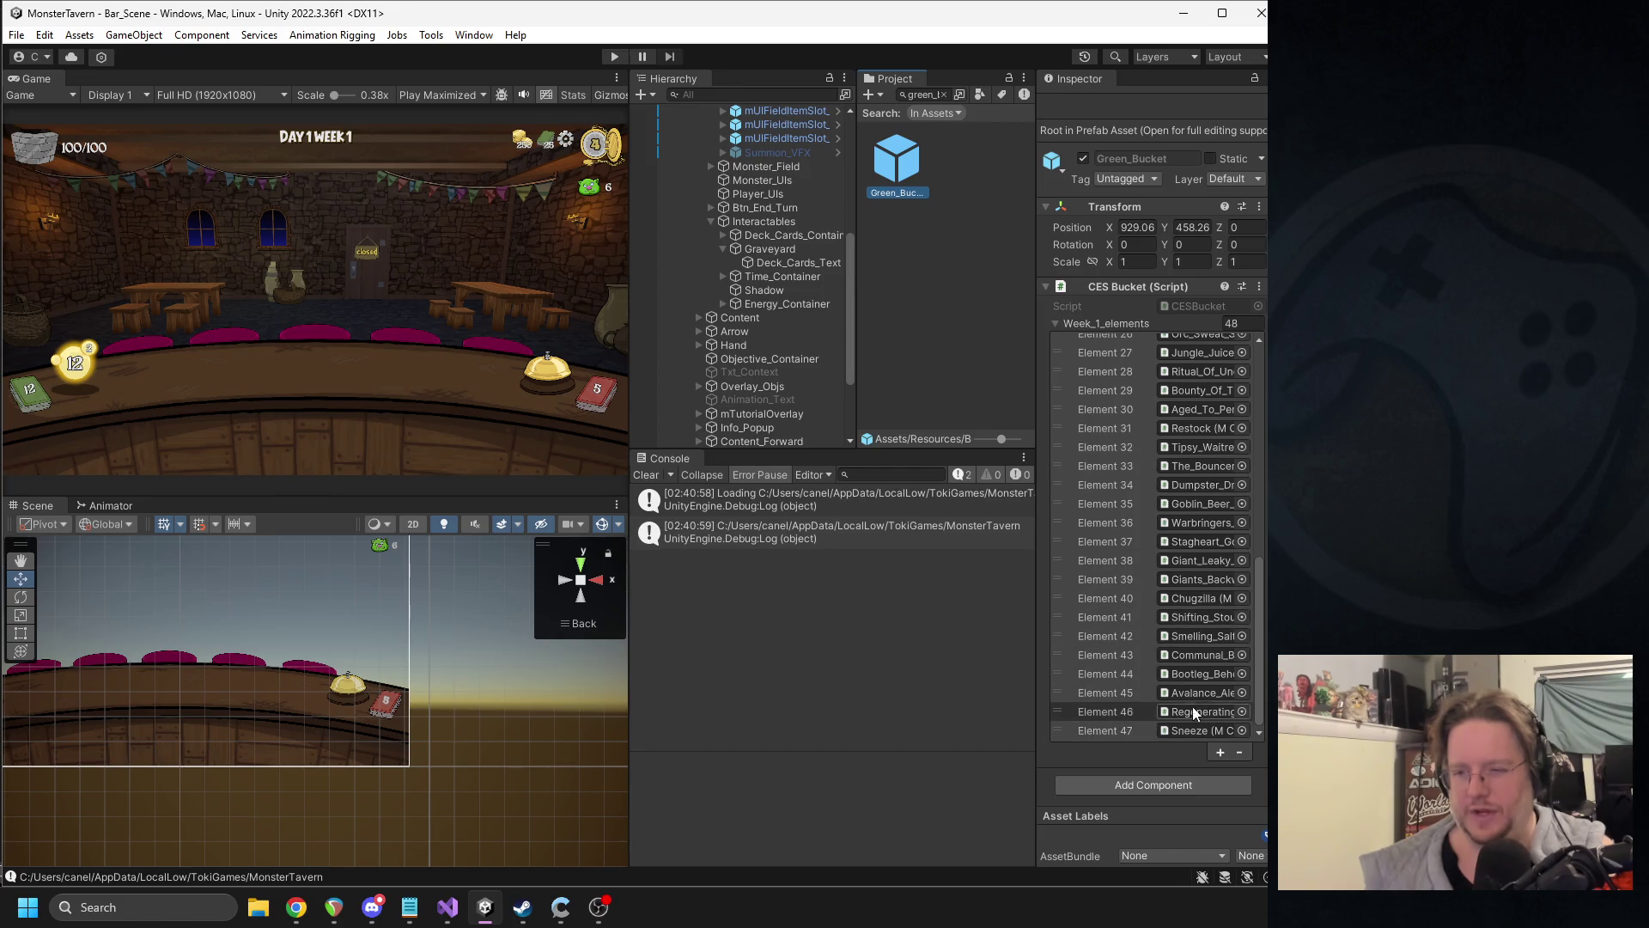
scroll(1202, 584, up, 3)
scroll(1203, 579, up, 10)
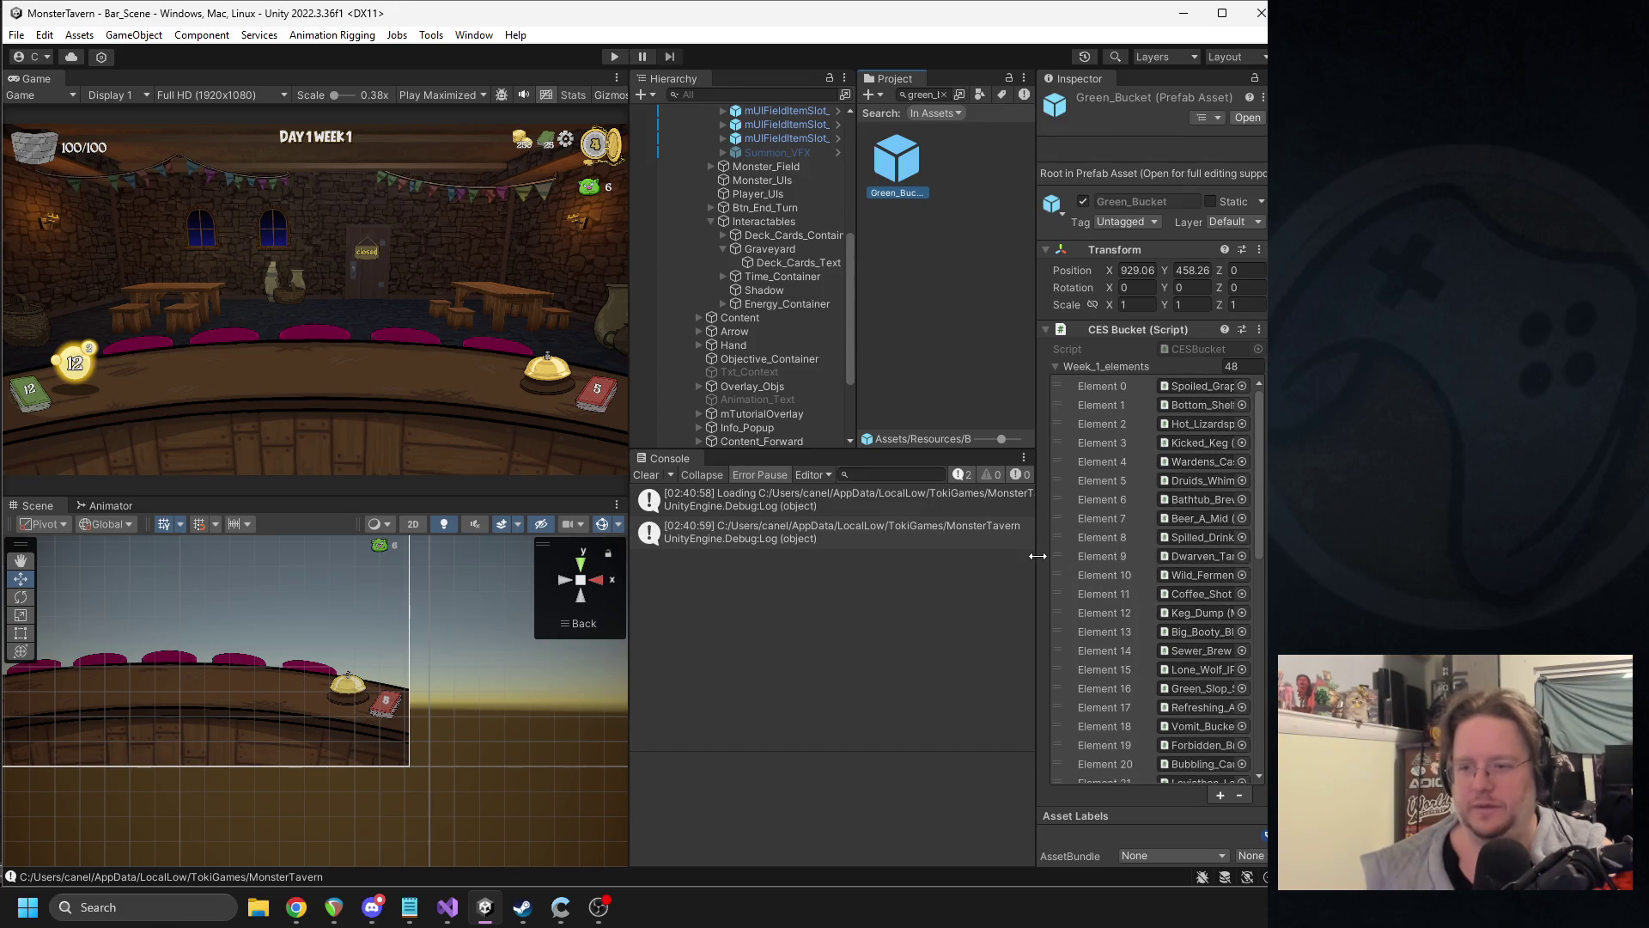
drag(1038, 556, 925, 556)
scroll(1105, 595, down, 2)
scroll(1136, 590, down, 7)
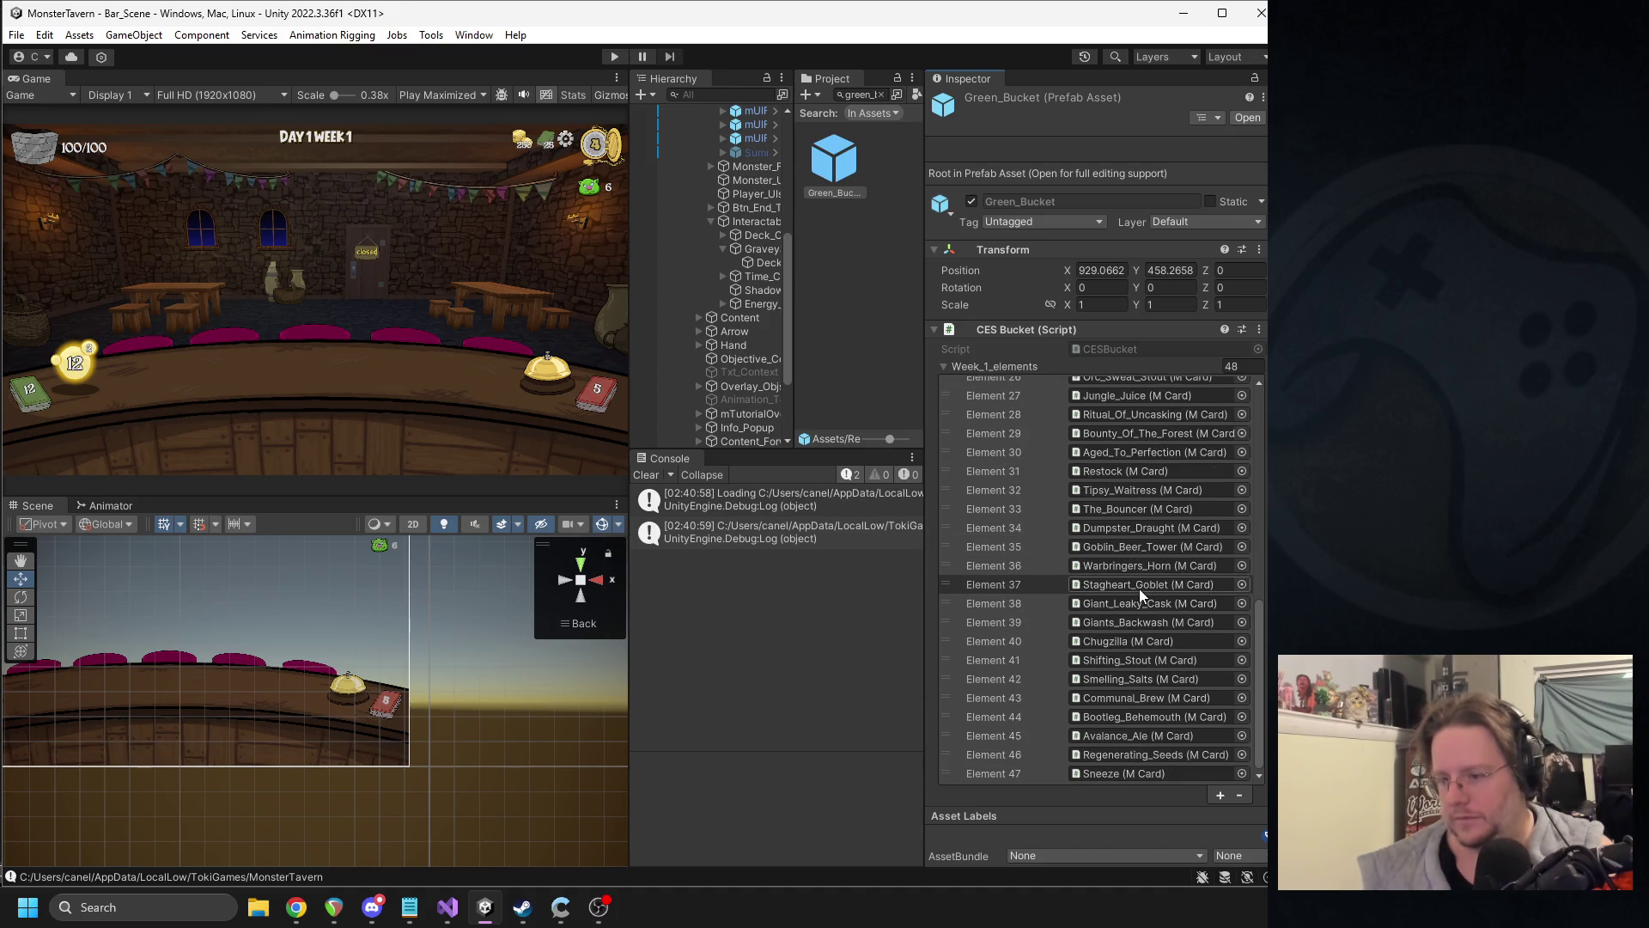
scroll(1139, 589, down, 1)
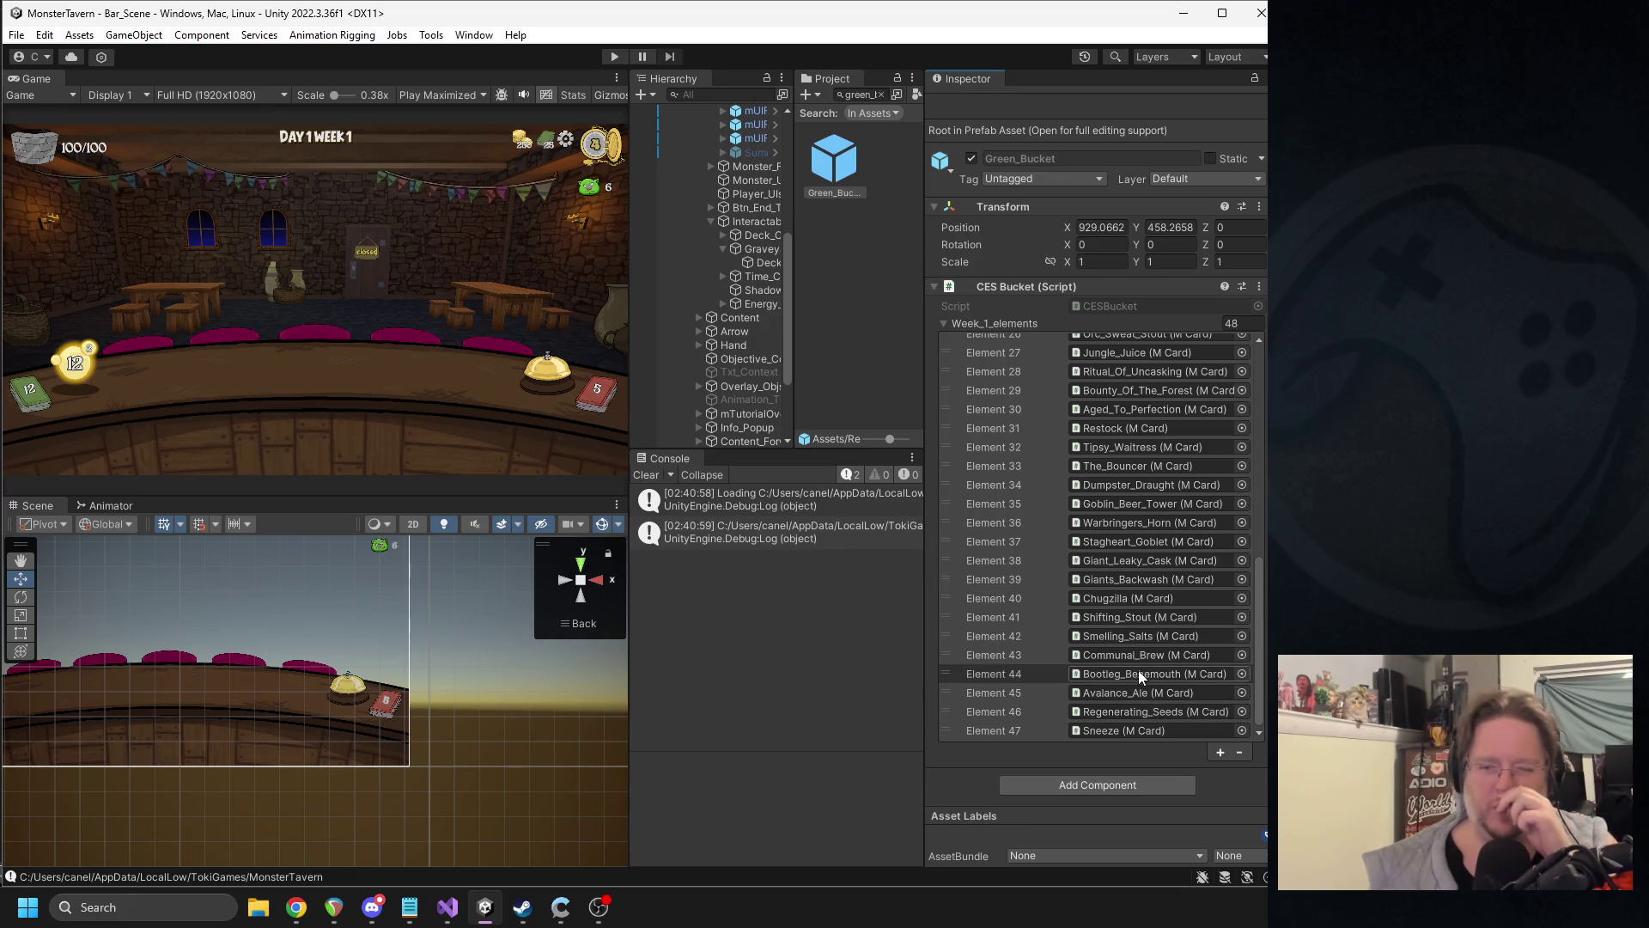
- Ping and select the Communal_Brew card prefab, then return to Discord
click(1132, 656)
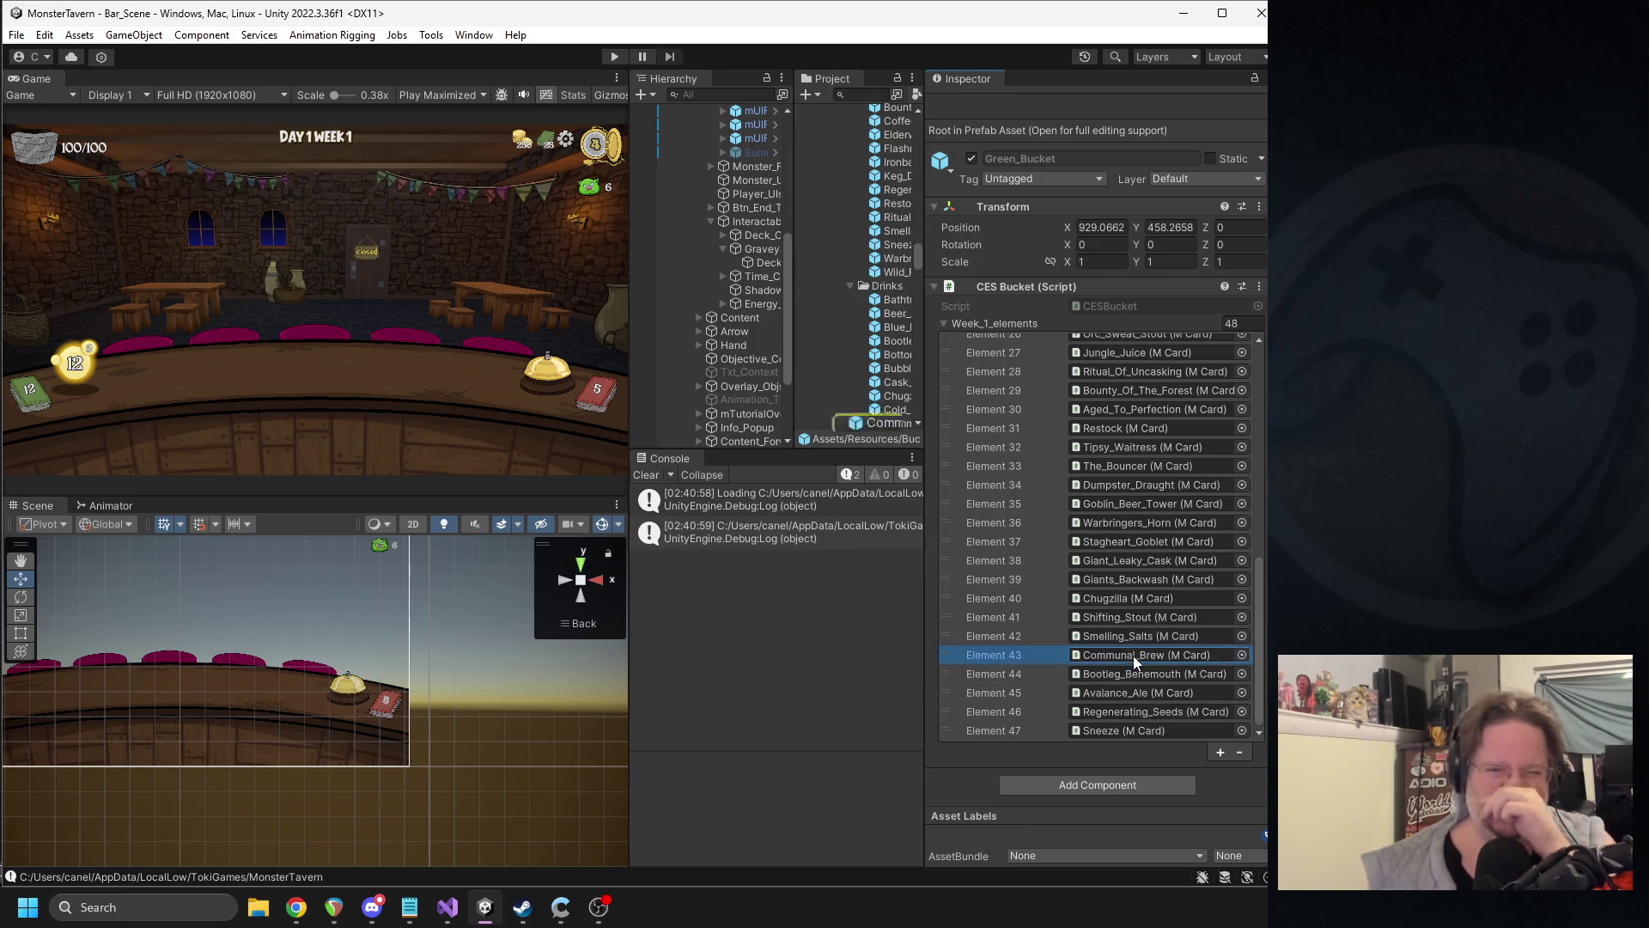
click(894, 424)
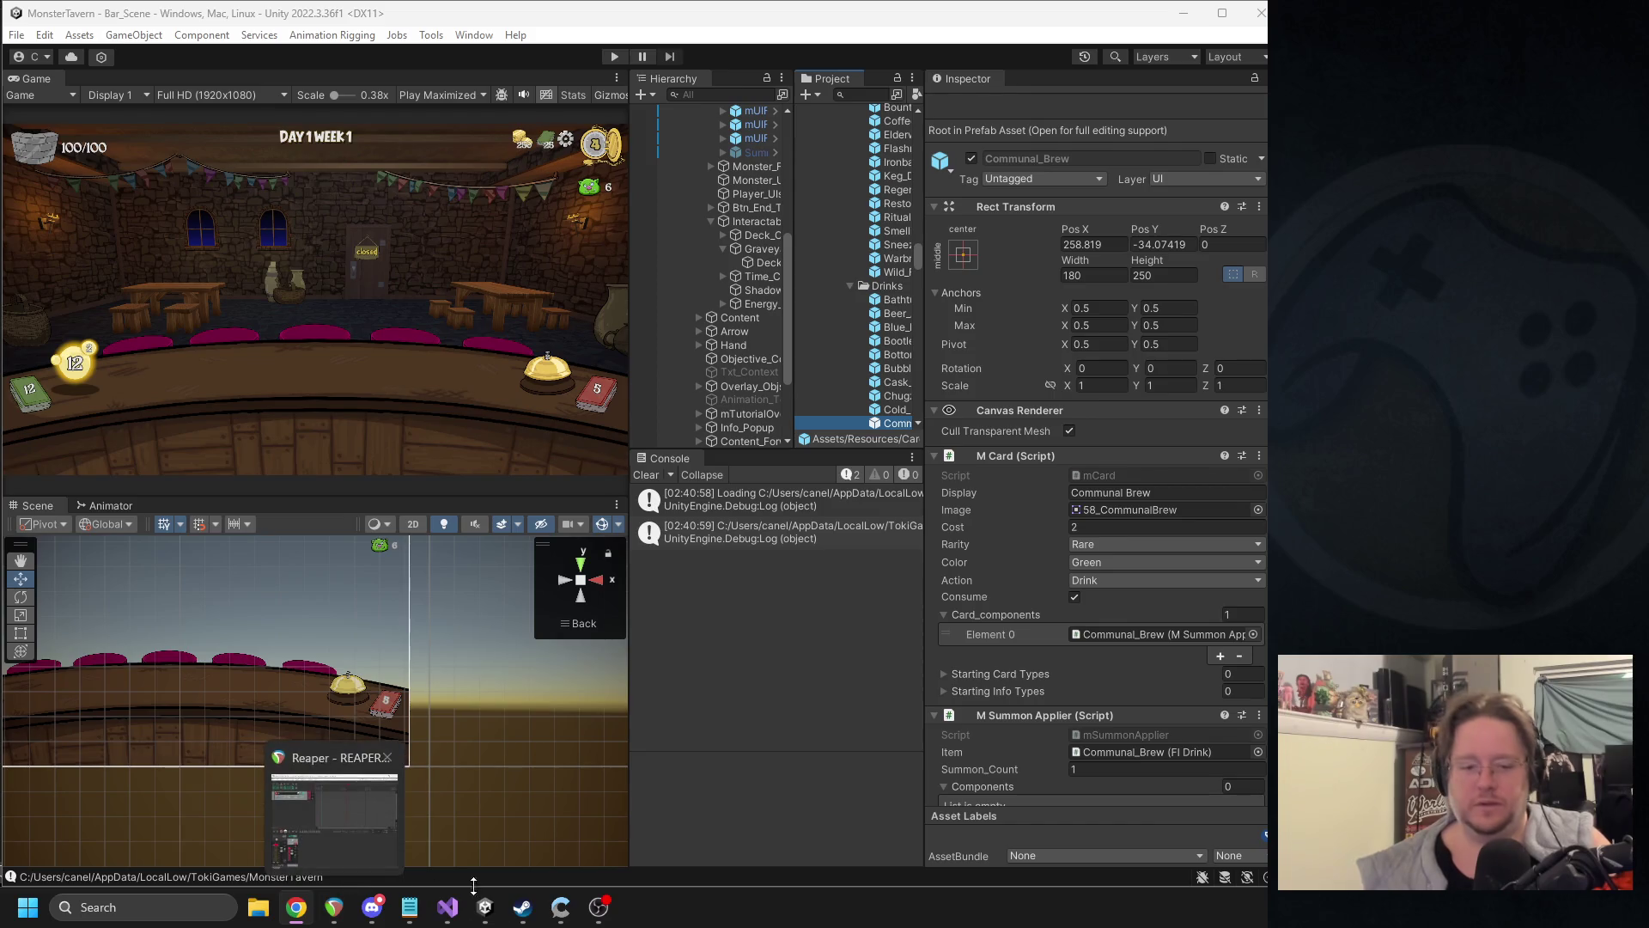
click(372, 913)
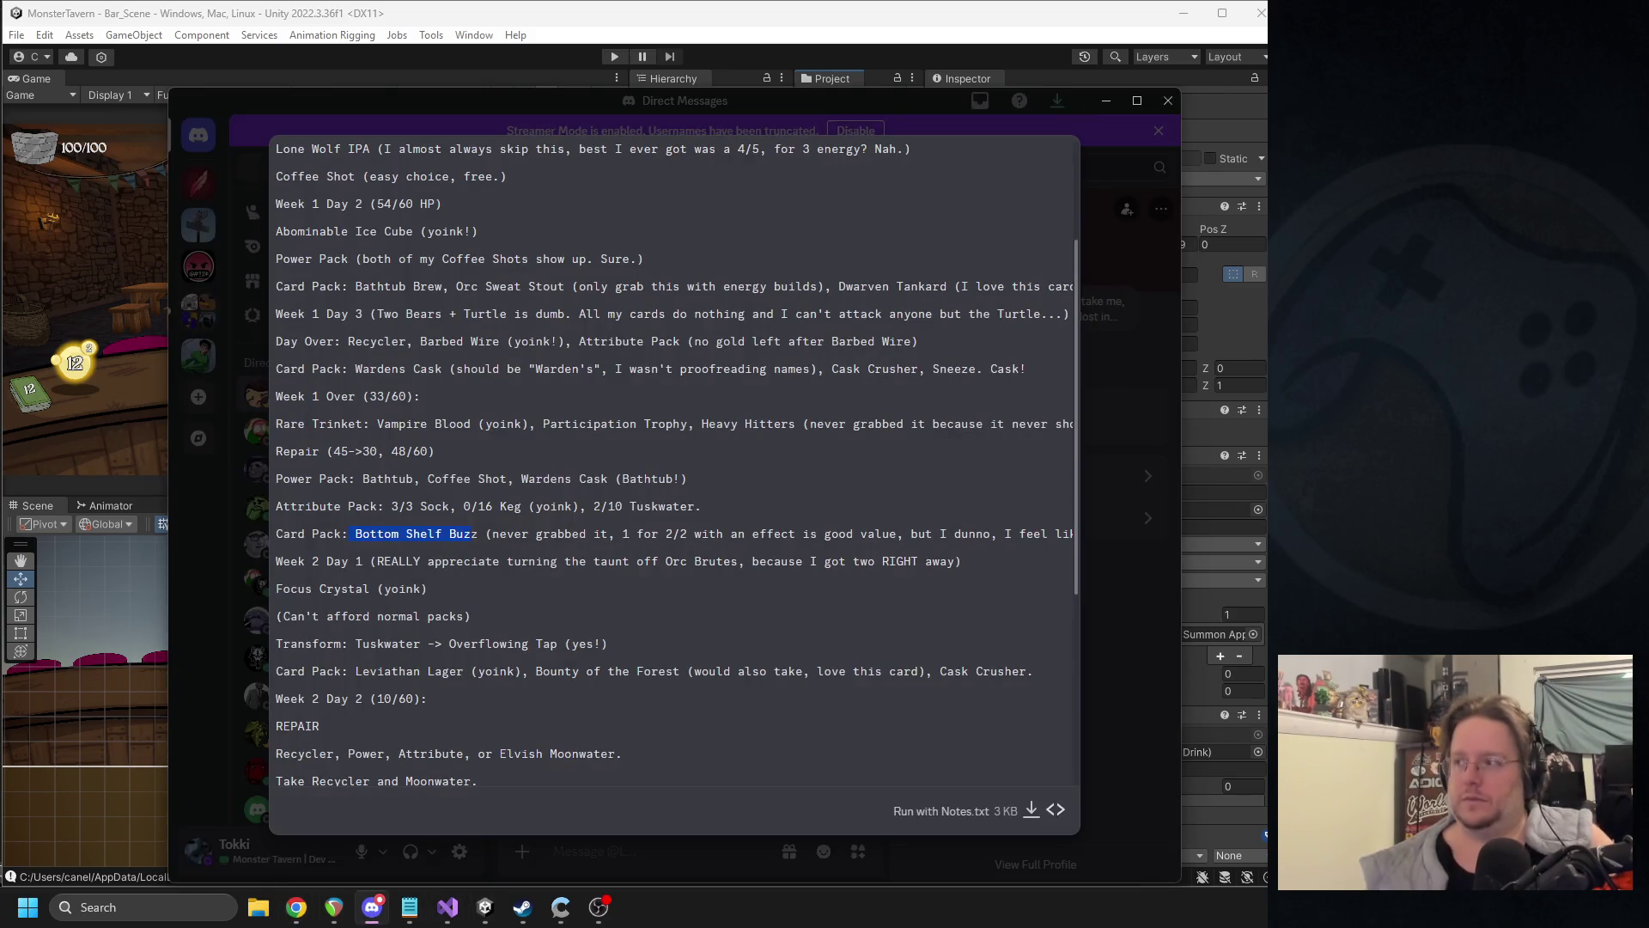
drag(417, 558, 275, 549)
drag(606, 549, 974, 570)
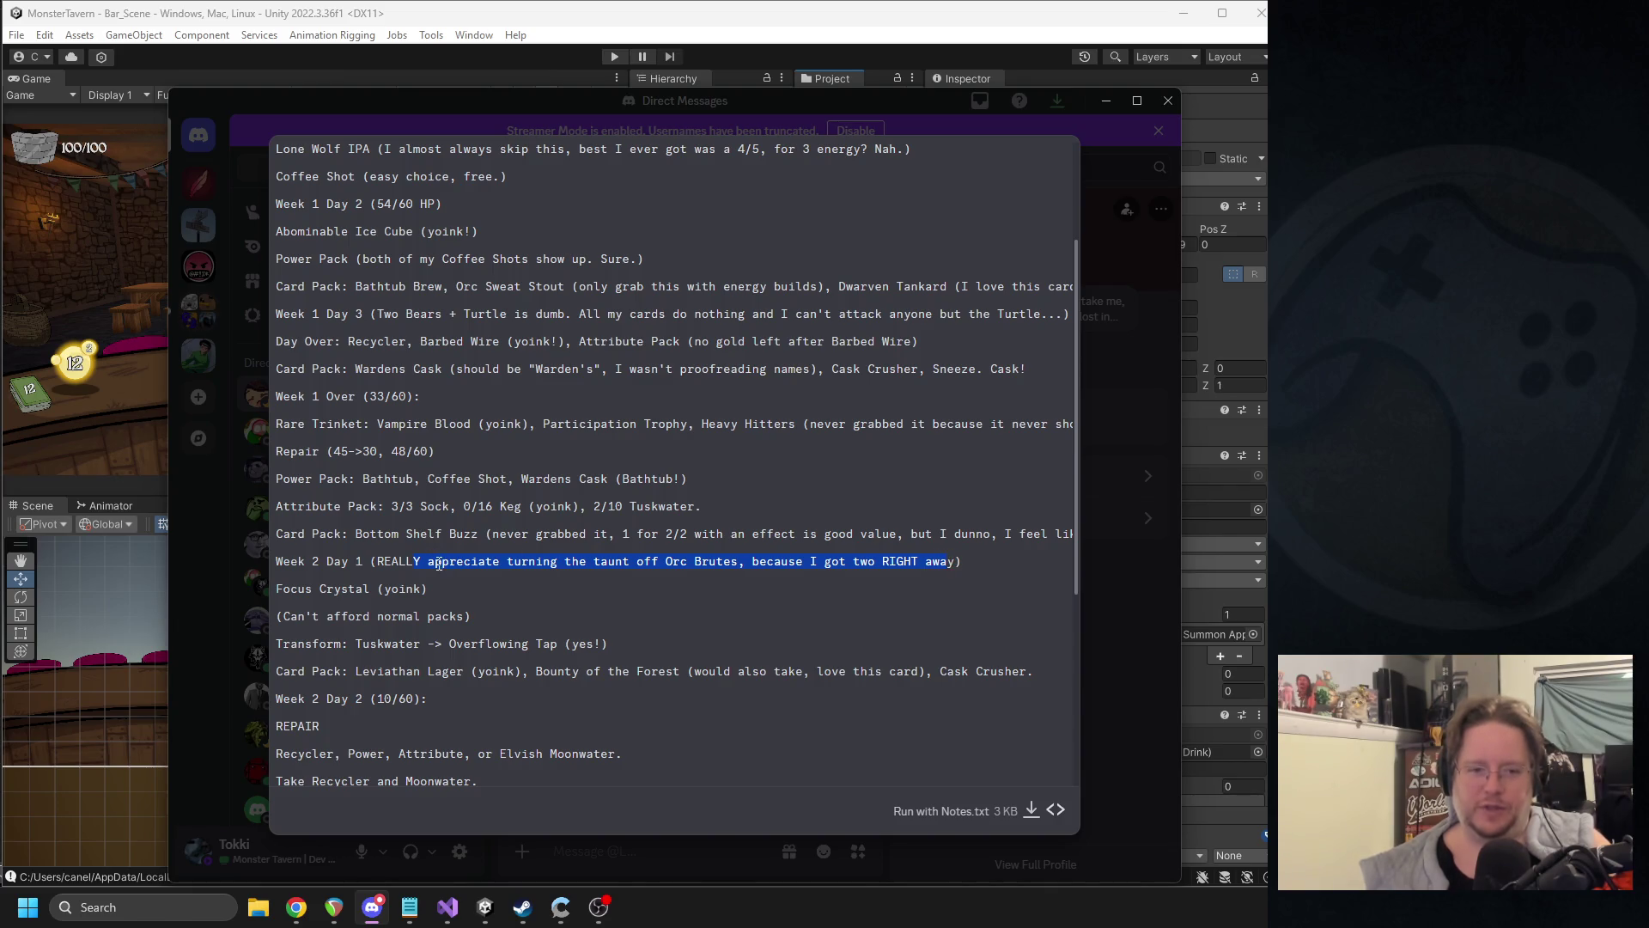
mouse_move(447, 589)
mouse_down()
mouse_move(292, 176)
mouse_move(279, 591)
mouse_up()
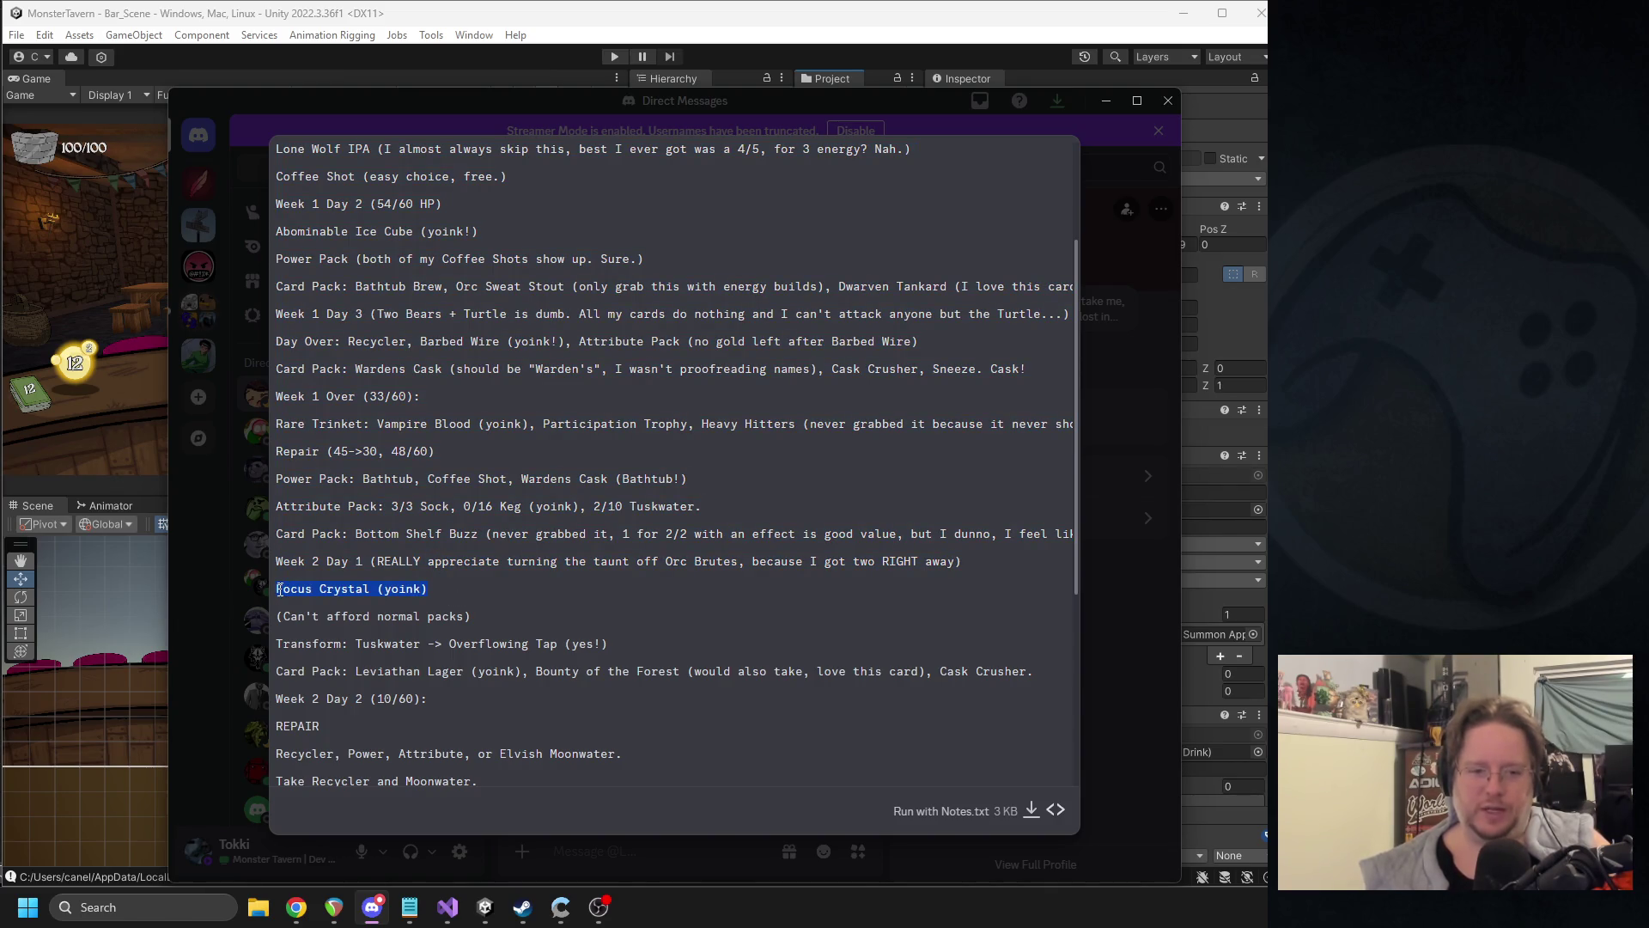
click(480, 603)
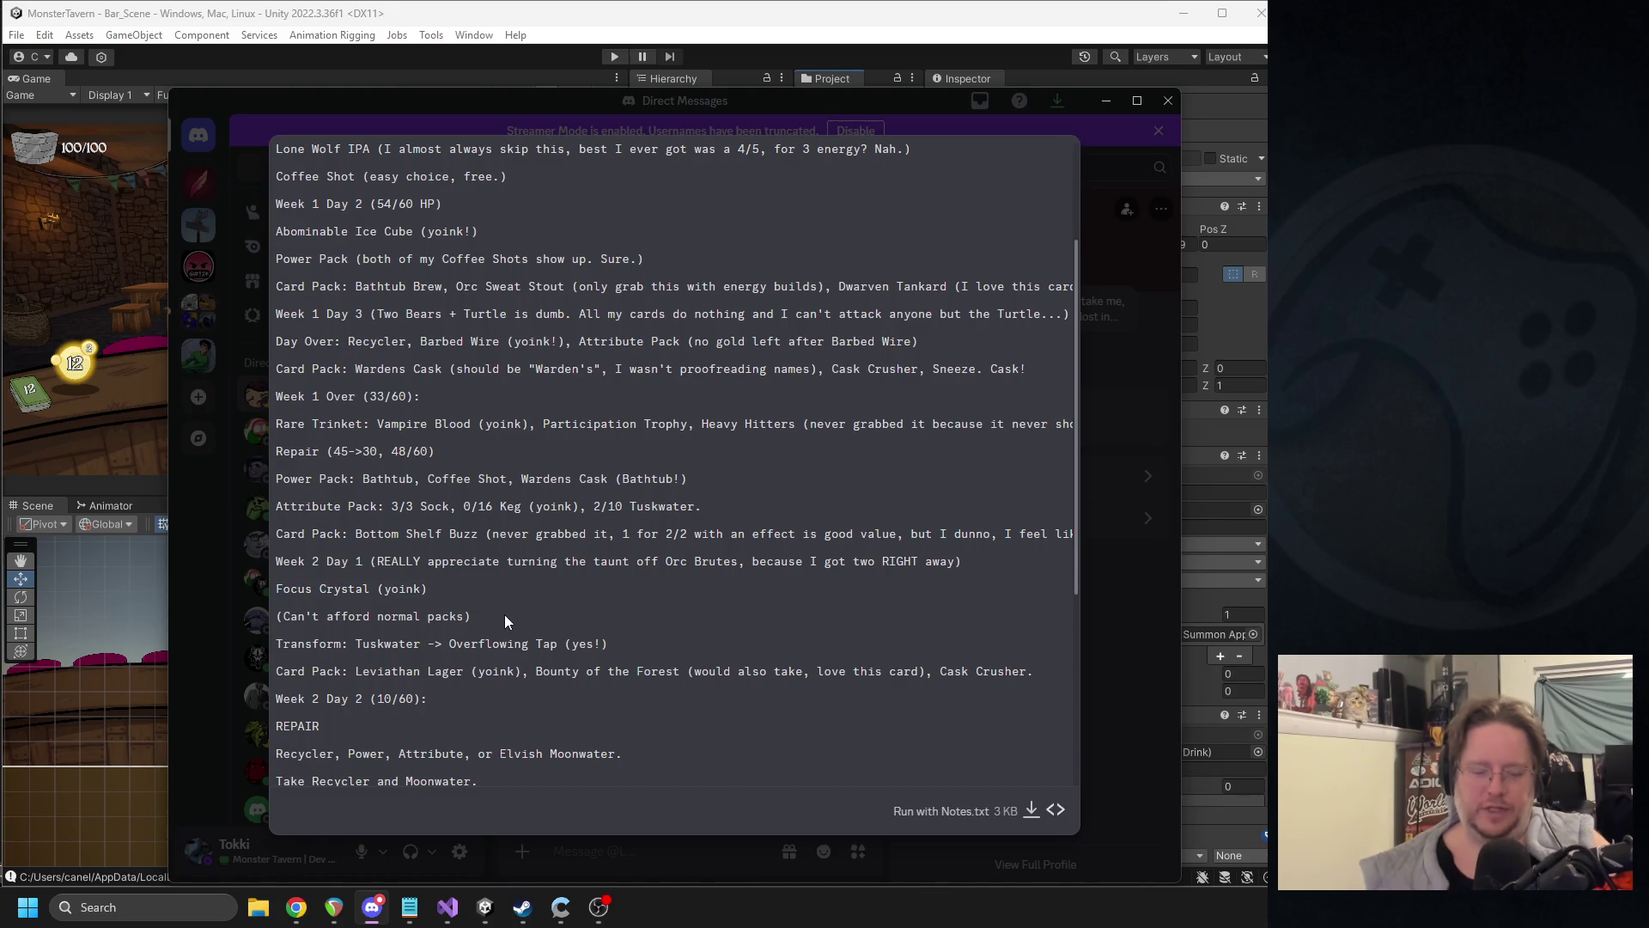
drag(457, 595, 276, 588)
click(494, 602)
drag(471, 589, 275, 591)
click(553, 616)
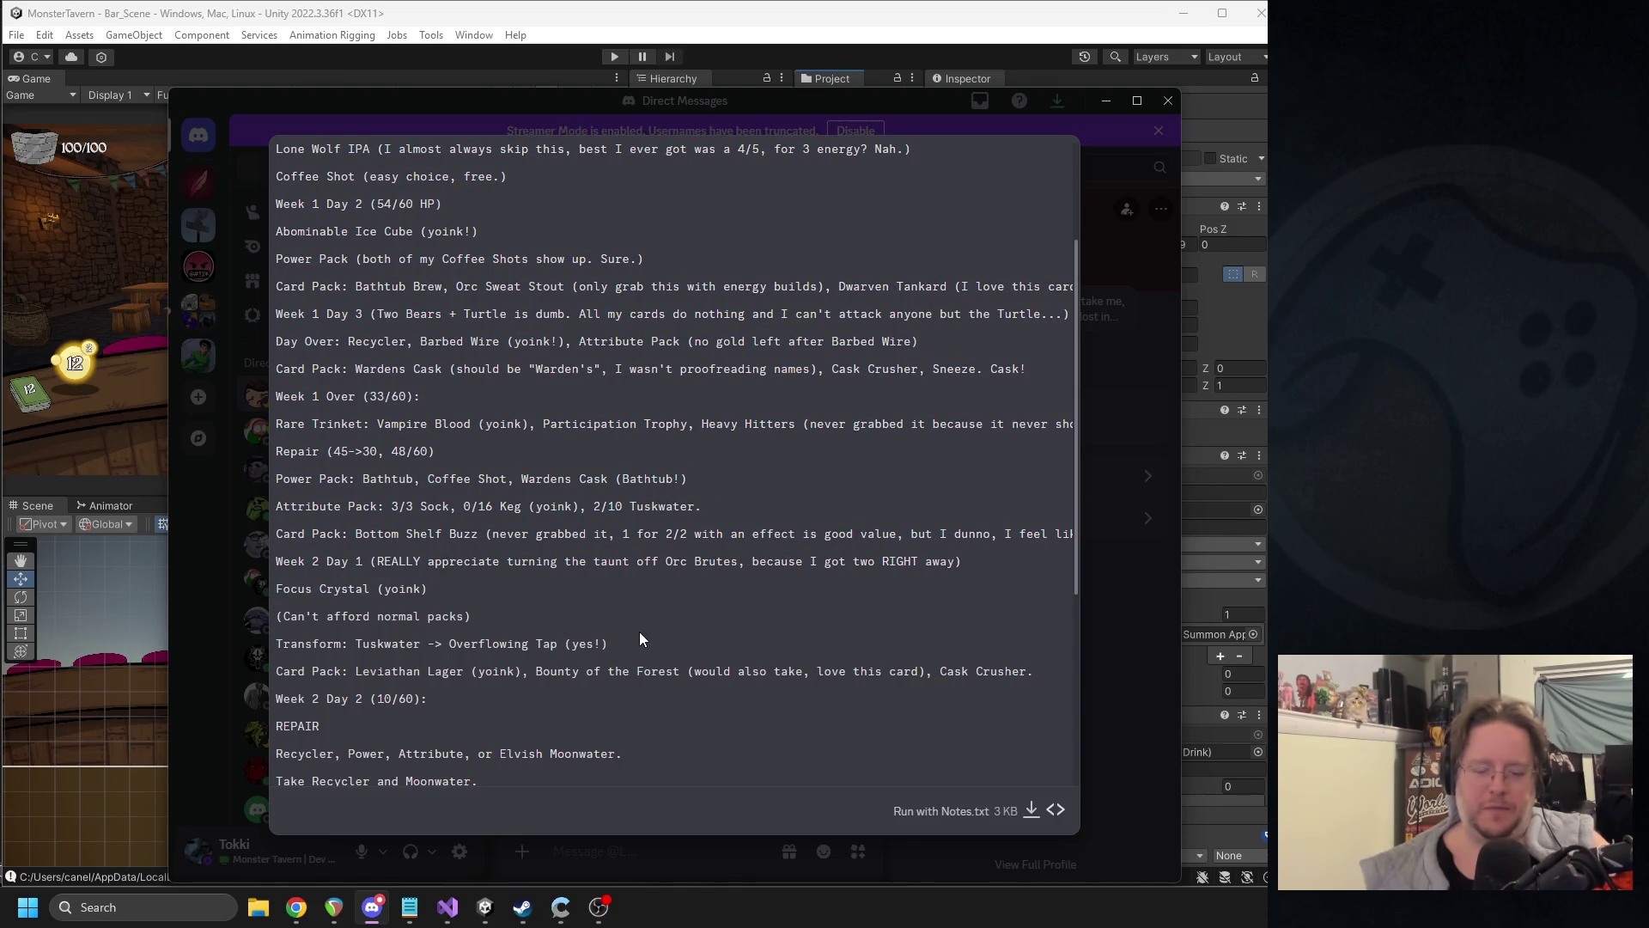
click(850, 82)
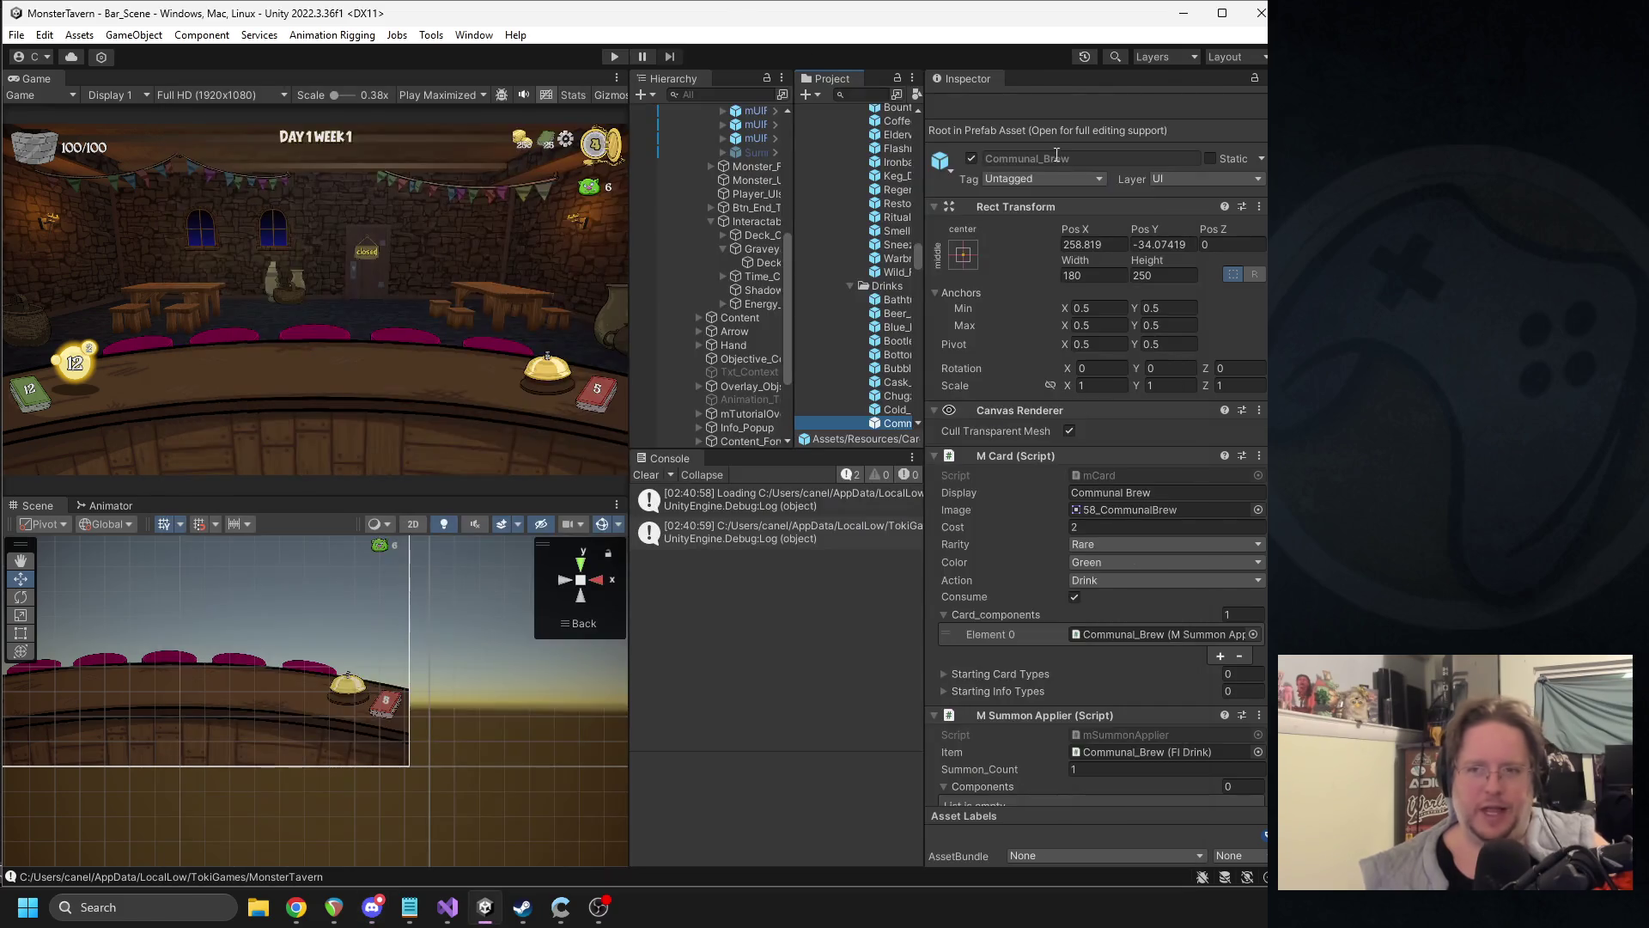
- Search 'focus', select Focus_Crystal, and change its spellpower Value from 2 to 1
click(856, 94)
text(focus)
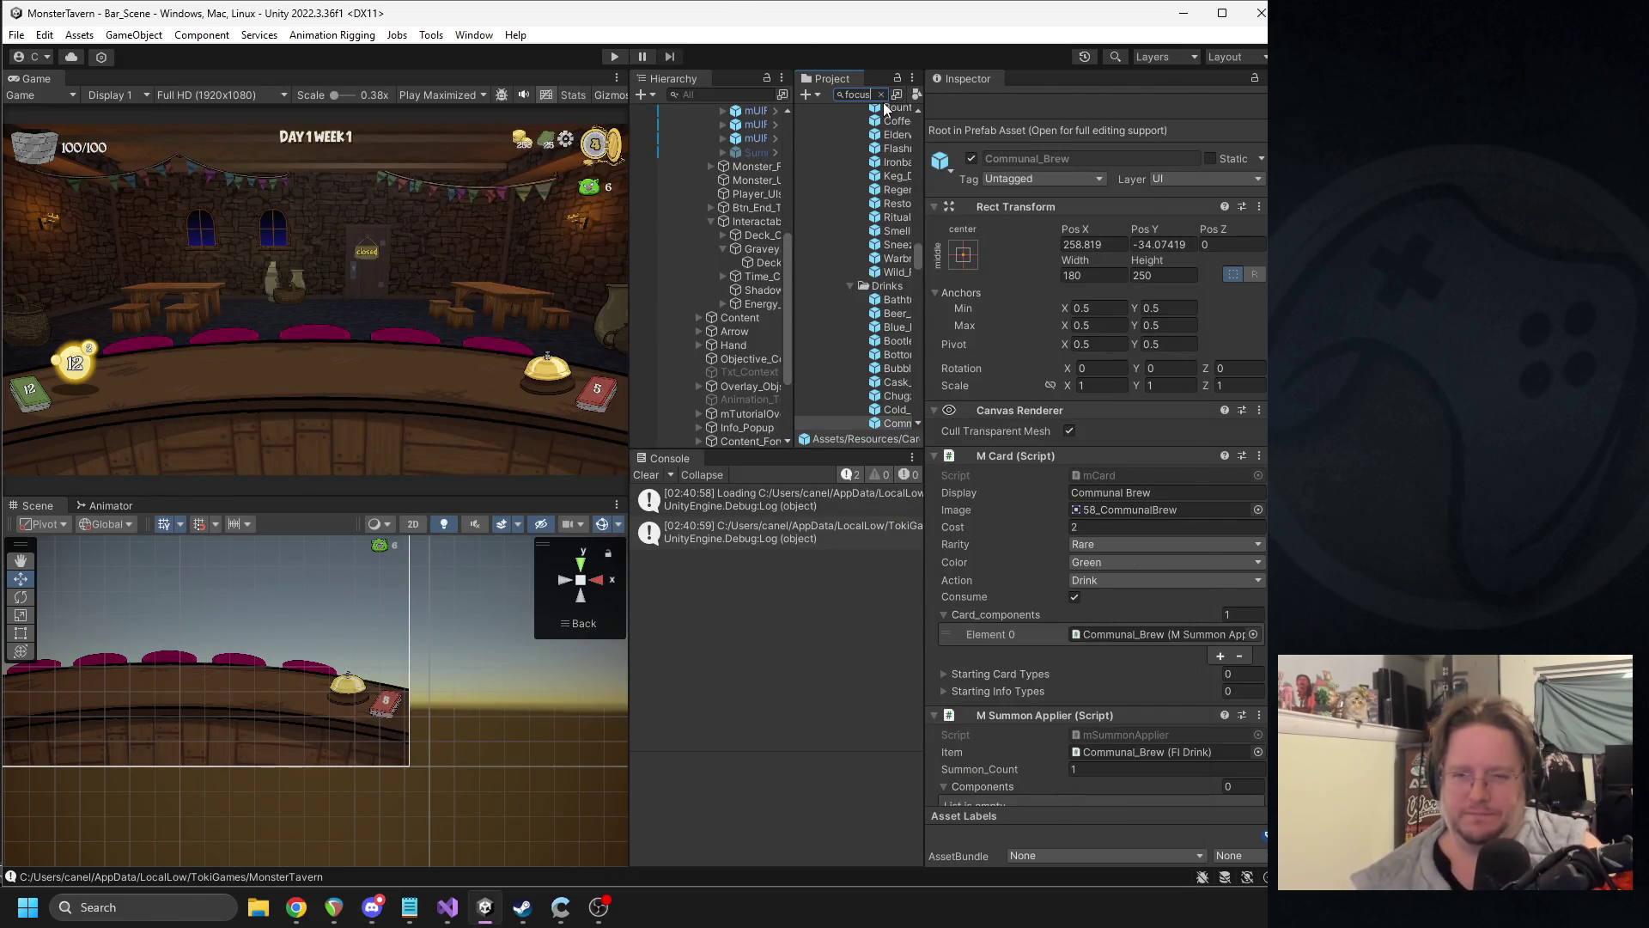
click(884, 315)
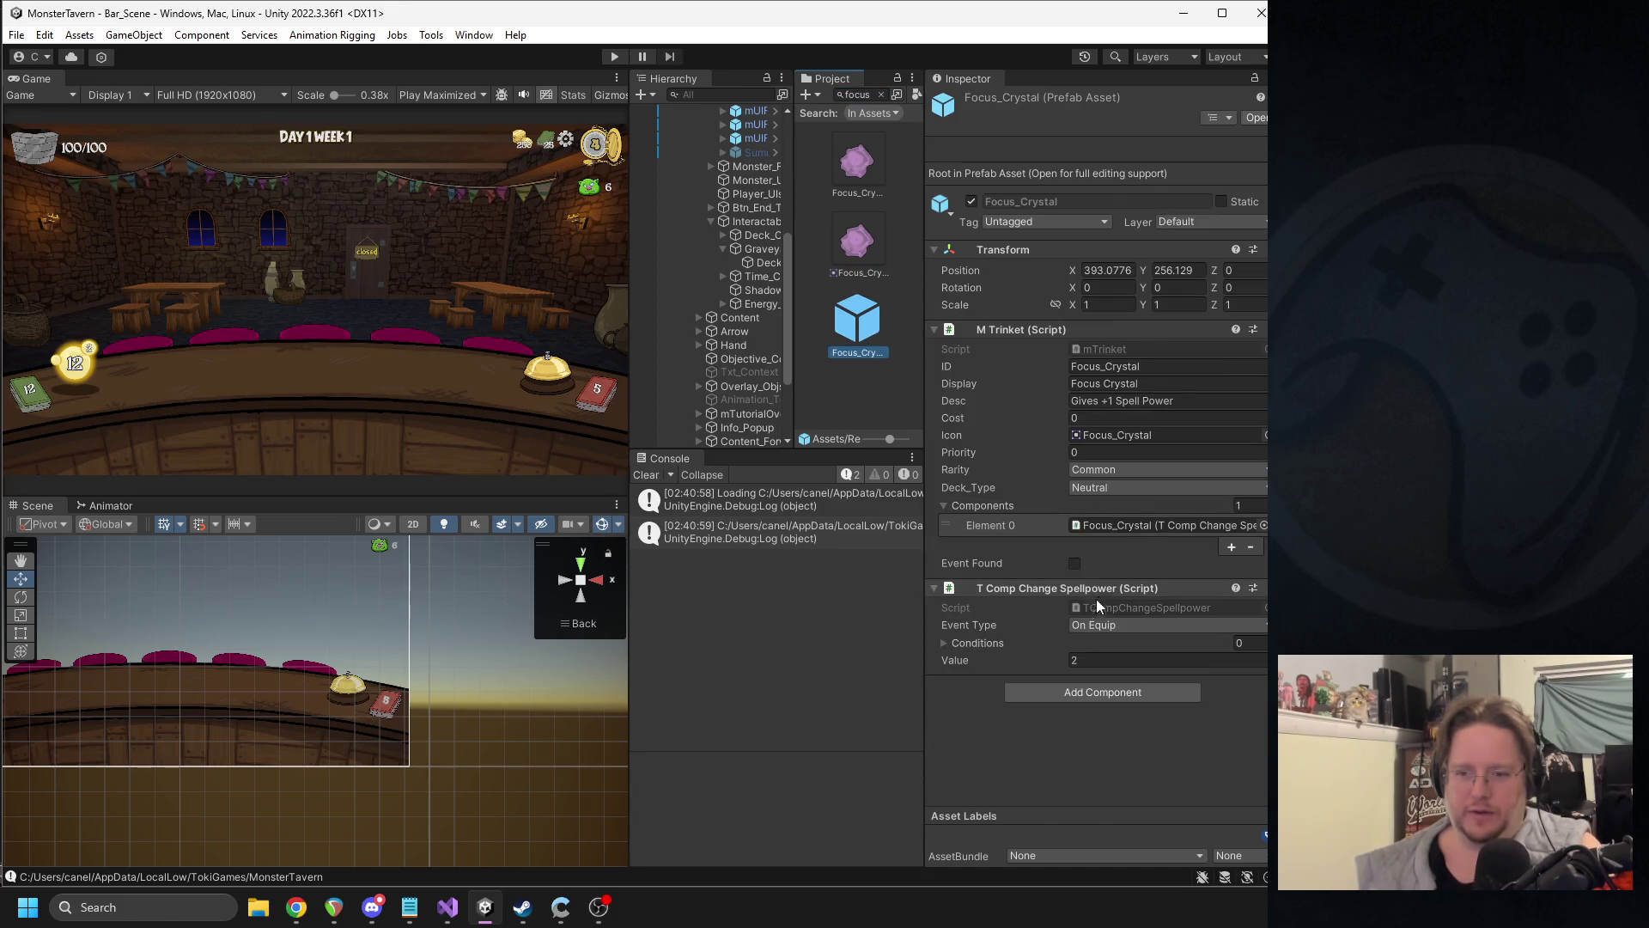
click(1094, 660)
text(1)
key(Return)
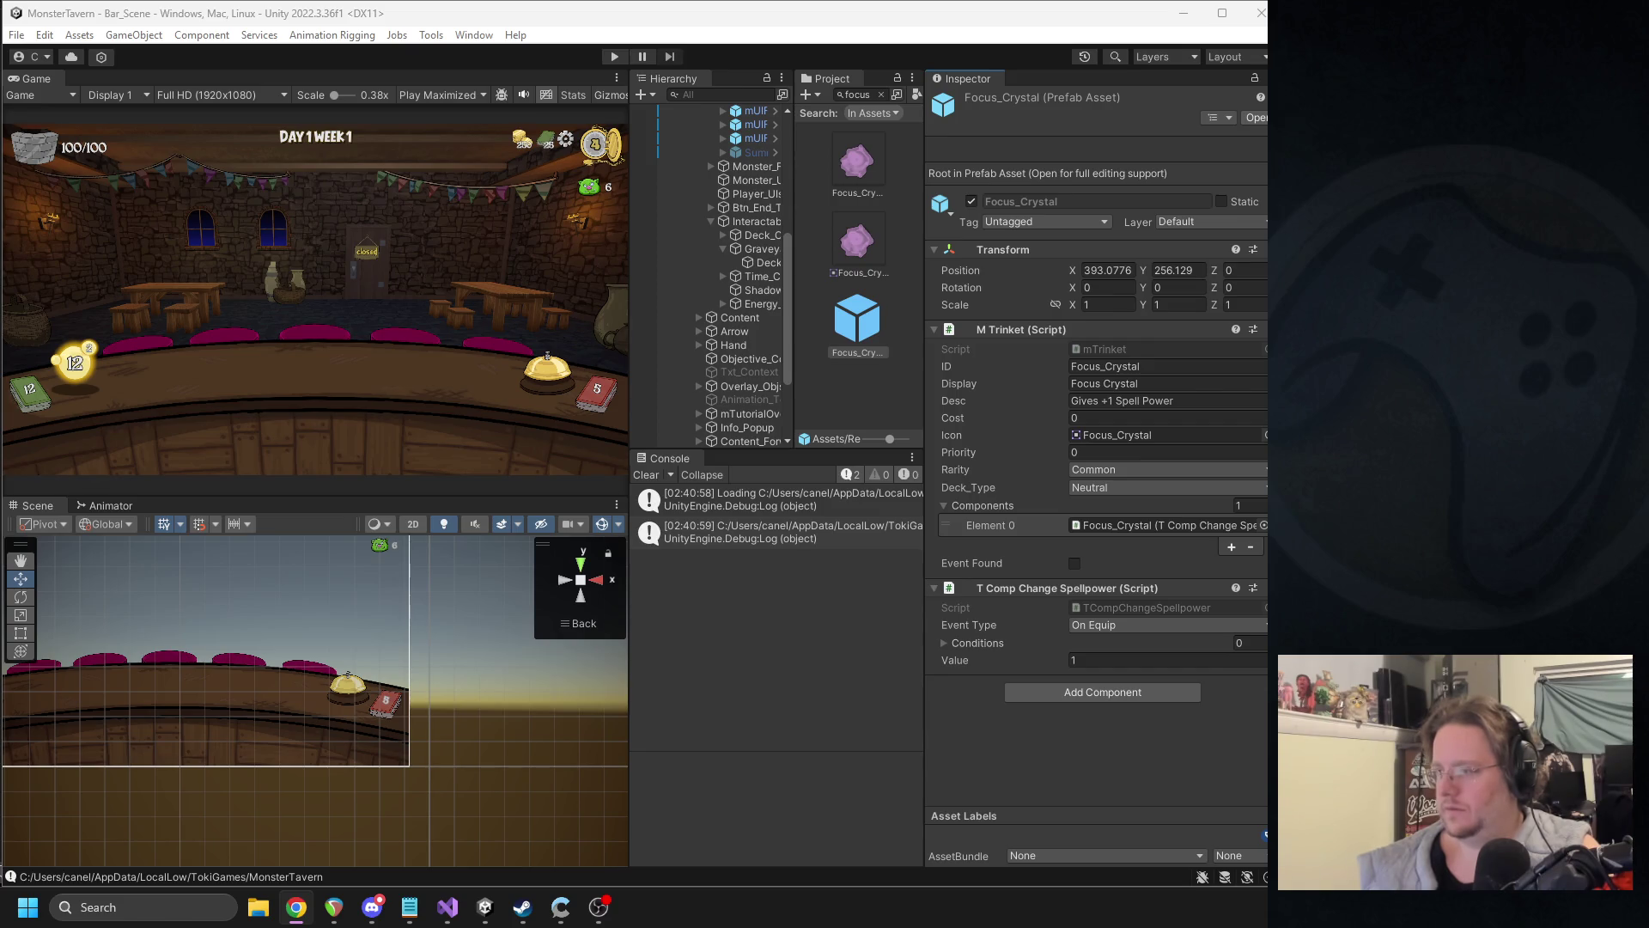
key(alt+Tab)
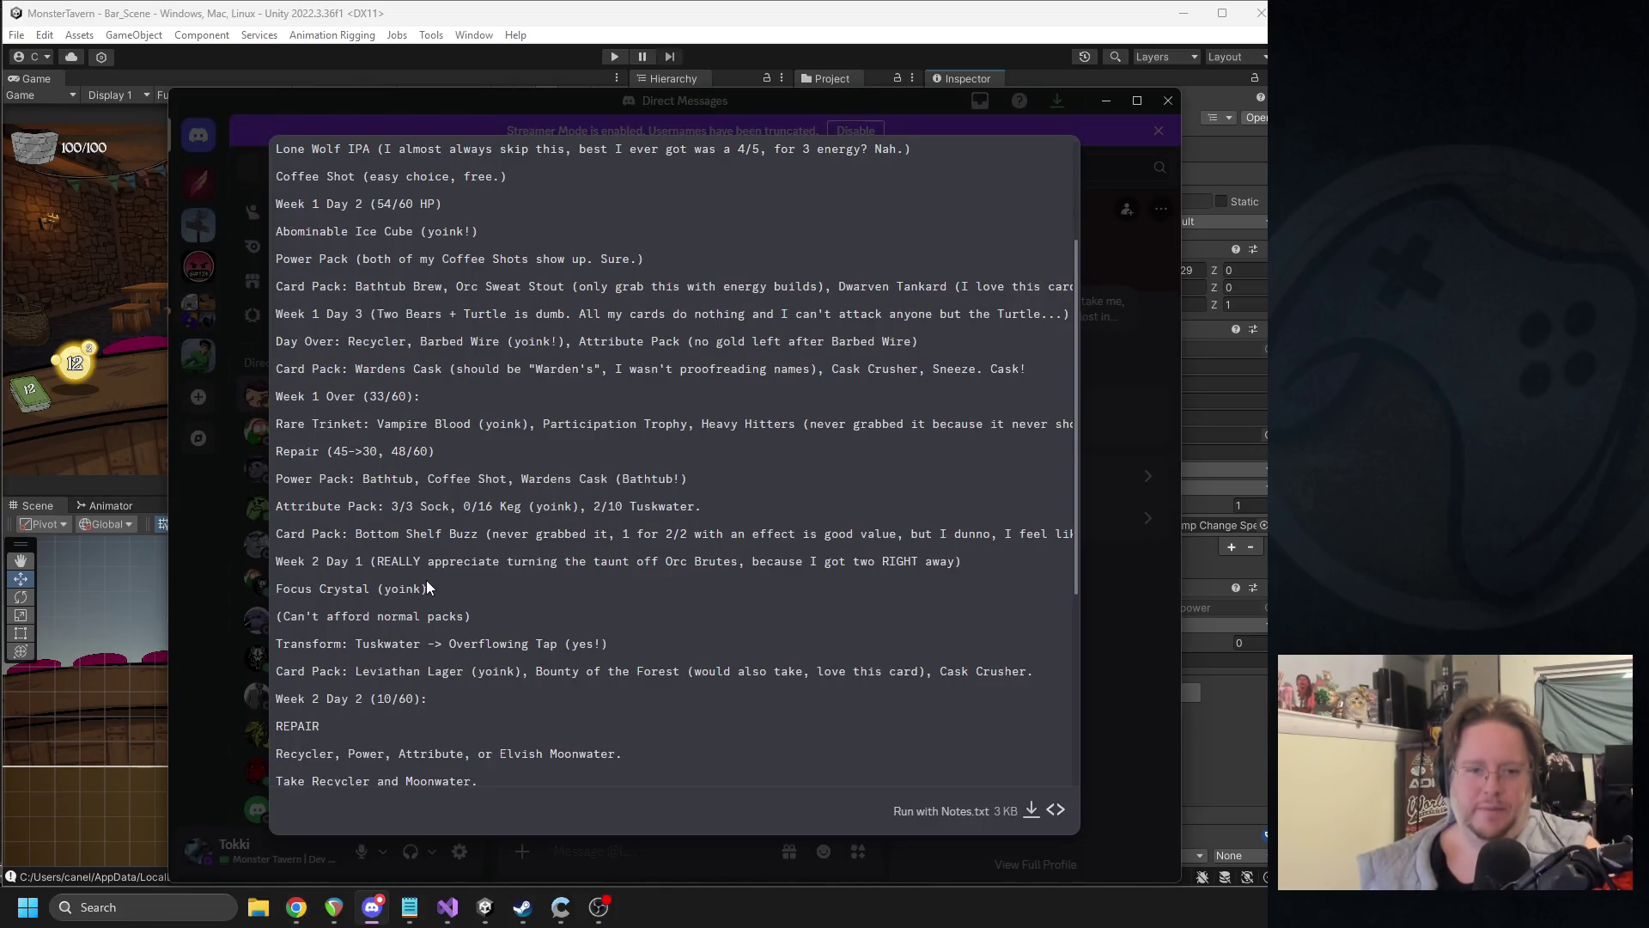
- Scroll to the Week 2 entries and highlight 'Leviathan Lager' on the card pack line
scroll(426, 580, down, 2)
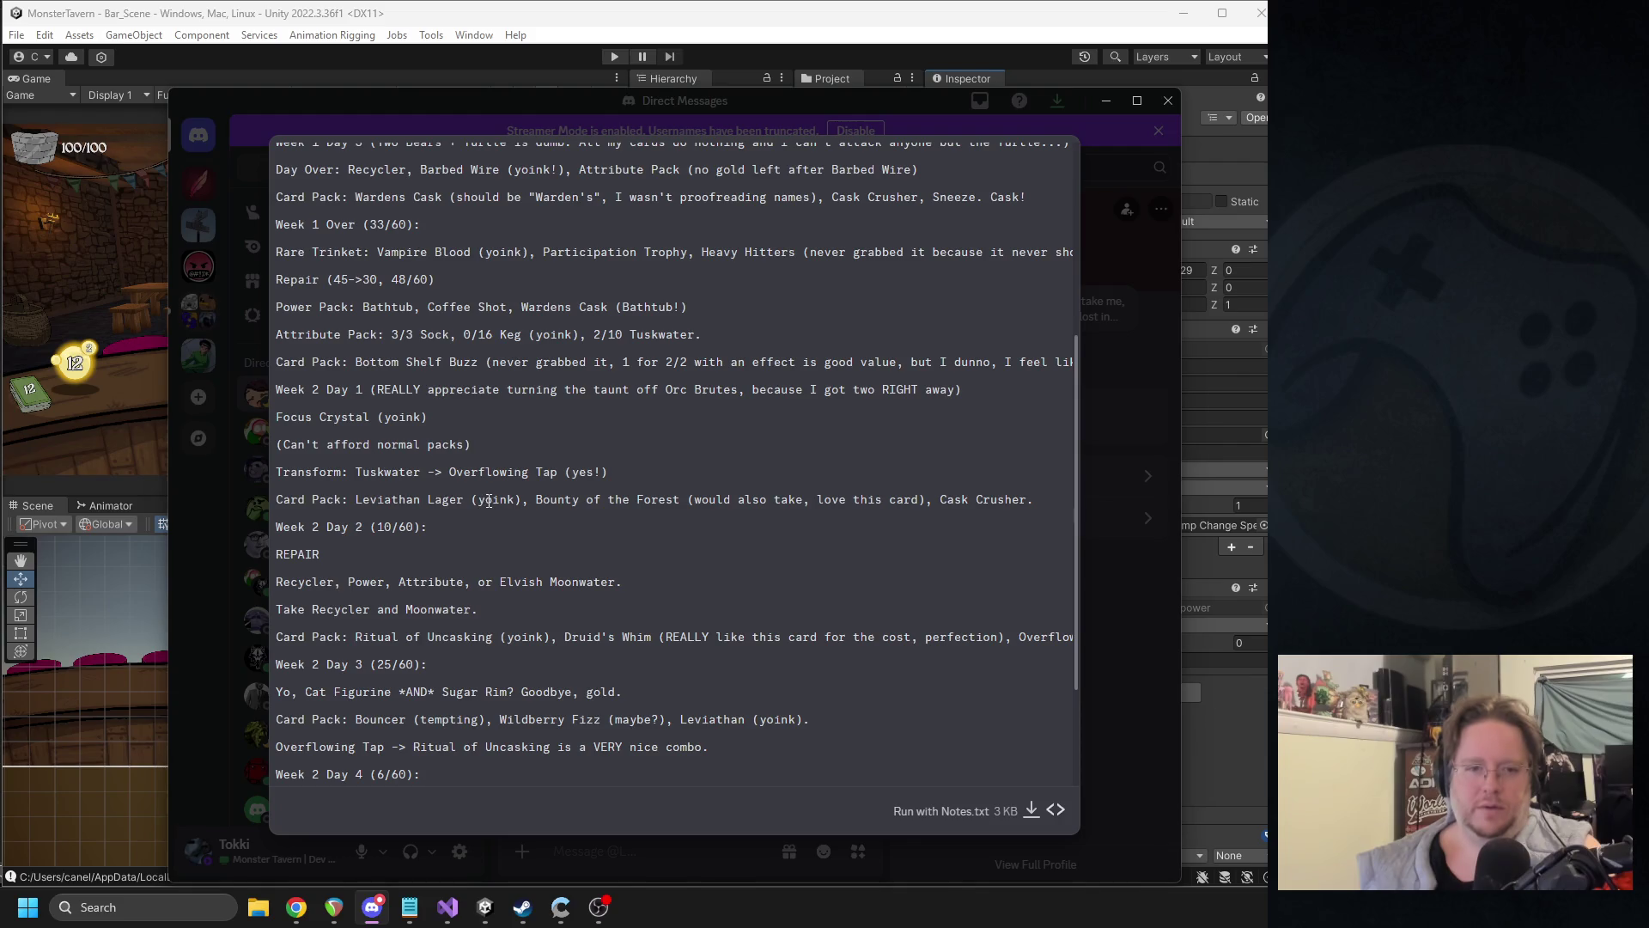
drag(355, 501, 486, 502)
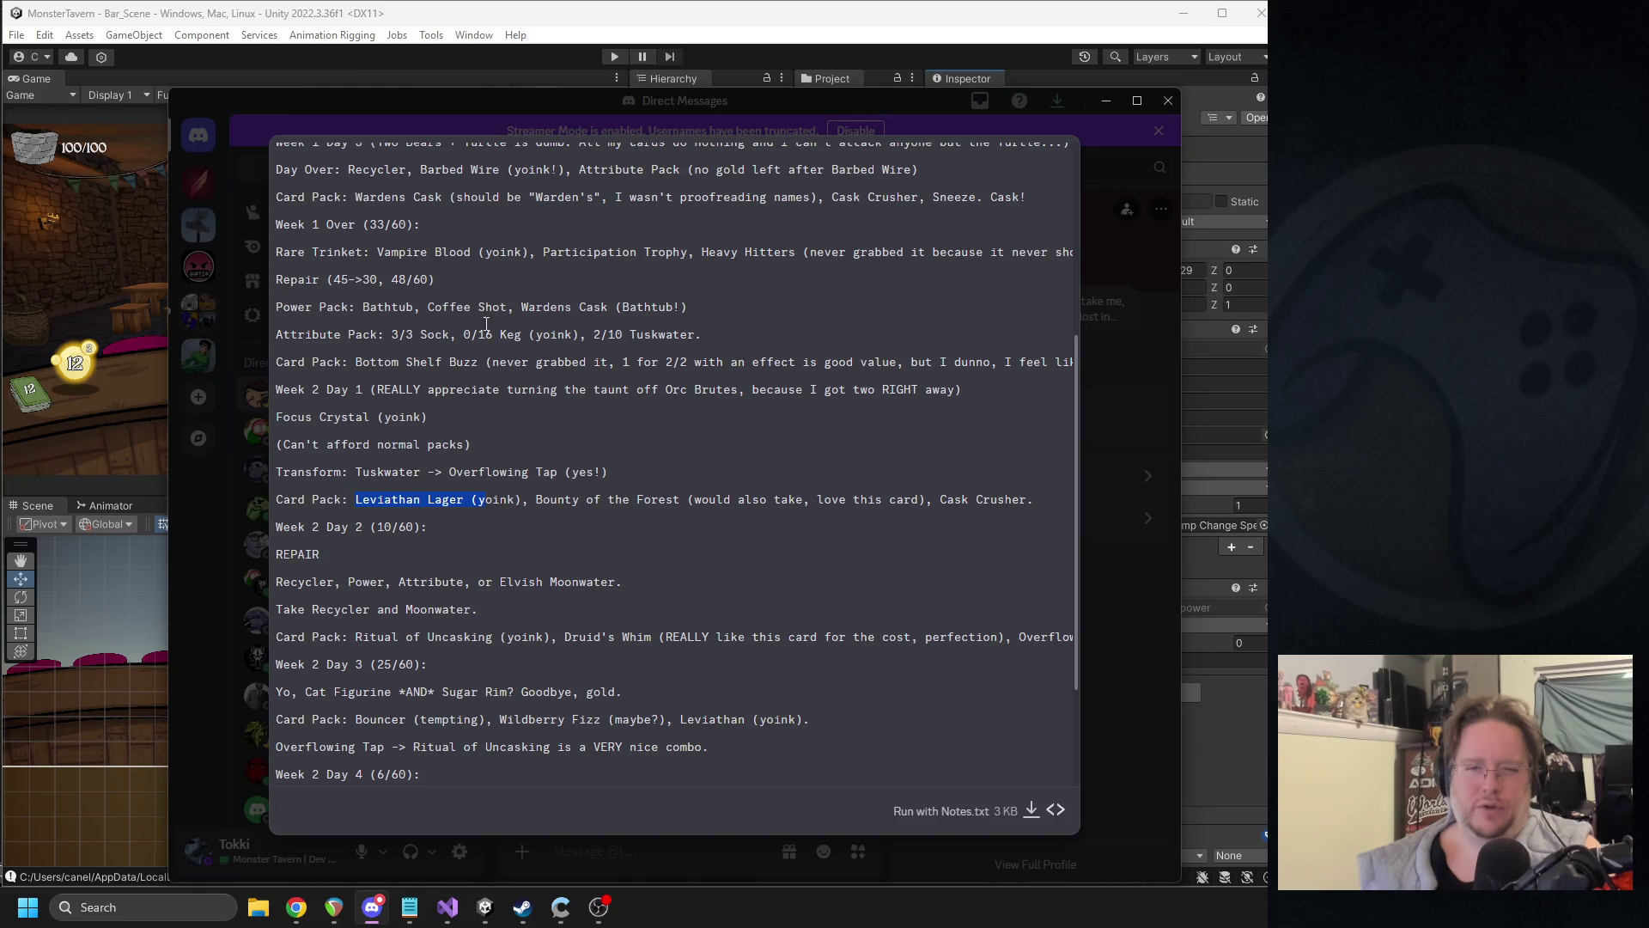